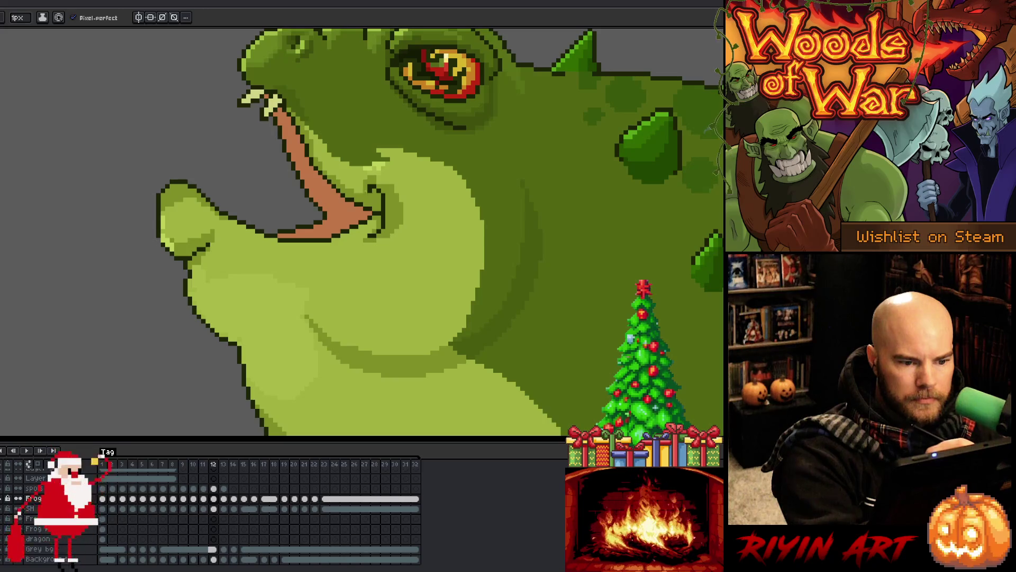
Step: Sample colours from the frog's mouth and lip on frame 12
{"action": "left_click", "coordinate": [395, 162], "text": "alt"}
{"action": "left_click", "coordinate": [390, 172], "text": "alt"}
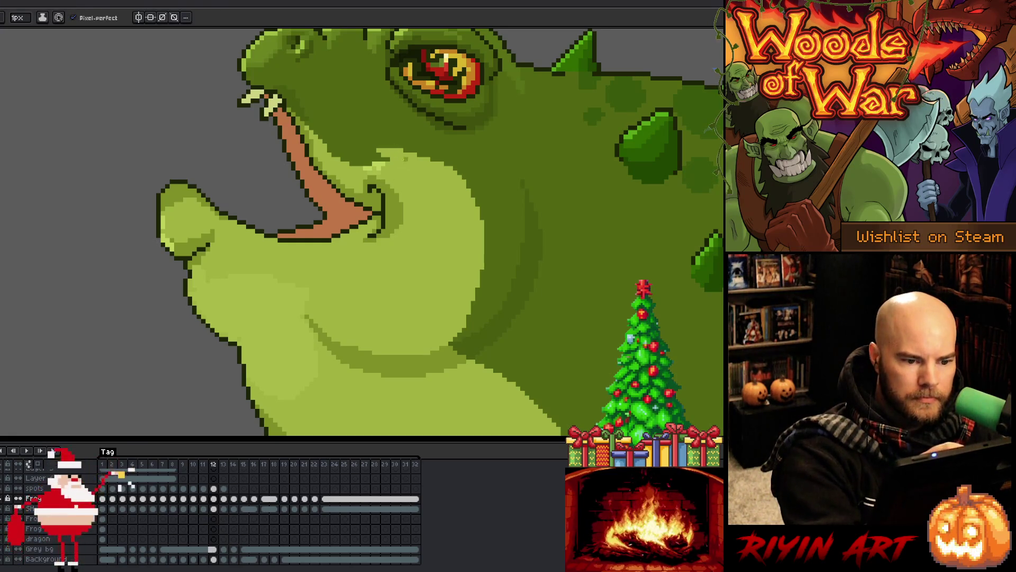
{"action": "left_click", "coordinate": [386, 168], "text": "alt"}
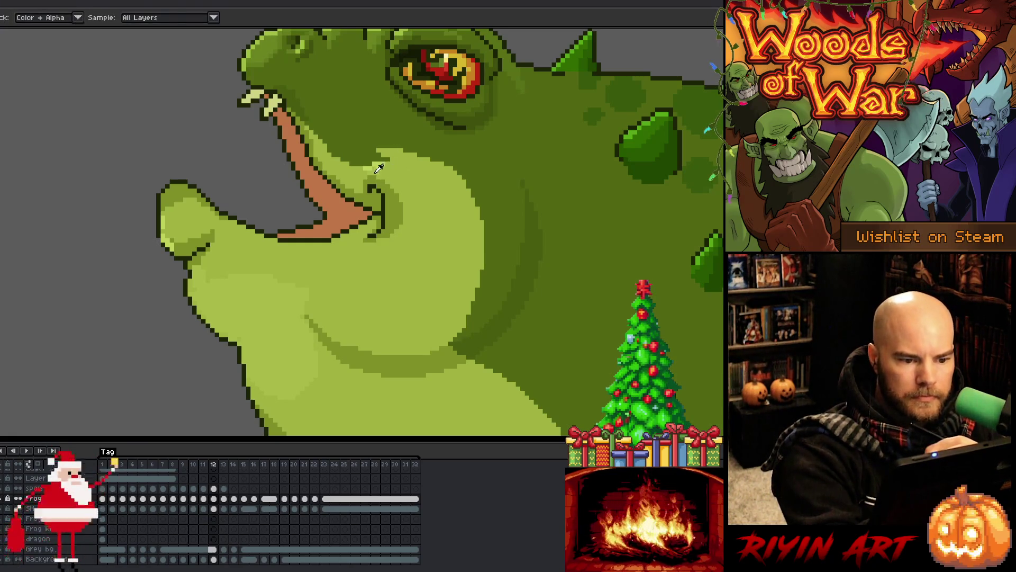
{"action": "left_click", "coordinate": [387, 128], "text": "alt"}
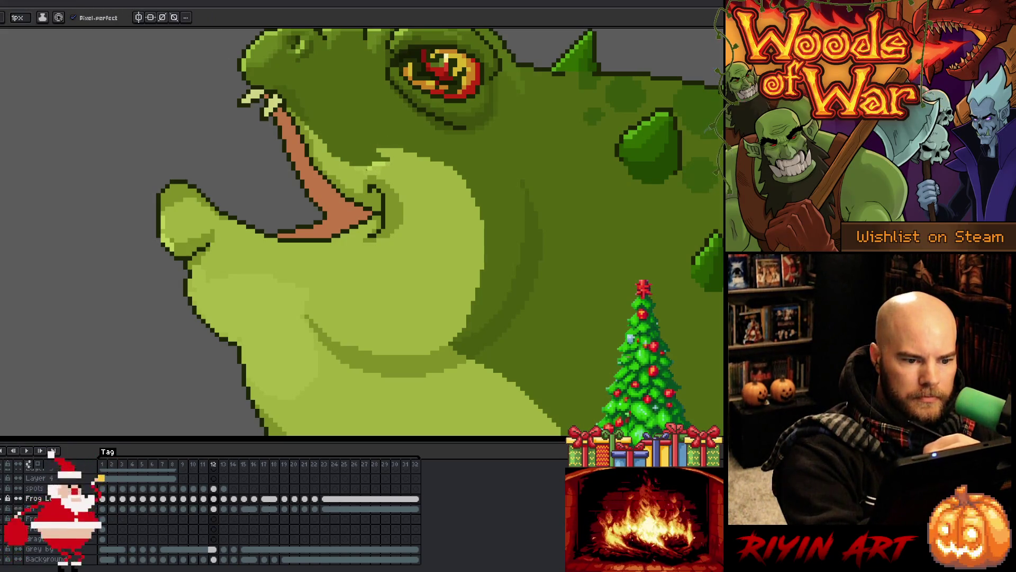
Step: Compare against frame 11, then sample lip colours along the frog's mouth for touch-ups
{"action": "key", "text": "comma"}
{"action": "key", "text": "period"}
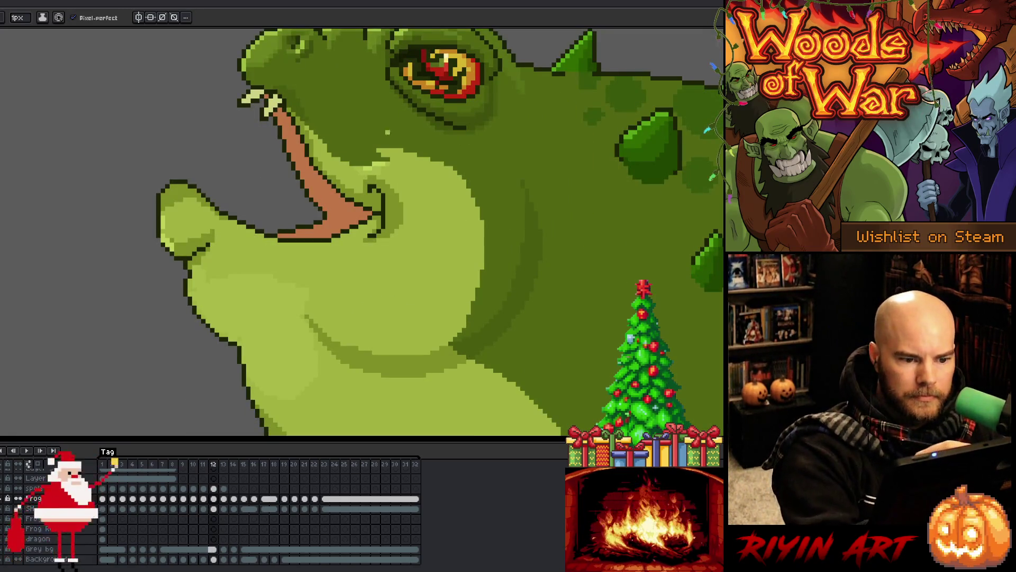
{"action": "left_click", "coordinate": [381, 153], "text": "alt"}
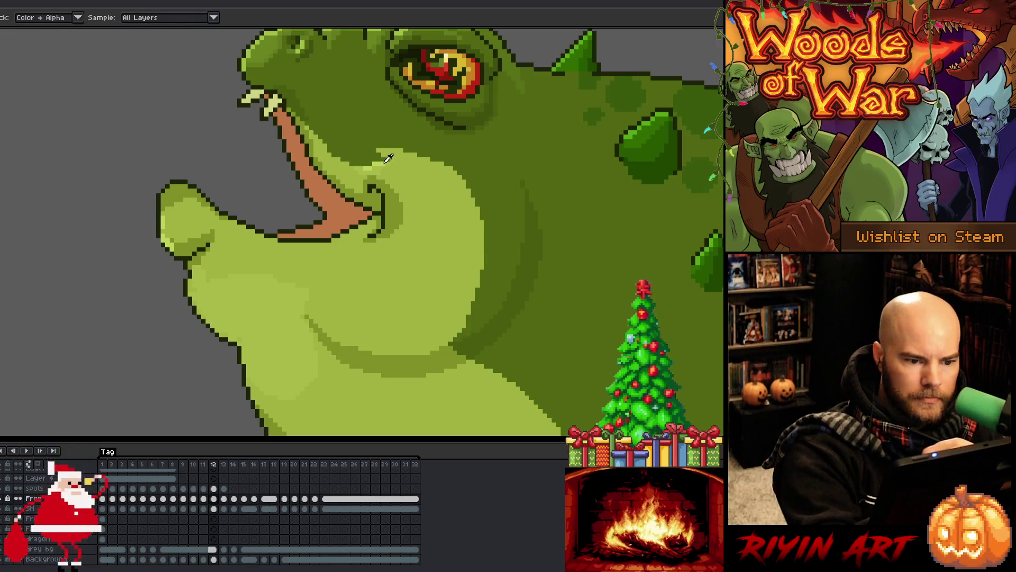
{"action": "left_click", "coordinate": [387, 159], "text": "alt"}
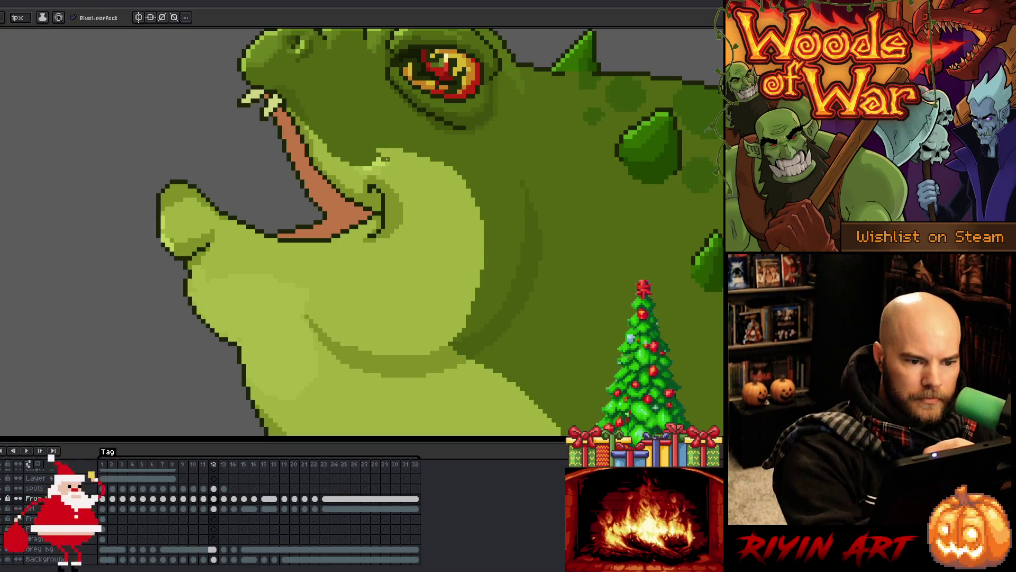
{"action": "left_click", "coordinate": [383, 158], "text": "alt"}
{"action": "left_click", "coordinate": [381, 151], "text": "alt"}
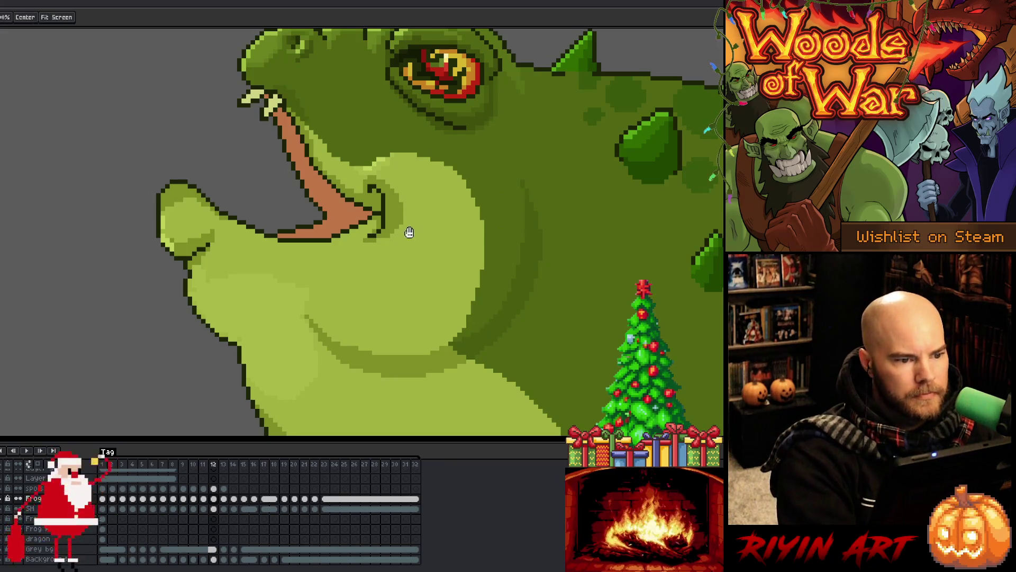
Step: Pan the view to the frog's throat and belly and save the file with Ctrl+S
{"action": "left_click_drag", "start_coordinate": [411, 229], "coordinate": [423, 302]}
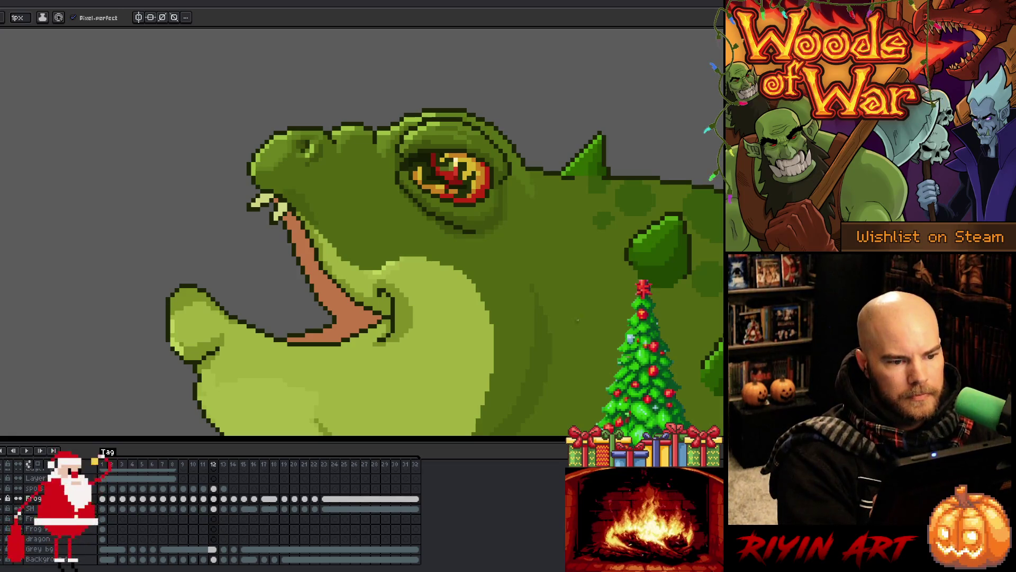
{"action": "mouse_move", "coordinate": [382, 245]}
{"action": "left_mouse_down"}
{"action": "mouse_move", "coordinate": [336, 261]}
{"action": "mouse_move", "coordinate": [328, 281]}
{"action": "left_mouse_up"}
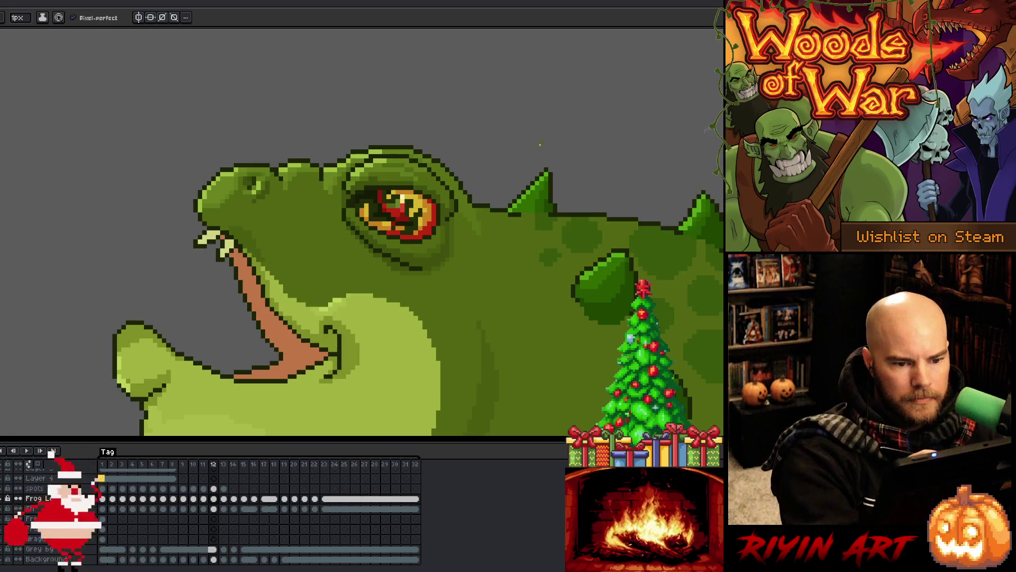
{"action": "left_click_drag", "start_coordinate": [501, 318], "coordinate": [548, 125]}
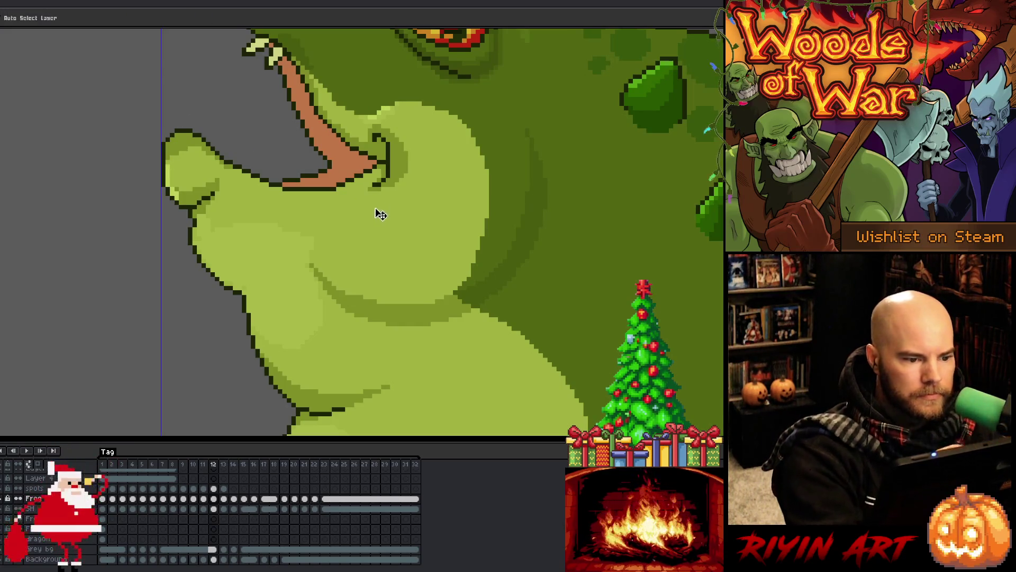
{"action": "key", "text": "ctrl+s"}
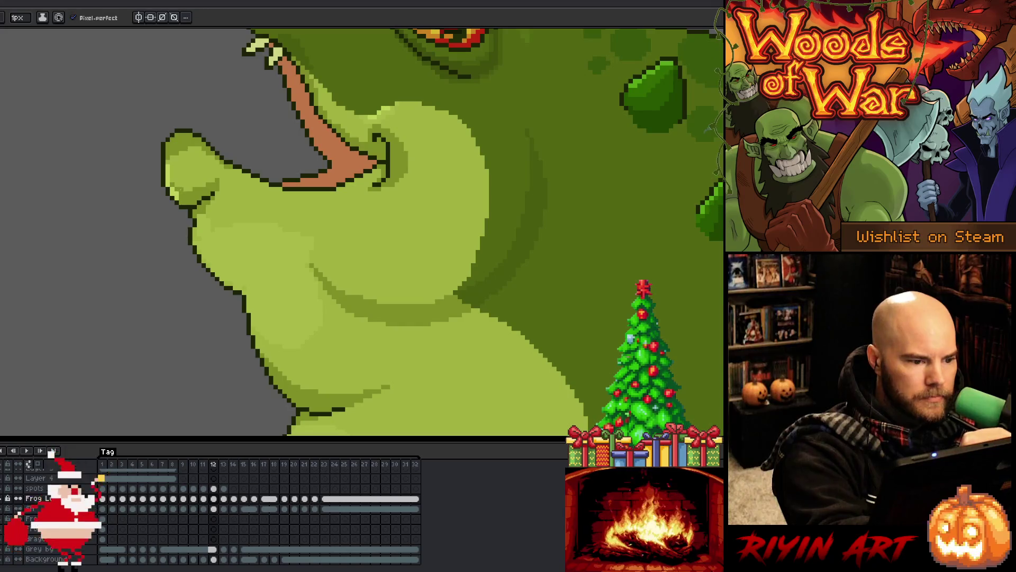
{"action": "key", "text": "ctrl+s"}
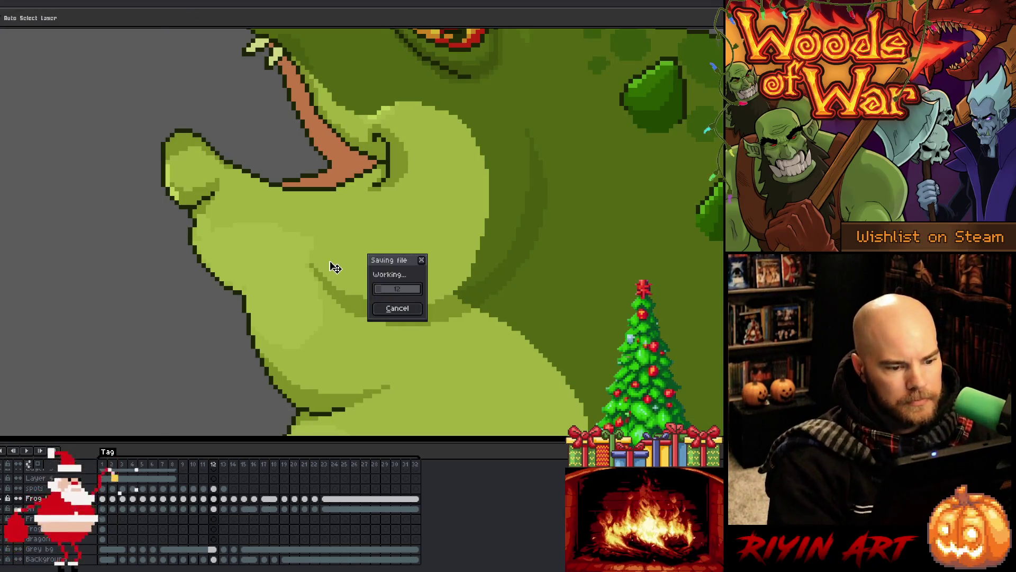
{"action": "key", "text": "ctrl+s"}
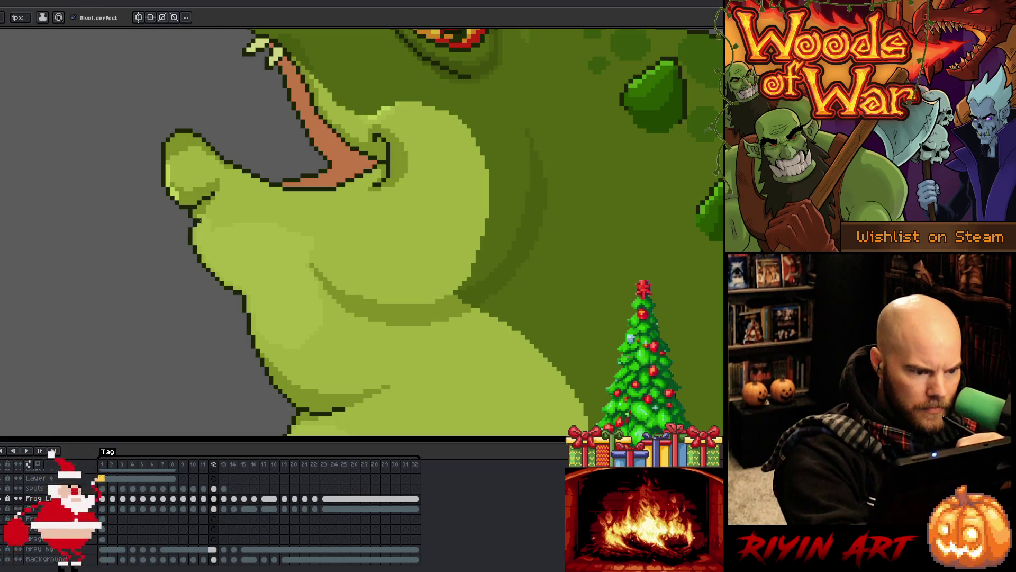
{"action": "scroll", "coordinate": [453, 345], "scroll_direction": "down", "scroll_amount": 4}
Step: Zoom out to fit the whole frog and toggle between frames 11 and 12
{"action": "left_click_drag", "start_coordinate": [455, 322], "coordinate": [288, 211]}
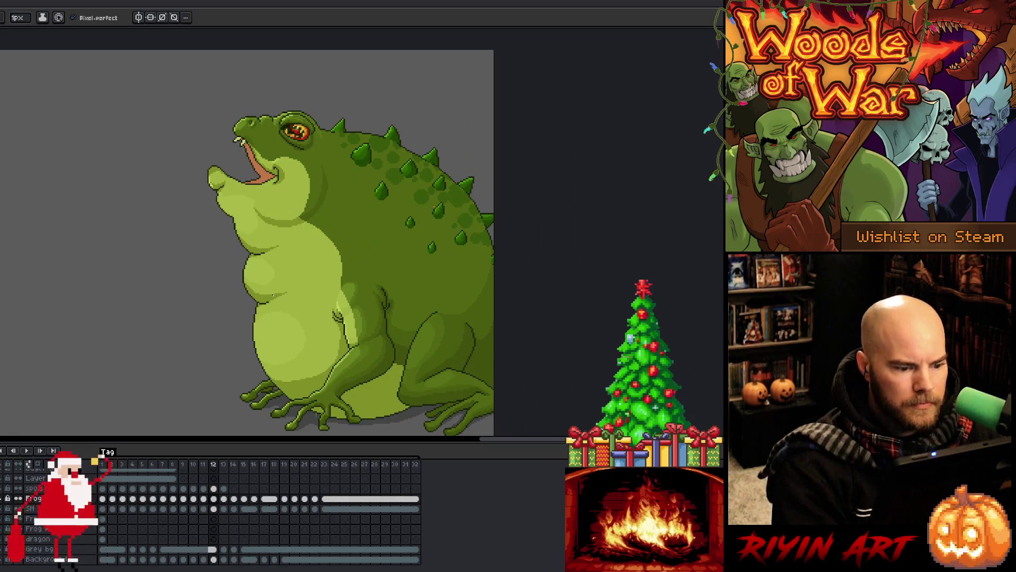
{"action": "key", "text": "Left"}
{"action": "key", "text": "Right"}
{"action": "key", "text": "Left"}
{"action": "key", "text": "Right"}
{"action": "key", "text": "Left"}
{"action": "key", "text": "Right"}
{"action": "key", "text": "Left"}
{"action": "key", "text": "Right"}
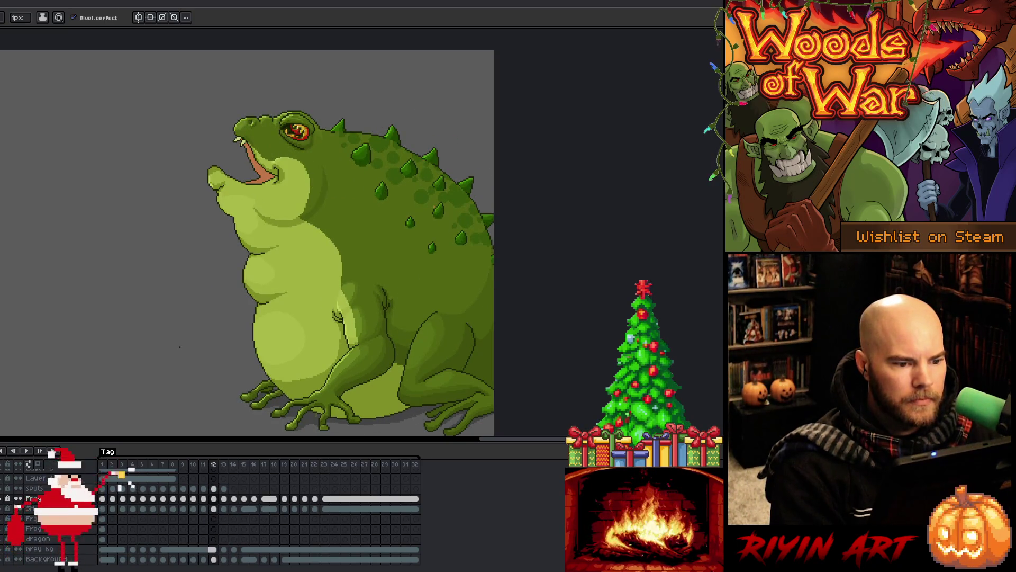
Step: Step through frames 11 to 14 with the arrow keys, returning to frame 12
{"action": "key", "text": "Right"}
{"action": "key", "text": "Left"}
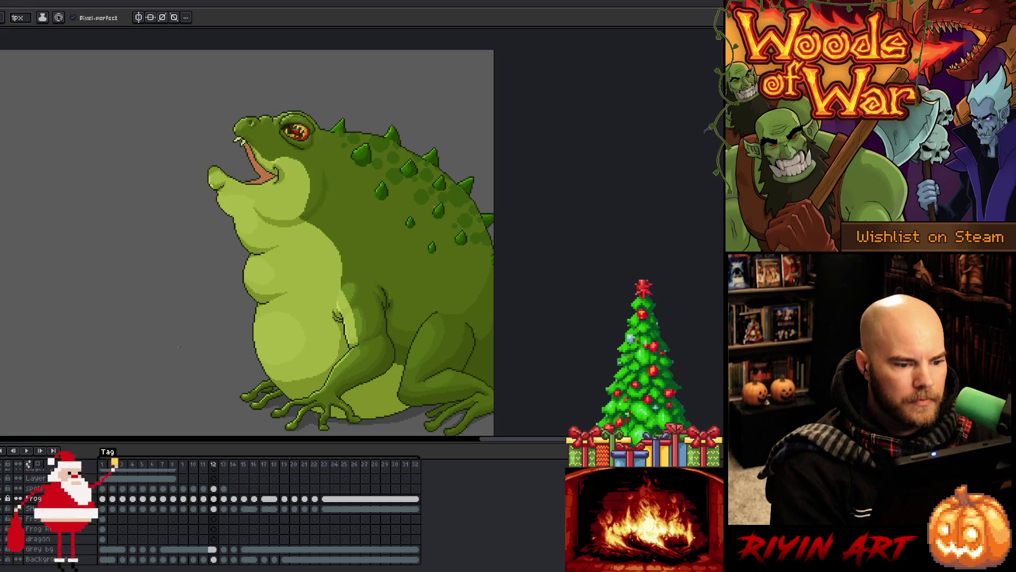
{"action": "key", "text": "Left"}
{"action": "key", "text": "Right"}
{"action": "key", "text": "Right"}
{"action": "key", "text": "Right"}
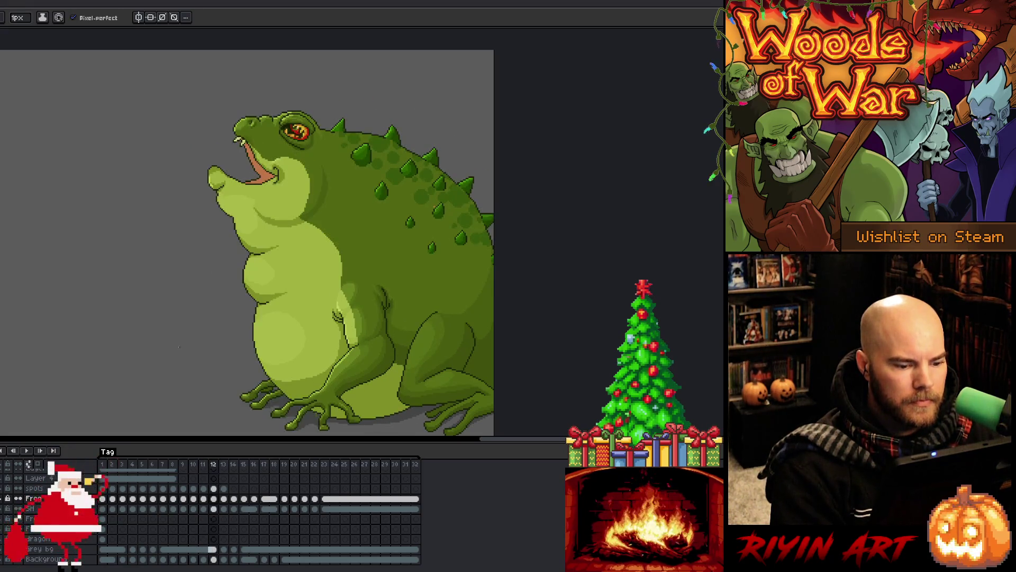
{"action": "key", "text": "Left"}
{"action": "key", "text": "Left"}
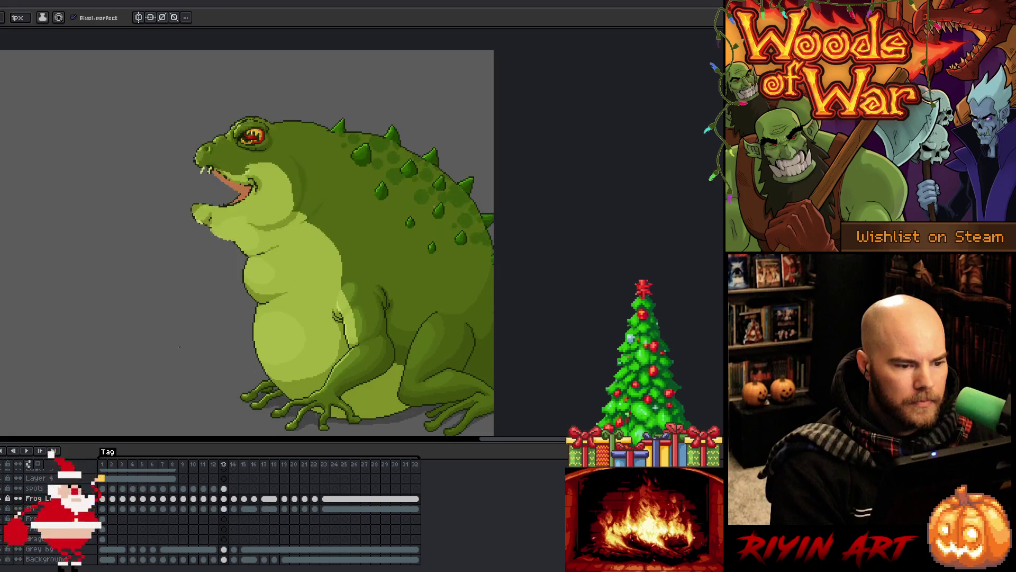
Step: Jump to frames 13 and 14 from the timeline headers and flip between their head poses
{"action": "left_click", "coordinate": [236, 464]}
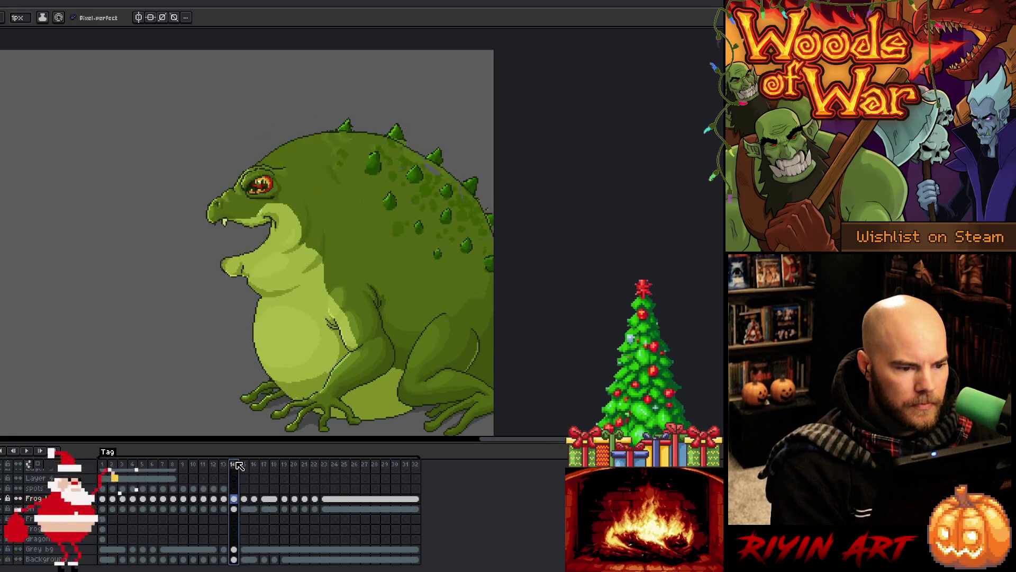
{"action": "left_click", "coordinate": [226, 466]}
{"action": "left_click", "coordinate": [217, 465]}
{"action": "left_click", "coordinate": [225, 465]}
{"action": "key", "text": "Right"}
{"action": "key", "text": "Left"}
{"action": "key", "text": "Right"}
{"action": "key", "text": "Left"}
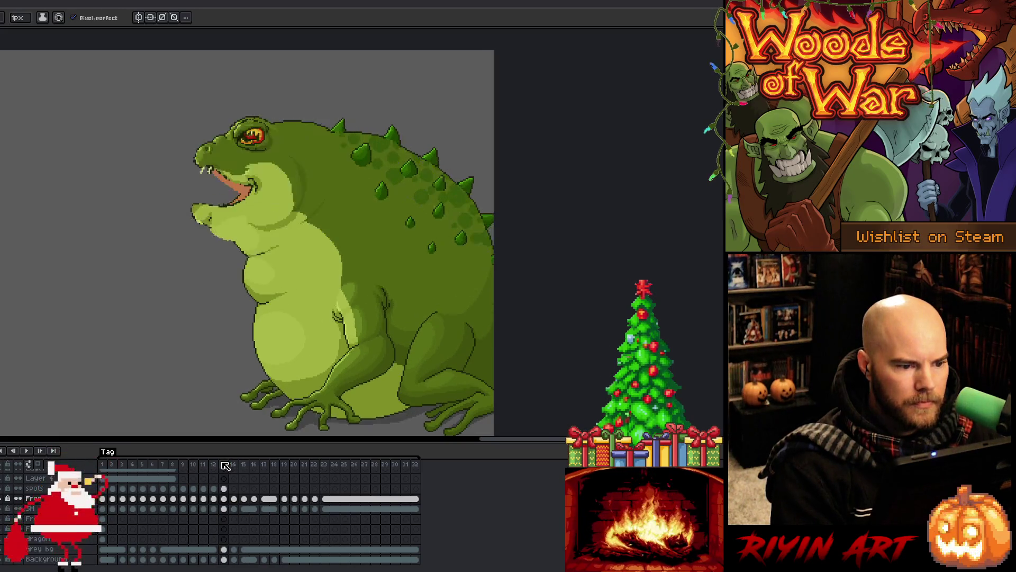
{"action": "key", "text": "Right"}
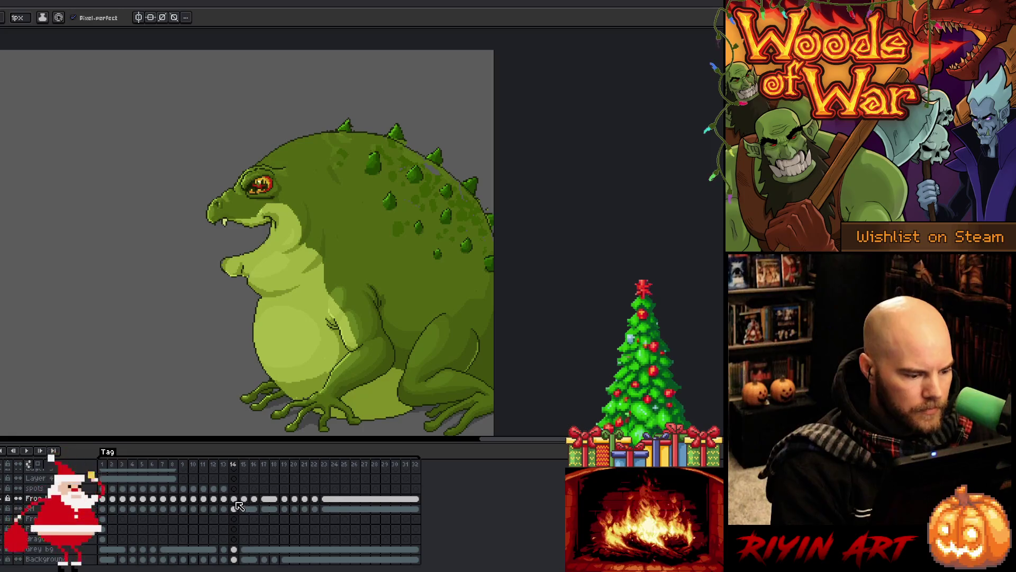
Step: Click through the Frog cels on frames 12 to 14 to compare head tilts
{"action": "left_click", "coordinate": [234, 499]}
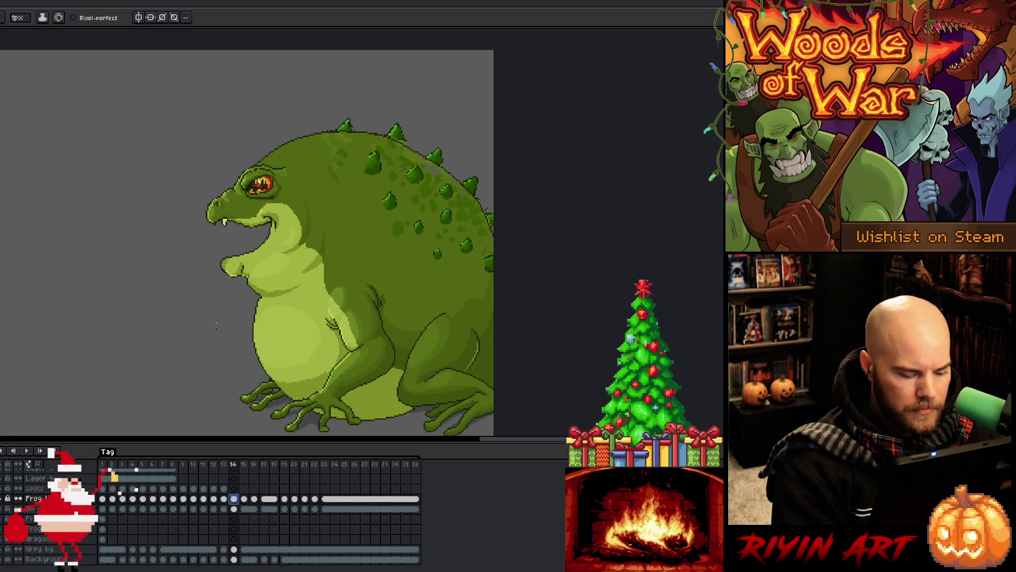
{"action": "left_click", "coordinate": [224, 500]}
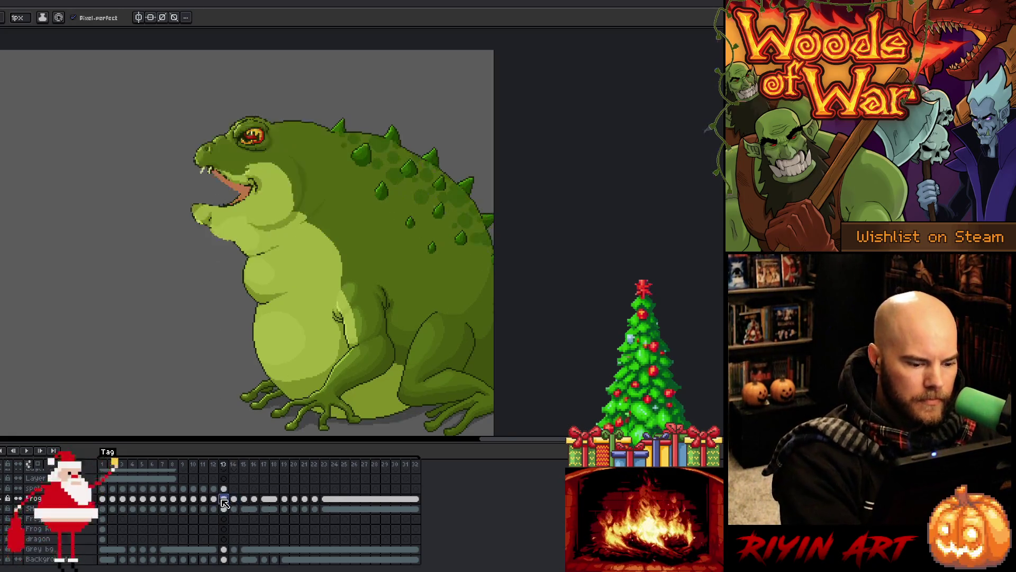
{"action": "left_click", "coordinate": [214, 500]}
{"action": "left_click", "coordinate": [224, 499]}
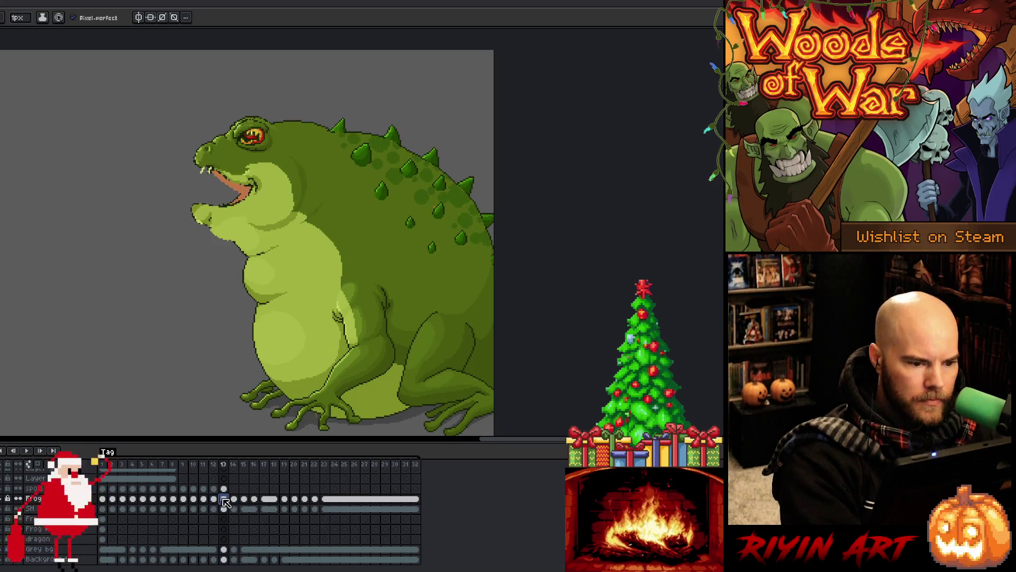
{"action": "left_click", "coordinate": [234, 499]}
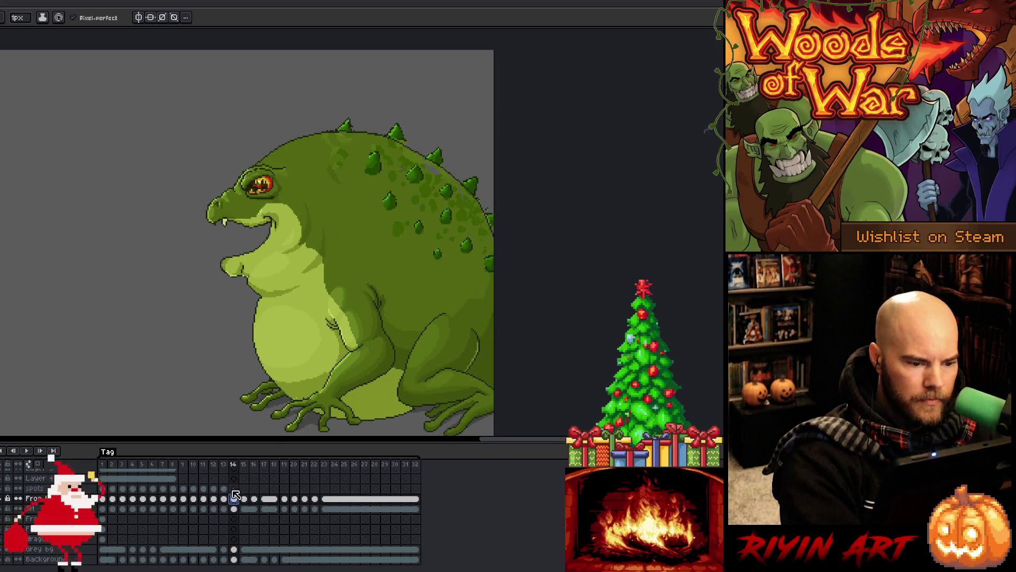
{"action": "left_click", "coordinate": [224, 499]}
{"action": "left_click", "coordinate": [214, 500]}
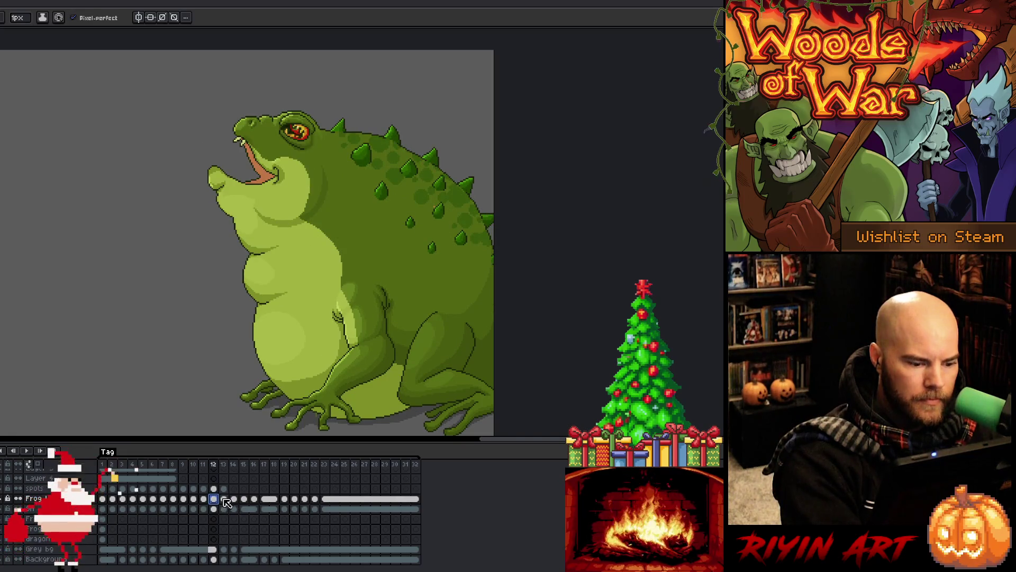
{"action": "left_click", "coordinate": [224, 499]}
Step: Begin a lasso around the frog's head, compare frames 13 and 14, then clear the selection
{"action": "key", "text": "m"}
{"action": "mouse_move", "coordinate": [254, 96]}
{"action": "left_mouse_down"}
{"action": "mouse_move", "coordinate": [296, 117]}
{"action": "mouse_move", "coordinate": [336, 168]}
{"action": "mouse_move", "coordinate": [339, 211]}
{"action": "mouse_move", "coordinate": [243, 94]}
{"action": "left_mouse_up"}
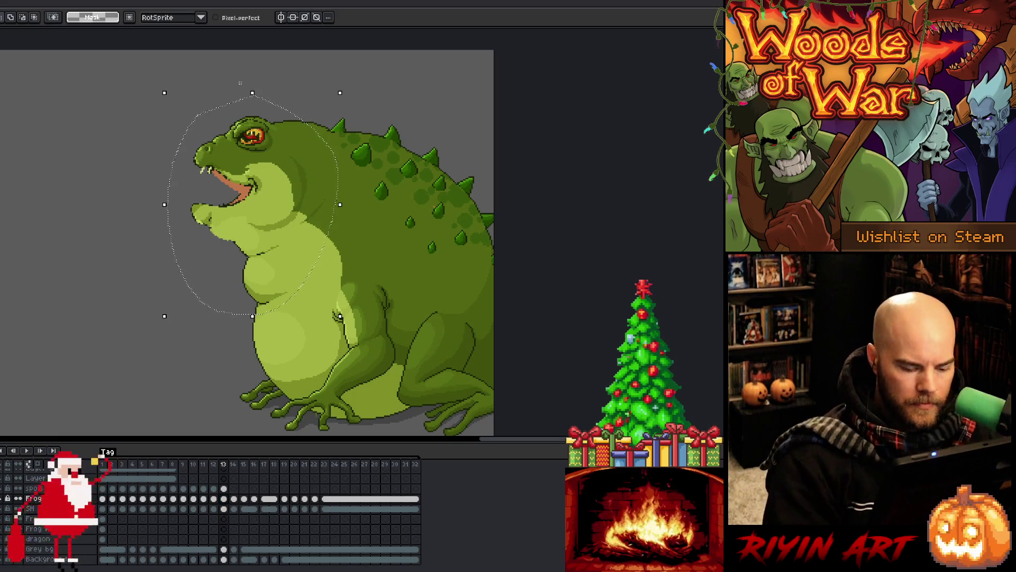
{"action": "key", "text": "."}
{"action": "key", "text": "period"}
{"action": "key", "text": "comma"}
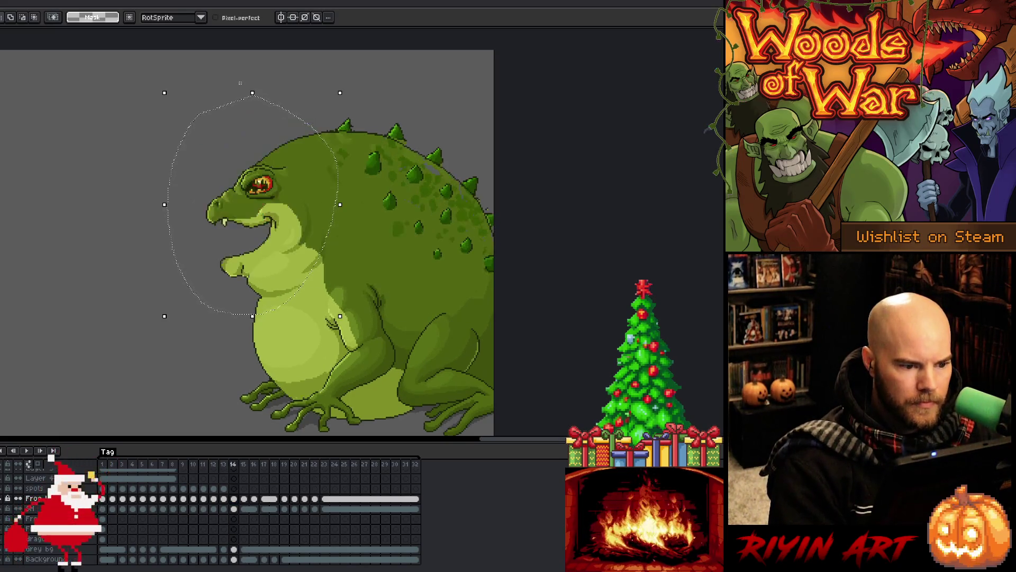
{"action": "key", "text": "comma"}
{"action": "key", "text": "ctrl+d"}
Step: Lasso the head and throat, shift and tilt it upward, and commit the transform
{"action": "mouse_move", "coordinate": [300, 97]}
{"action": "left_mouse_down"}
{"action": "mouse_move", "coordinate": [330, 159]}
{"action": "mouse_move", "coordinate": [315, 232]}
{"action": "mouse_move", "coordinate": [165, 233]}
{"action": "mouse_move", "coordinate": [288, 75]}
{"action": "left_mouse_up"}
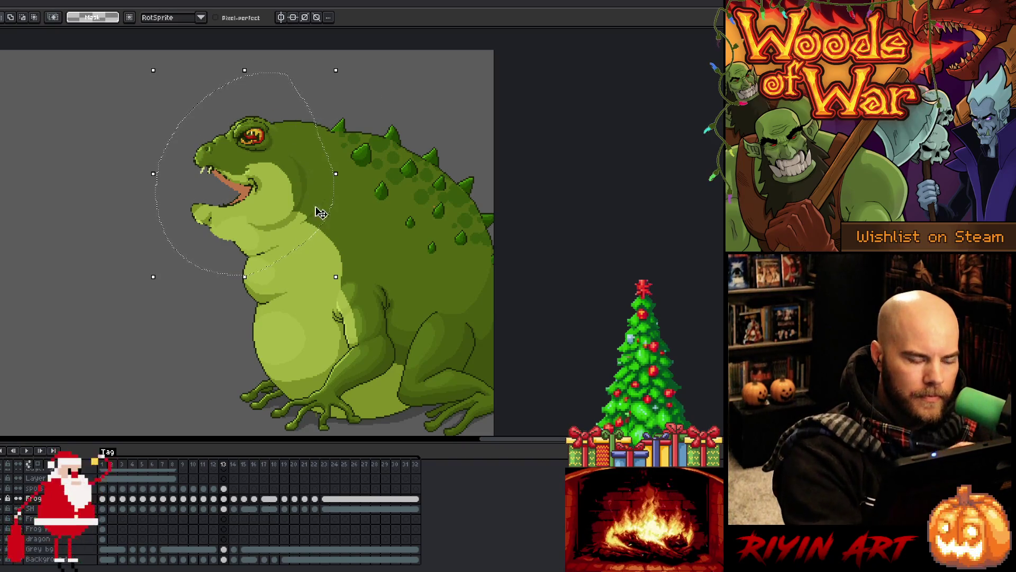
{"action": "left_click_drag", "start_coordinate": [306, 187], "coordinate": [308, 200]}
{"action": "key", "text": "Escape"}
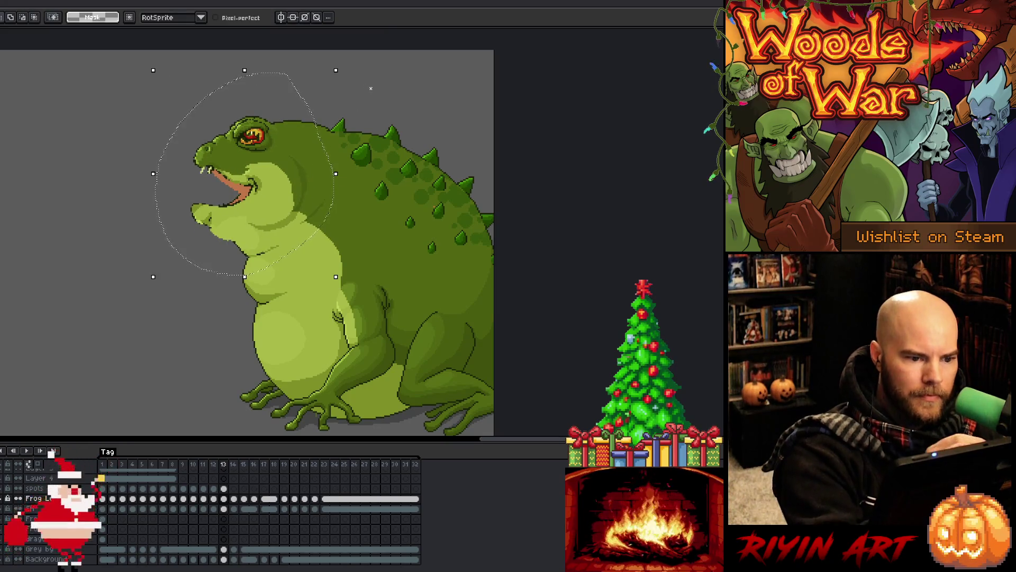
{"action": "mouse_move", "coordinate": [263, 247]}
{"action": "left_mouse_down"}
{"action": "mouse_move", "coordinate": [145, 154]}
{"action": "mouse_move", "coordinate": [296, 61]}
{"action": "left_mouse_up"}
{"action": "left_click_drag", "start_coordinate": [302, 163], "coordinate": [313, 179]}
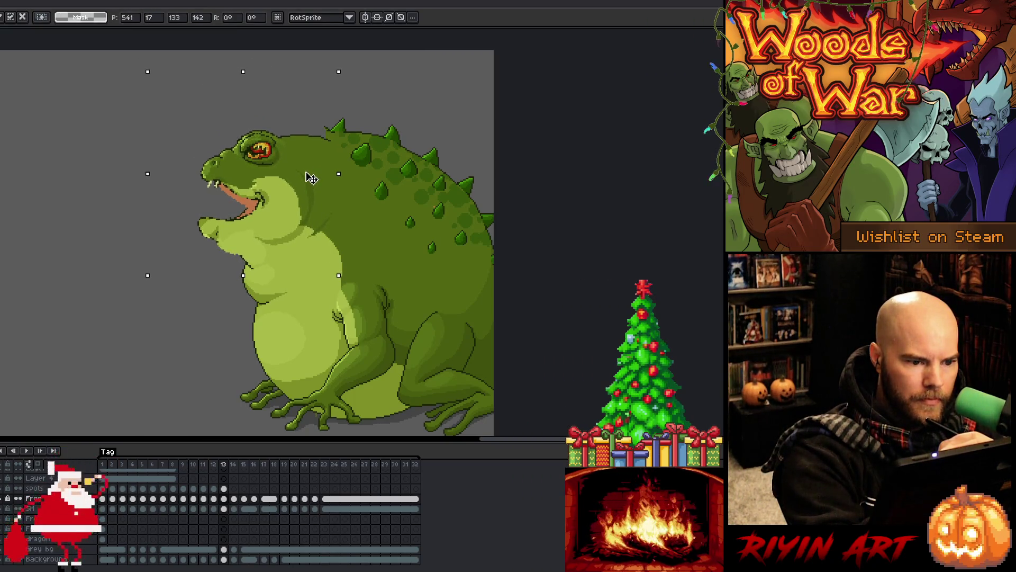
{"action": "key", "text": "Return"}
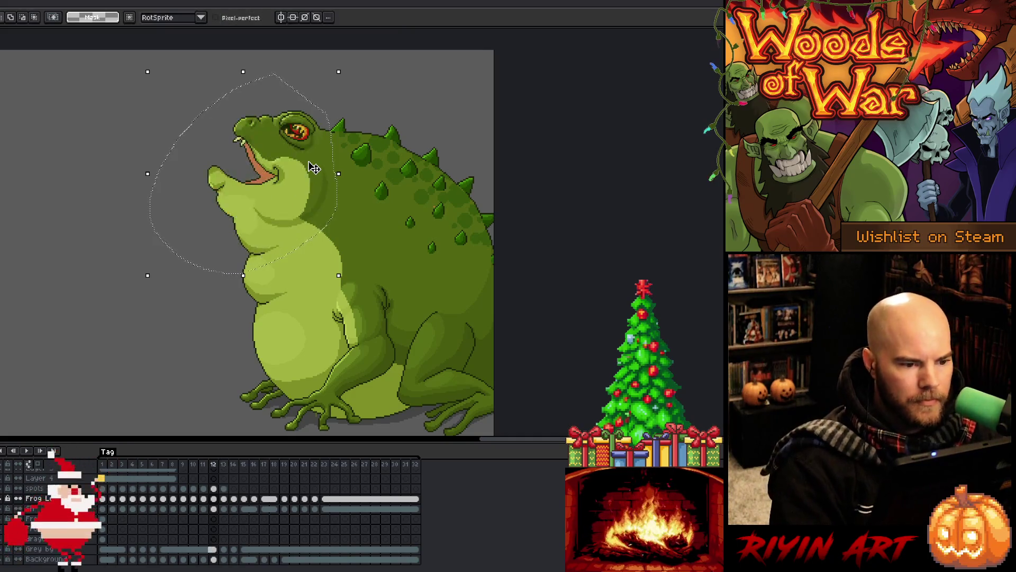
Step: Play and stop the animation twice to review the head-bob motion
{"action": "key", "text": "Right"}
{"action": "key", "text": "Return"}
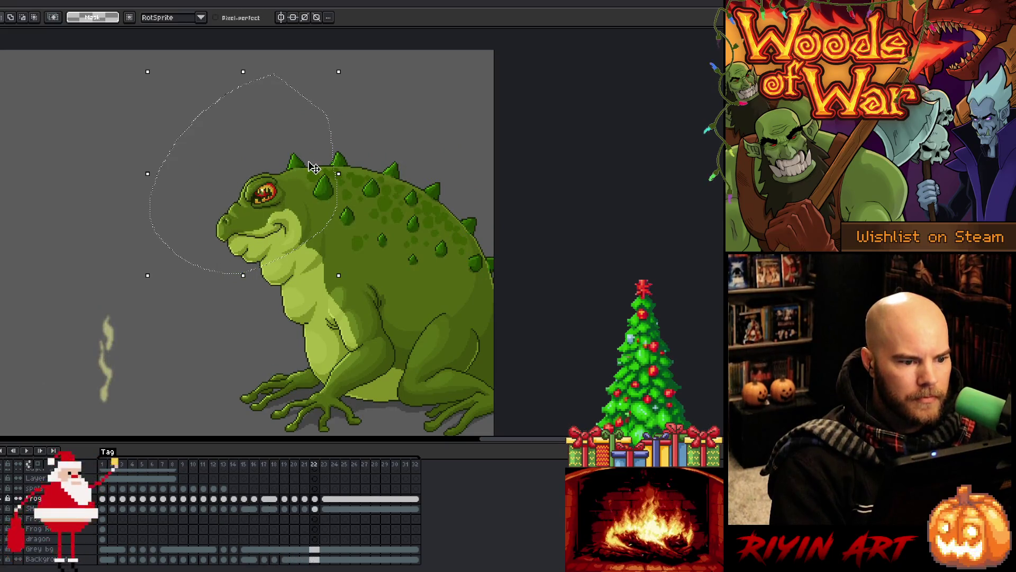
{"action": "key", "text": "Return"}
{"action": "key", "text": "Return"}
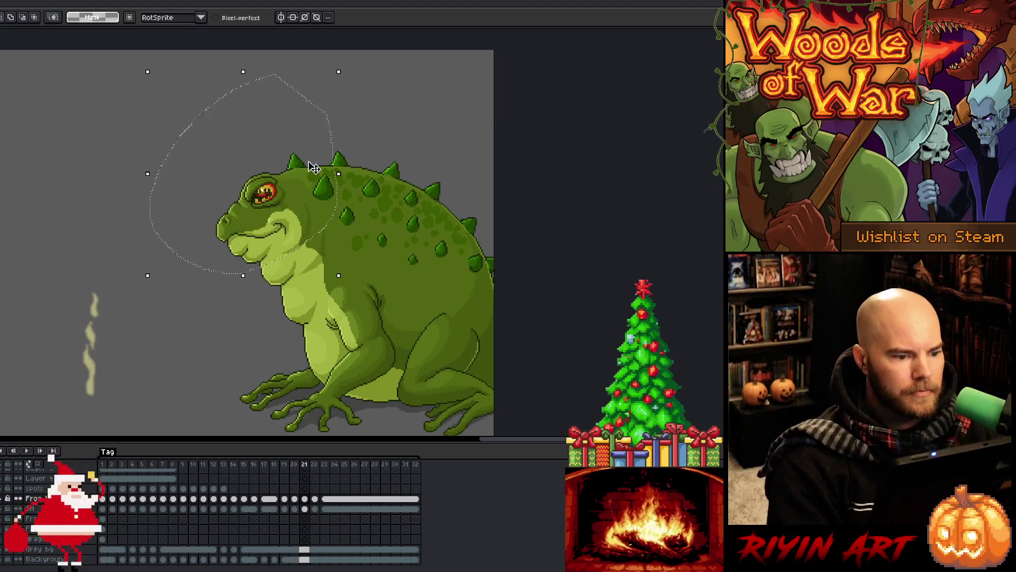
{"action": "key", "text": "Return"}
{"action": "key", "text": "Return"}
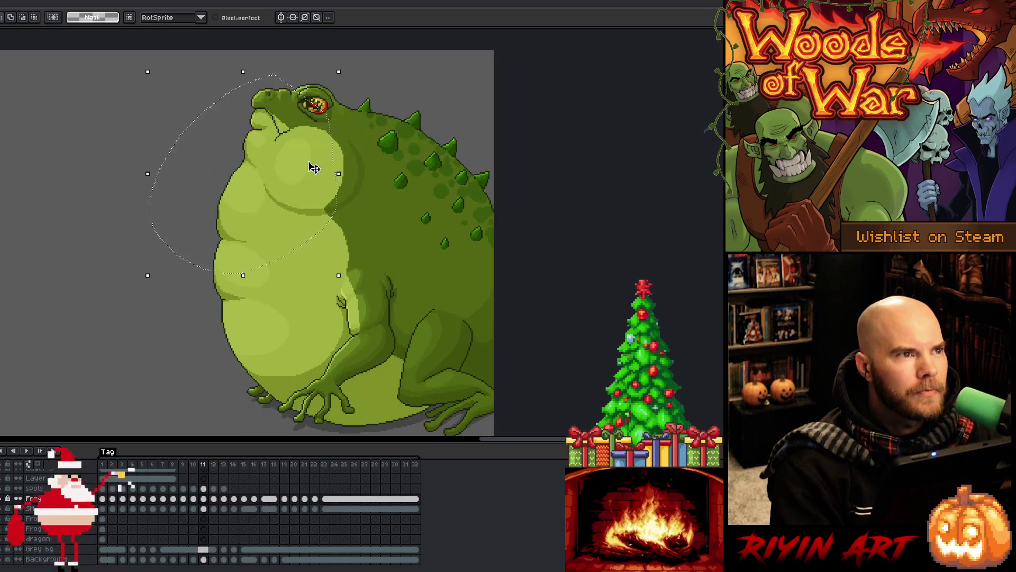
{"action": "key", "text": "Return"}
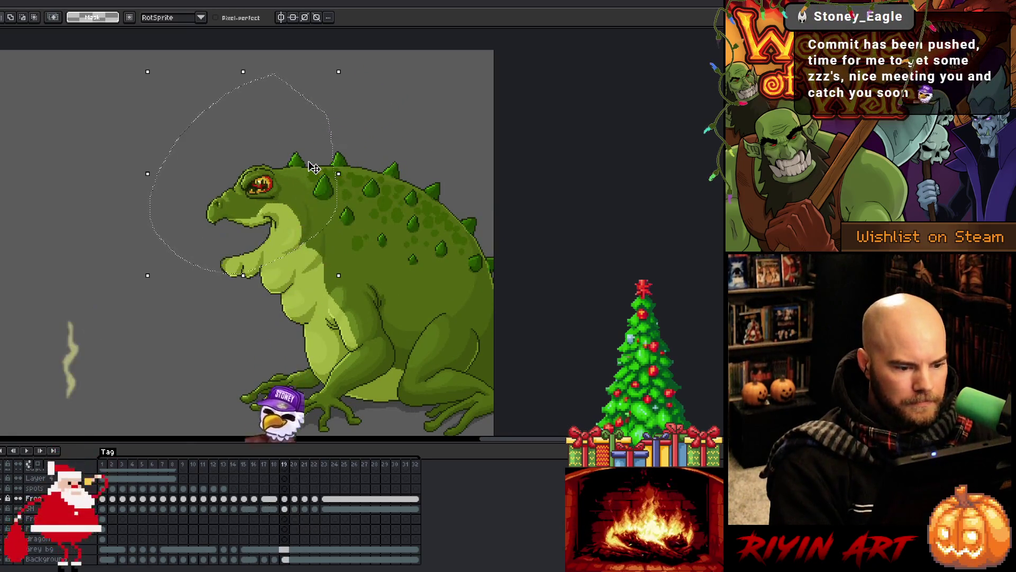
{"action": "key", "text": "Return"}
Step: Step through frames 12 to 14 and lasso-select the toad's belly on frame 13
{"action": "key", "text": "Right"}
{"action": "key", "text": "Right"}
{"action": "key", "text": "Right"}
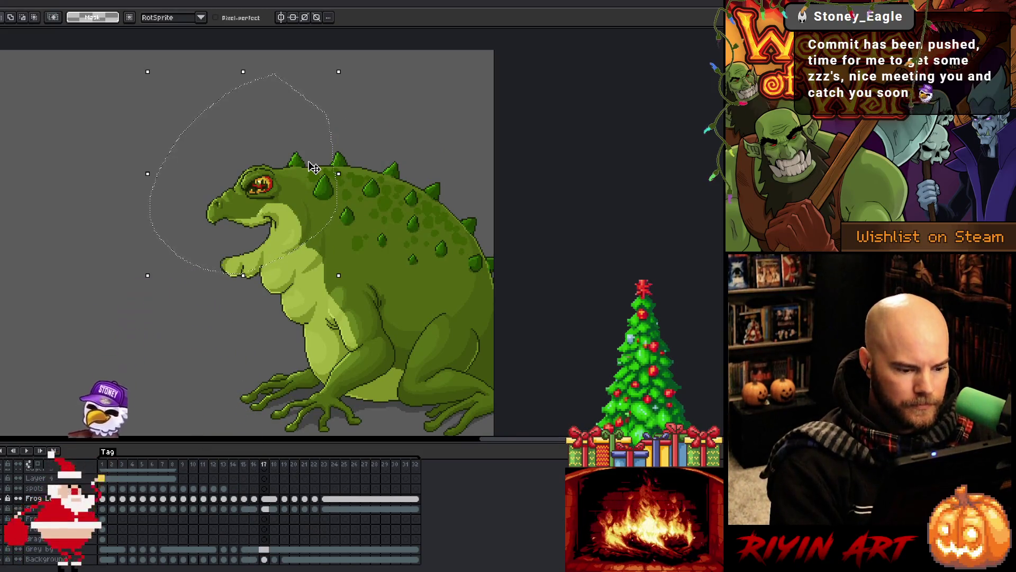
{"action": "key", "text": "Left"}
{"action": "key", "text": "Left"}
{"action": "key", "text": "Left"}
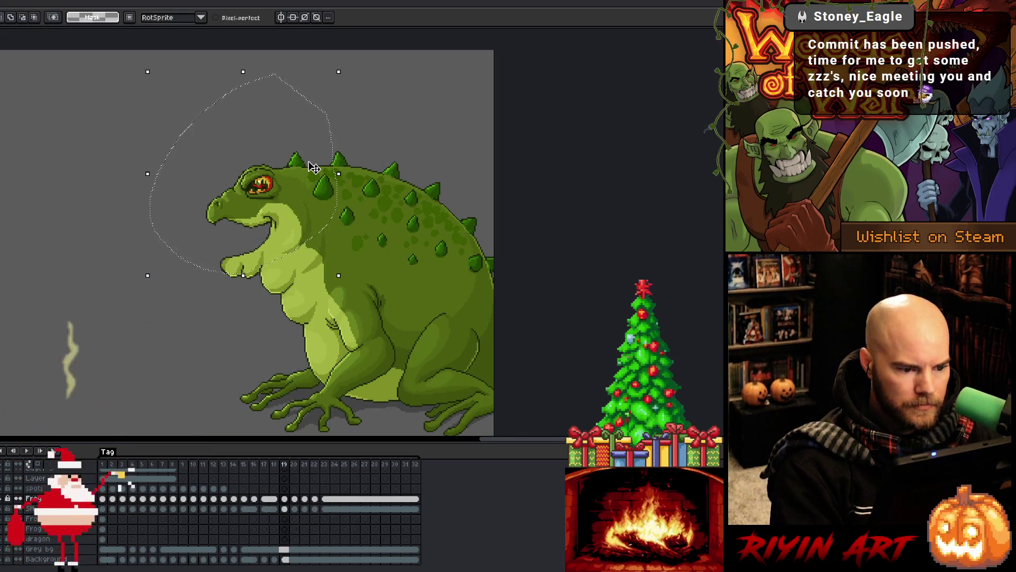
{"action": "key", "text": "Left"}
{"action": "key", "text": "Left"}
{"action": "key", "text": "Left"}
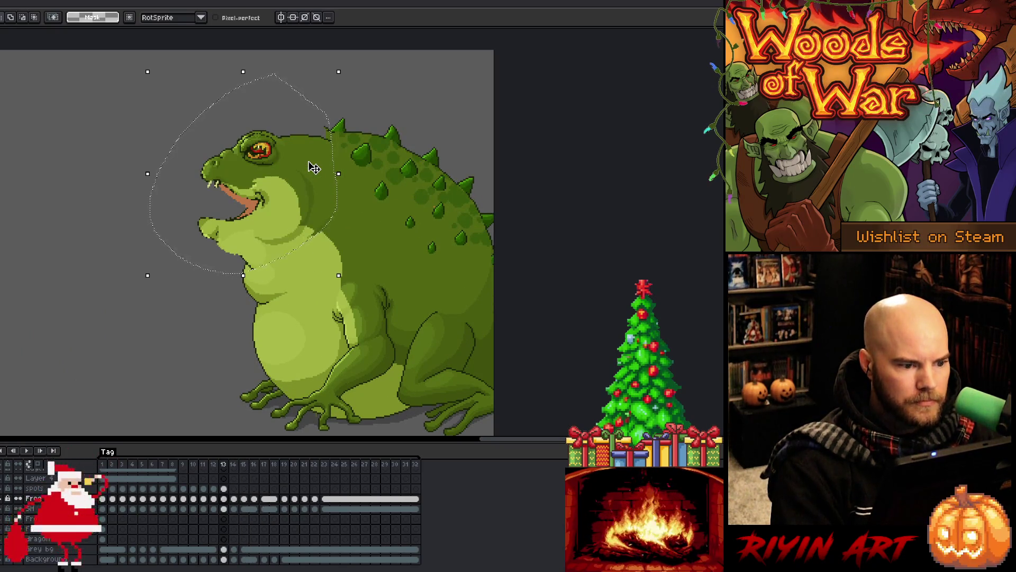
{"action": "key", "text": "Left"}
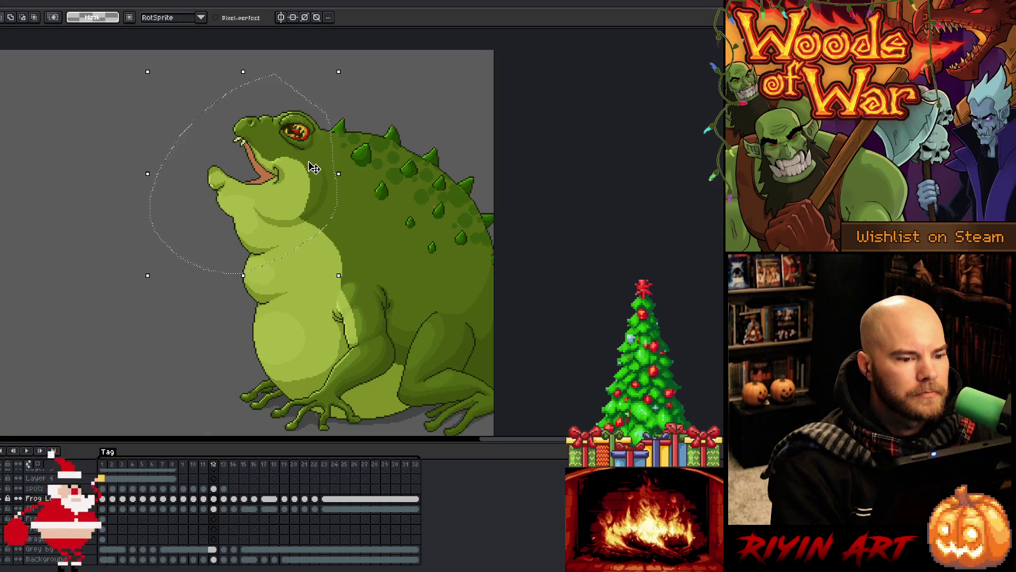
{"action": "key", "text": "Right"}
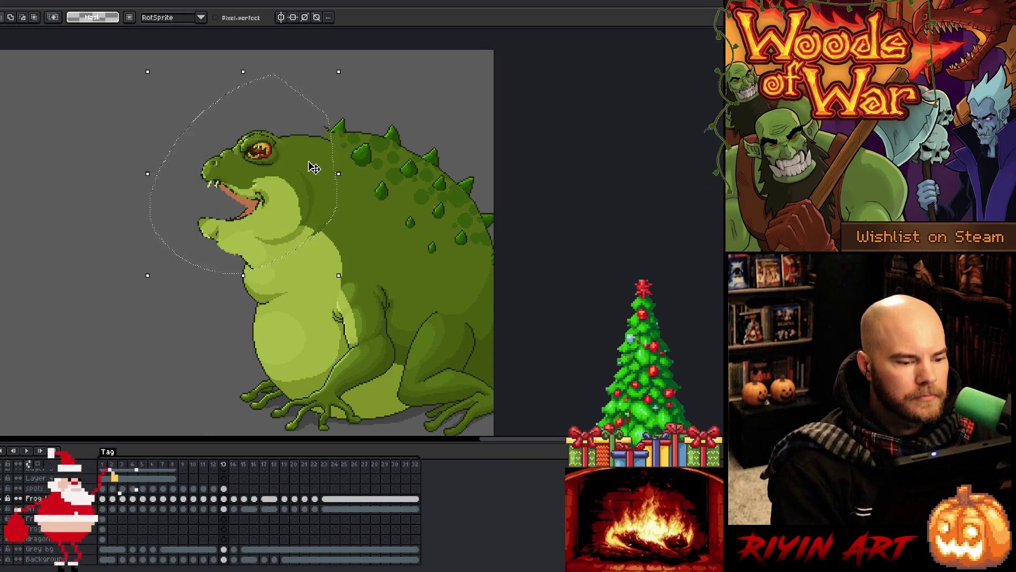
{"action": "key", "text": "Right"}
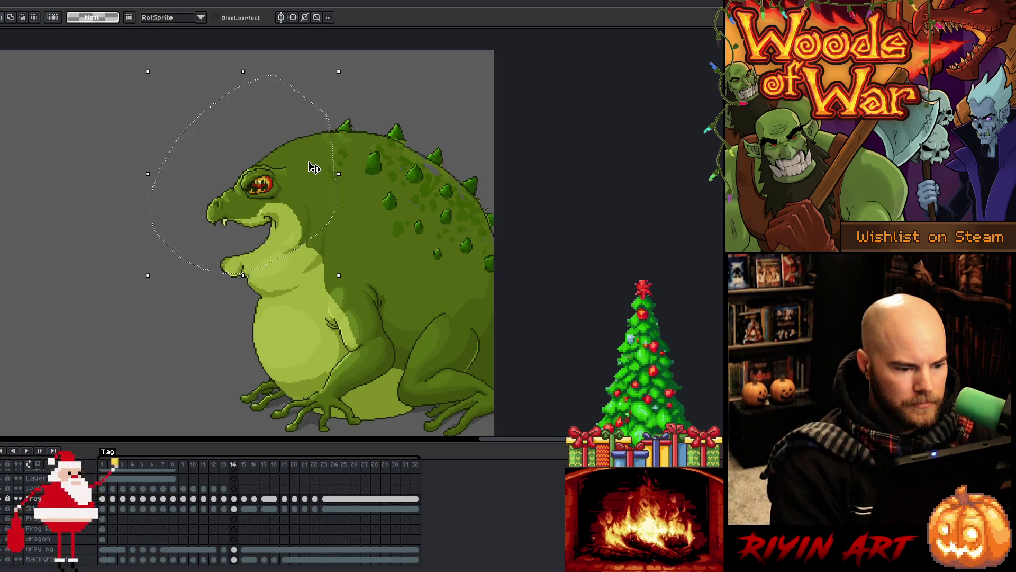
{"action": "key", "text": "Left"}
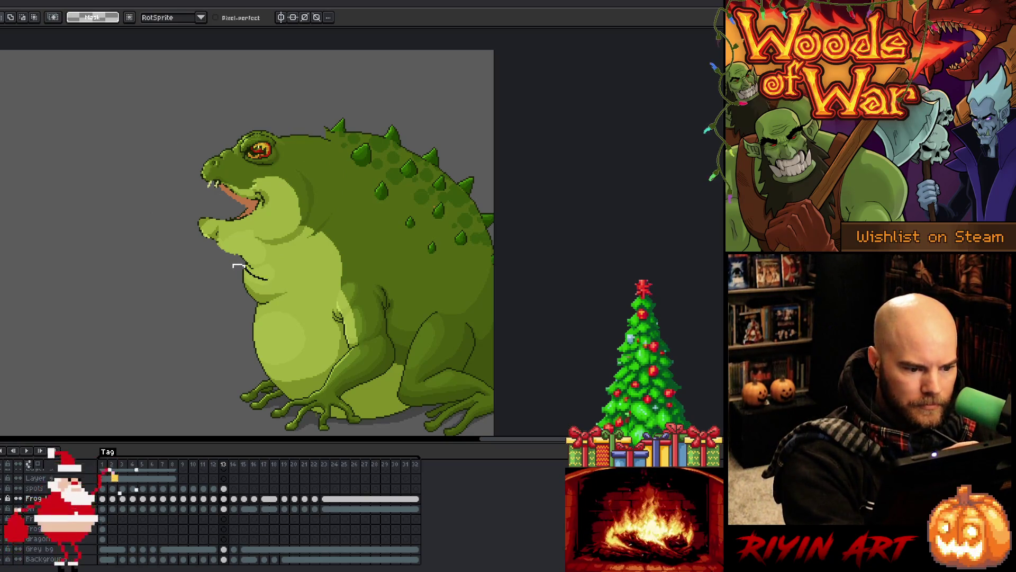
{"action": "mouse_move", "coordinate": [300, 291]}
{"action": "left_mouse_down"}
{"action": "mouse_move", "coordinate": [318, 380]}
{"action": "mouse_move", "coordinate": [294, 397]}
{"action": "left_mouse_up"}
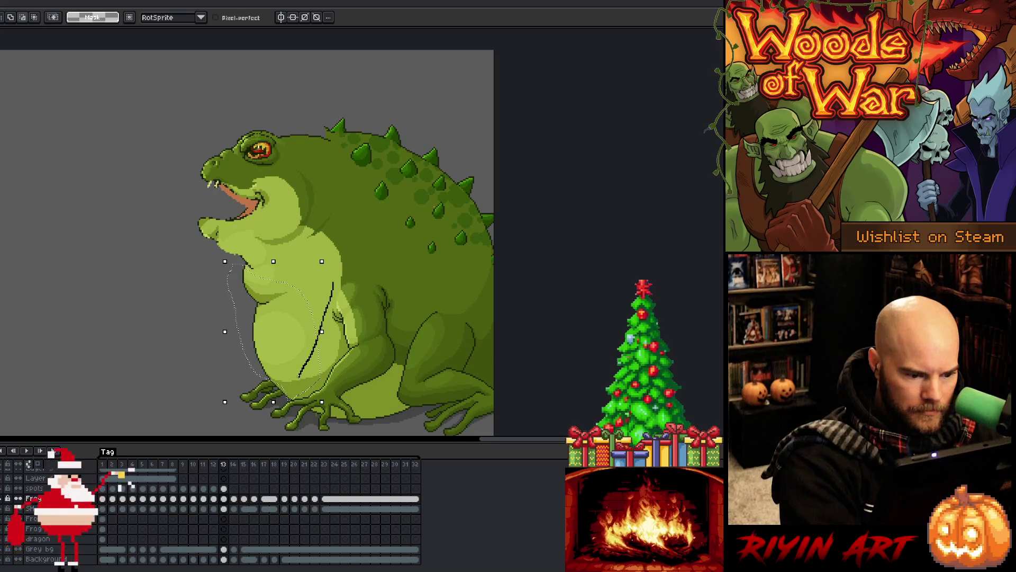
Step: Undo the extra lasso stroke, squash the belly a few pixels upward, commit, and play the animation
{"action": "key", "text": "ctrl+z"}
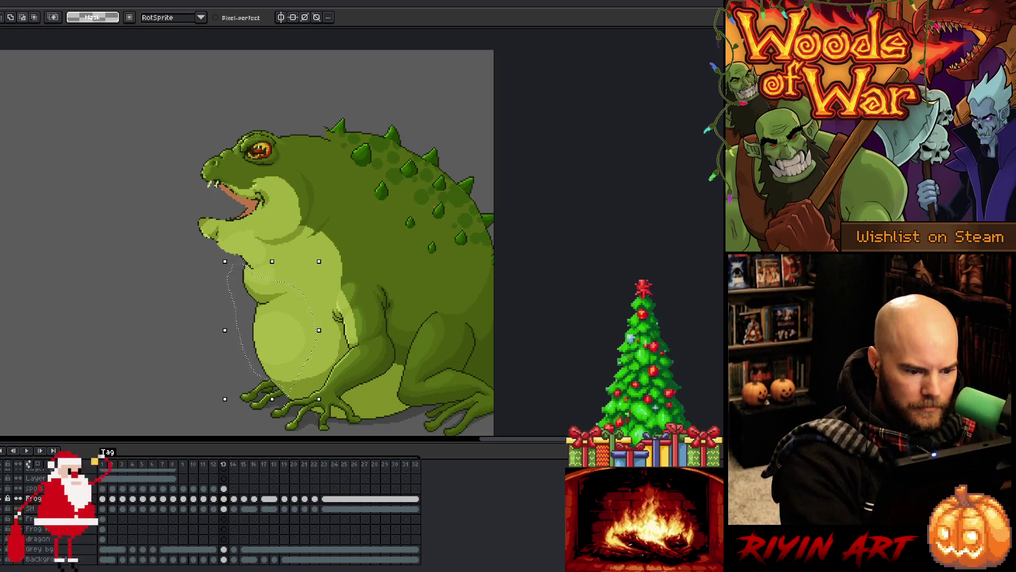
{"action": "left_click_drag", "start_coordinate": [280, 398], "coordinate": [303, 355]}
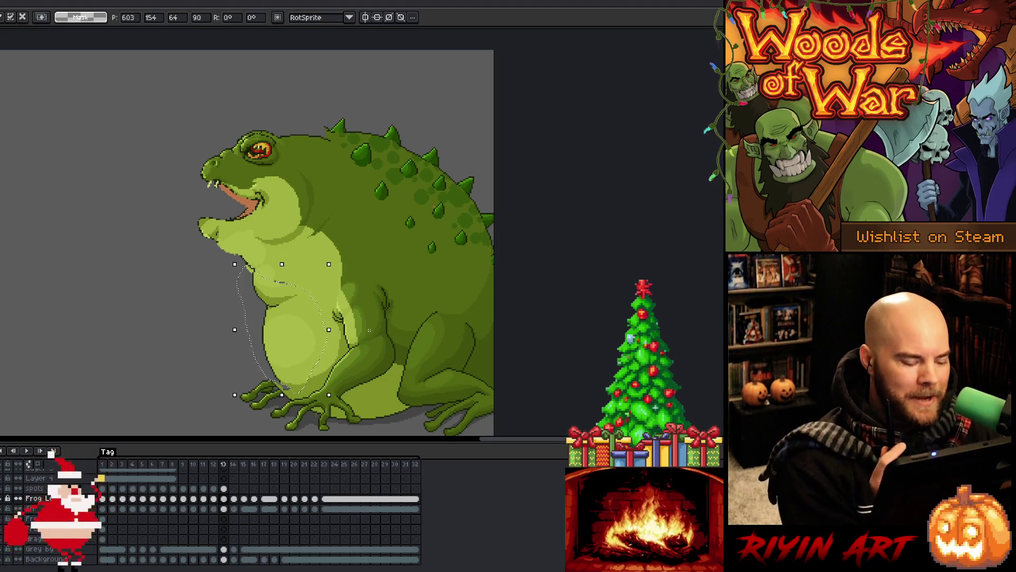
{"action": "key", "text": "ctrl+d"}
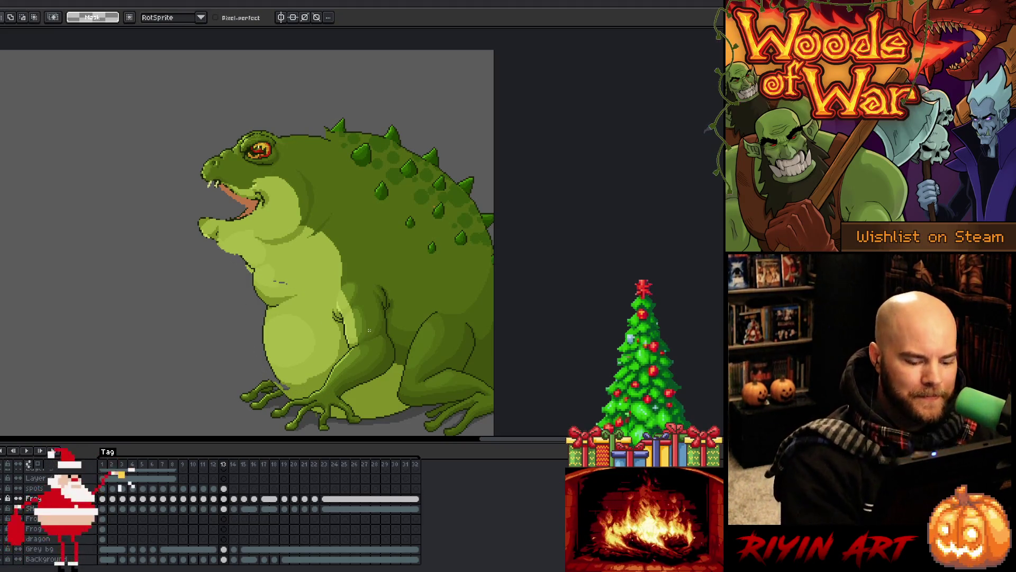
{"action": "key", "text": "Return"}
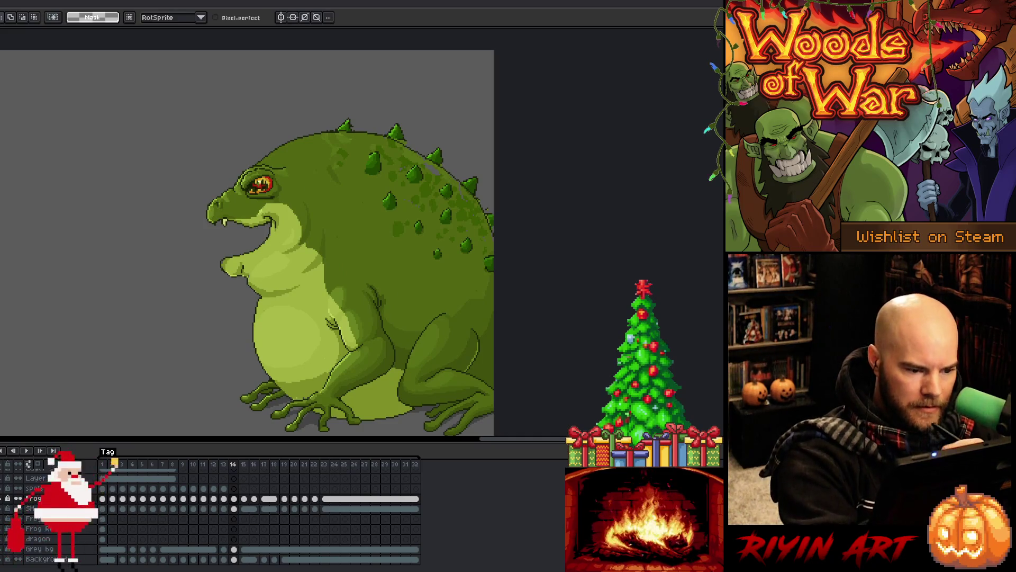
Step: With the Pencil, pick the dark outline colour and draw a line down the belly front
{"action": "key", "text": "b"}
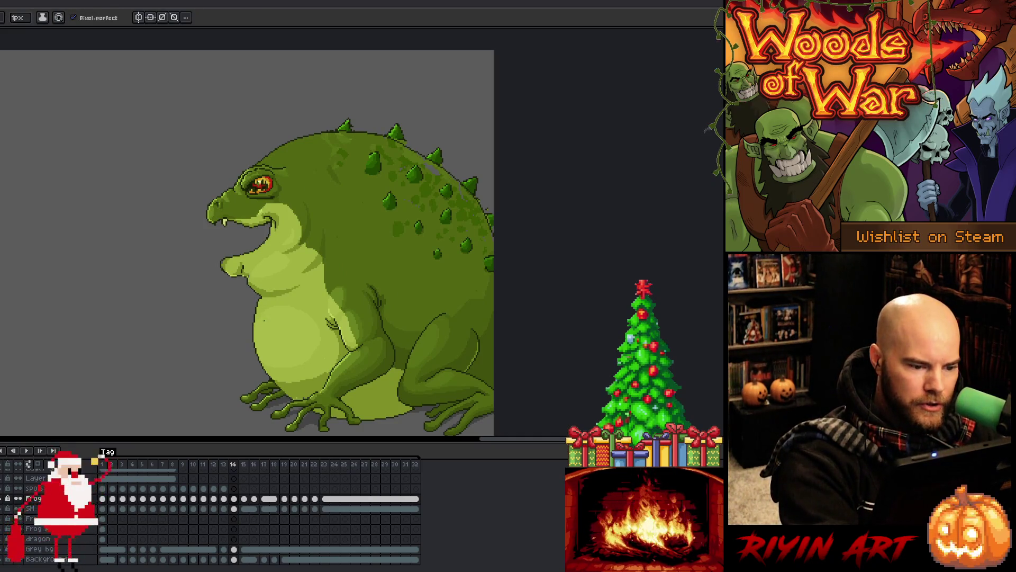
{"action": "left_click", "coordinate": [264, 295], "text": "alt"}
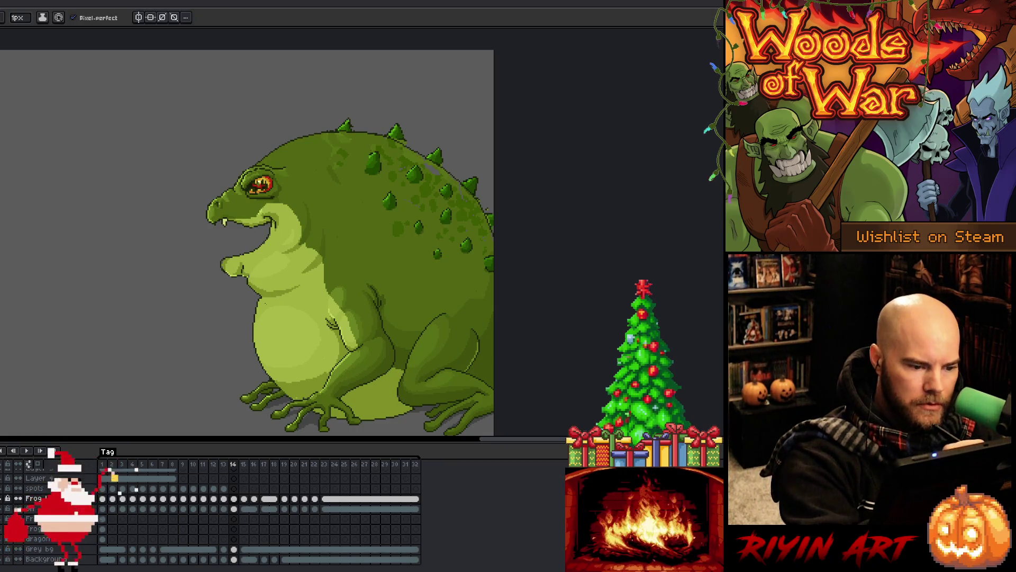
{"action": "mouse_move", "coordinate": [260, 298]}
{"action": "left_mouse_down"}
{"action": "mouse_move", "coordinate": [264, 348]}
{"action": "mouse_move", "coordinate": [294, 395]}
{"action": "left_mouse_up"}
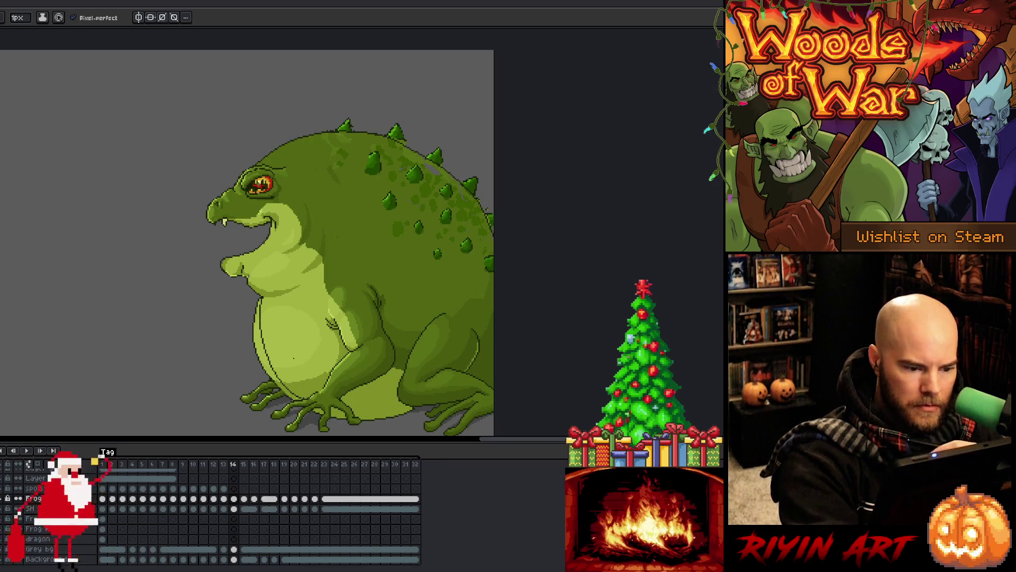
{"action": "key", "text": "Left"}
{"action": "key", "text": "Right"}
{"action": "key", "text": "Left"}
{"action": "key", "text": "Right"}
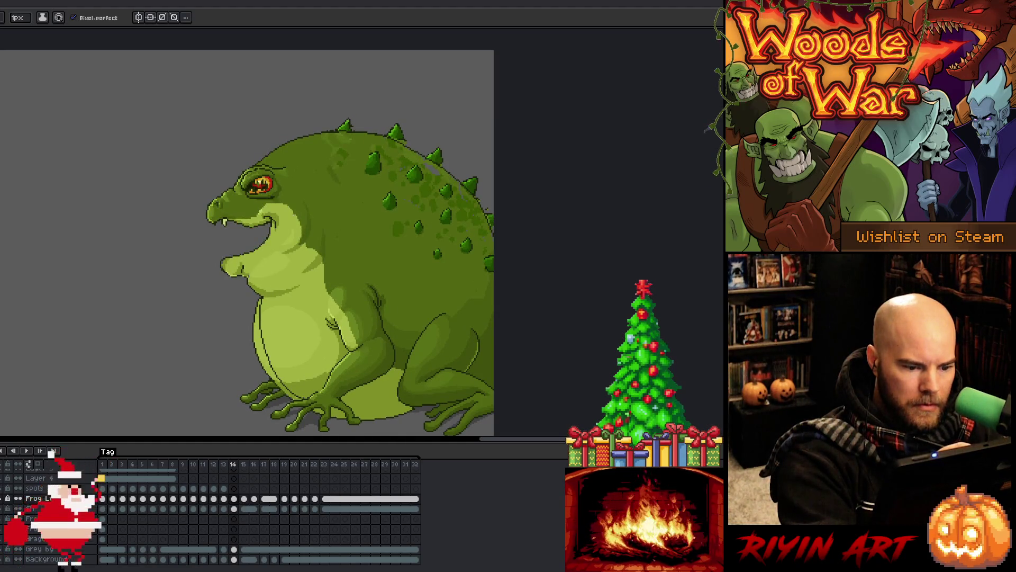
Step: Redraw the belly outline from chest to feet and step between frames to check it
{"action": "key", "text": "ctrl+z"}
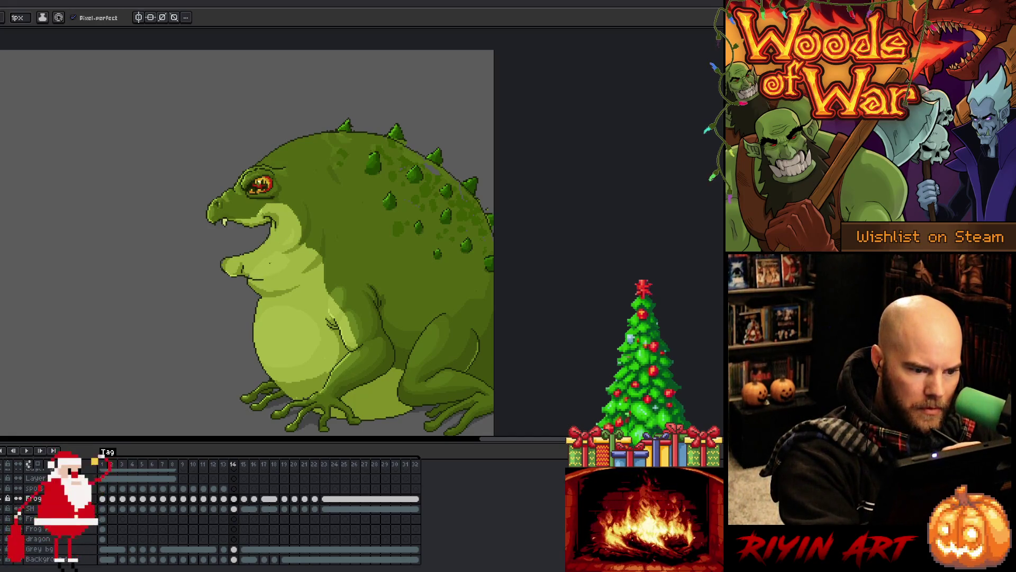
{"action": "left_click_drag", "start_coordinate": [264, 286], "coordinate": [323, 386]}
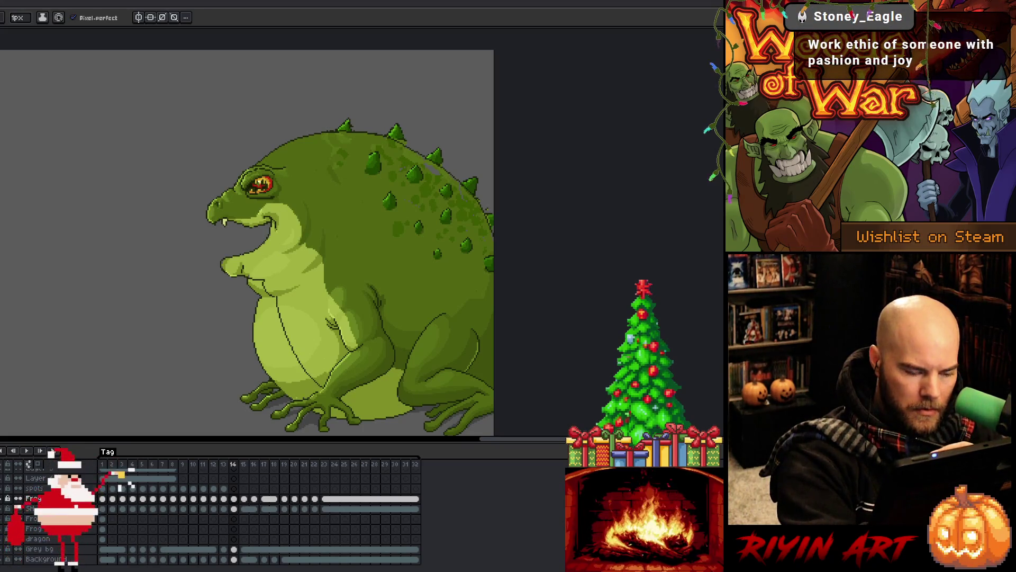
{"action": "key", "text": "ctrl+z"}
{"action": "mouse_move", "coordinate": [277, 296]}
{"action": "left_mouse_down"}
{"action": "mouse_move", "coordinate": [298, 369]}
{"action": "mouse_move", "coordinate": [320, 391]}
{"action": "left_mouse_up"}
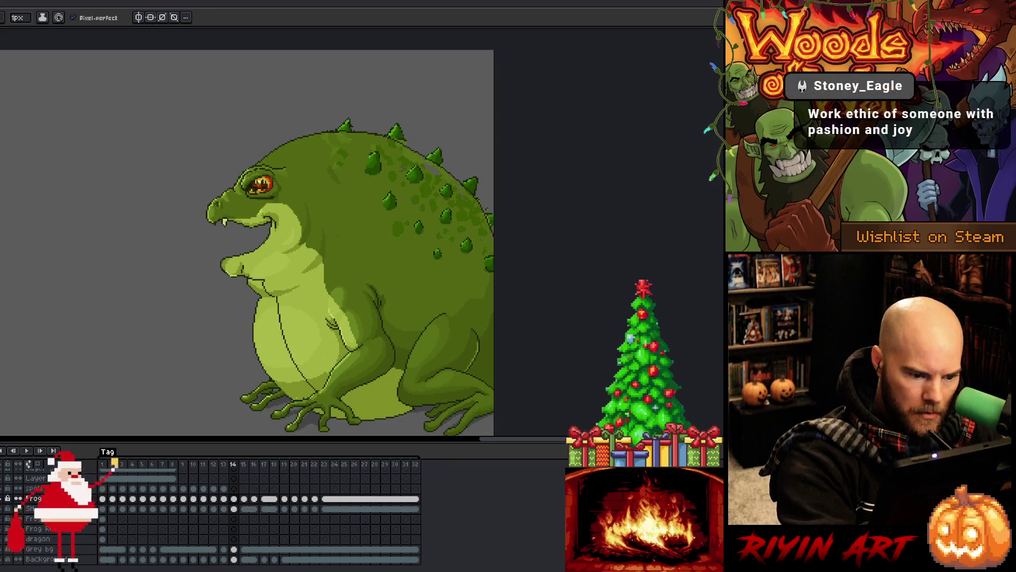
{"action": "key", "text": "Left"}
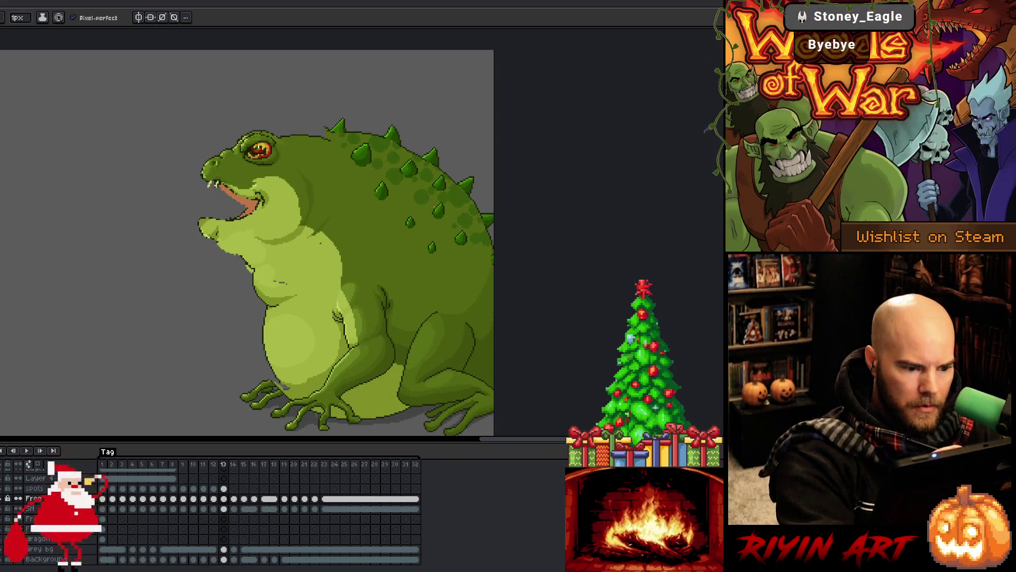
{"action": "key", "text": "Right"}
{"action": "key", "text": "Left"}
{"action": "key", "text": "Left"}
{"action": "key", "text": "Right"}
{"action": "key", "text": "Left"}
{"action": "key", "text": "Right"}
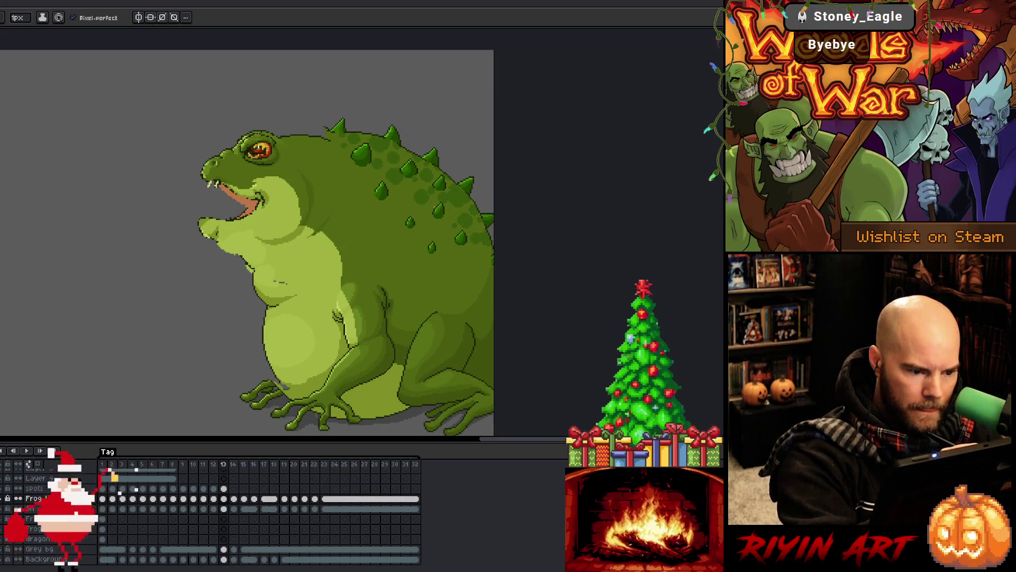
Step: Lasso the toad's belly area and jump between frames 13, 15 and 12
{"action": "key", "text": "m"}
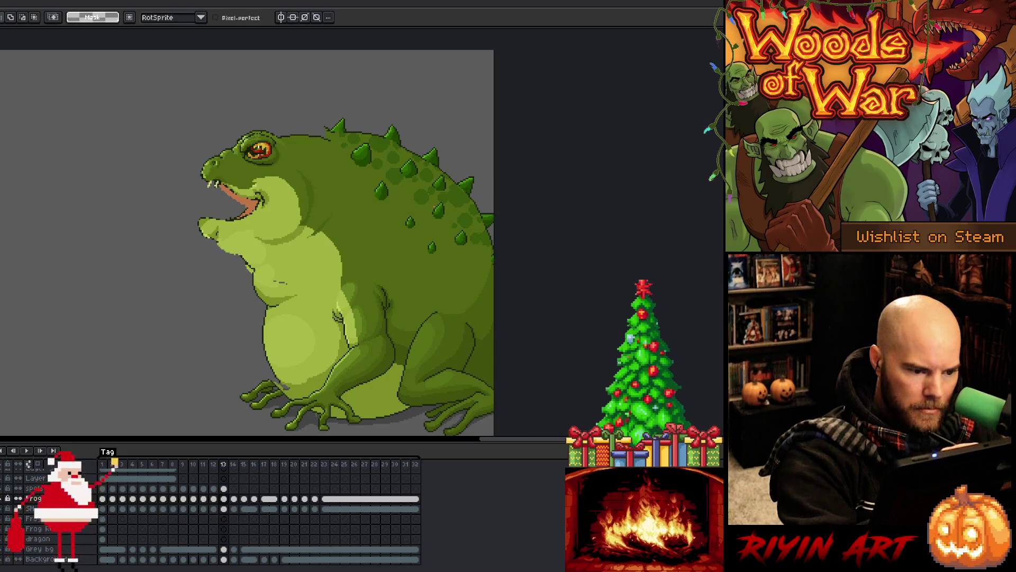
{"action": "mouse_move", "coordinate": [249, 267]}
{"action": "left_mouse_down"}
{"action": "mouse_move", "coordinate": [279, 281]}
{"action": "mouse_move", "coordinate": [297, 344]}
{"action": "mouse_move", "coordinate": [291, 382]}
{"action": "mouse_move", "coordinate": [242, 262]}
{"action": "left_mouse_up"}
{"action": "key", "text": "Right"}
{"action": "key", "text": "Right"}
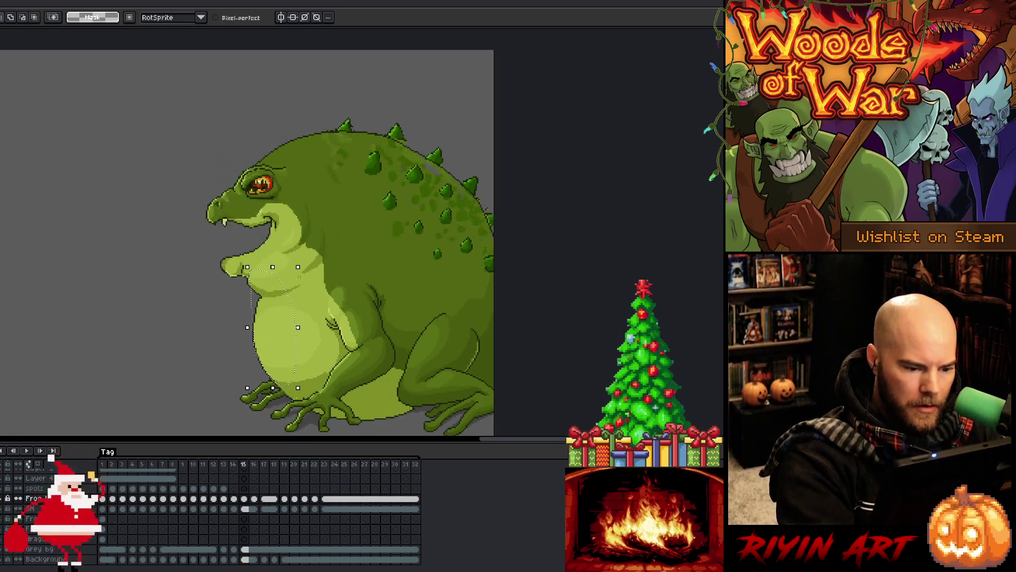
{"action": "key", "text": "Left"}
{"action": "key", "text": "Left"}
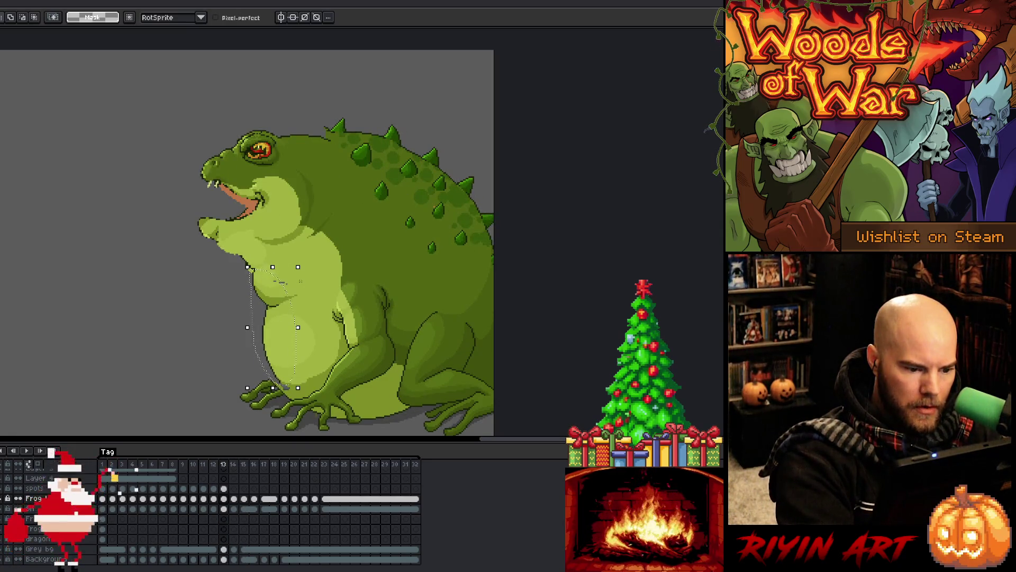
{"action": "left_click", "coordinate": [244, 465]}
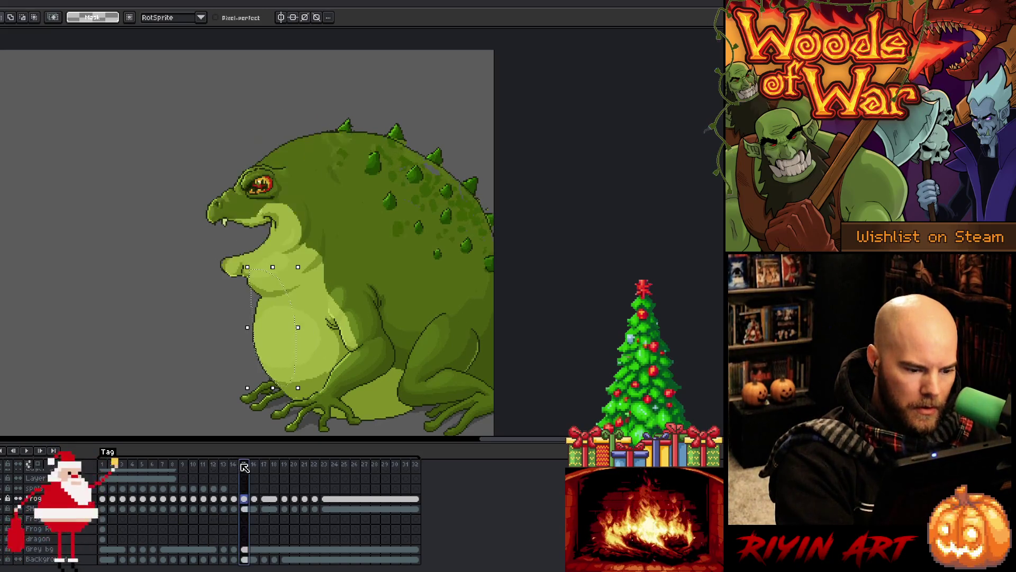
{"action": "left_click", "coordinate": [213, 464]}
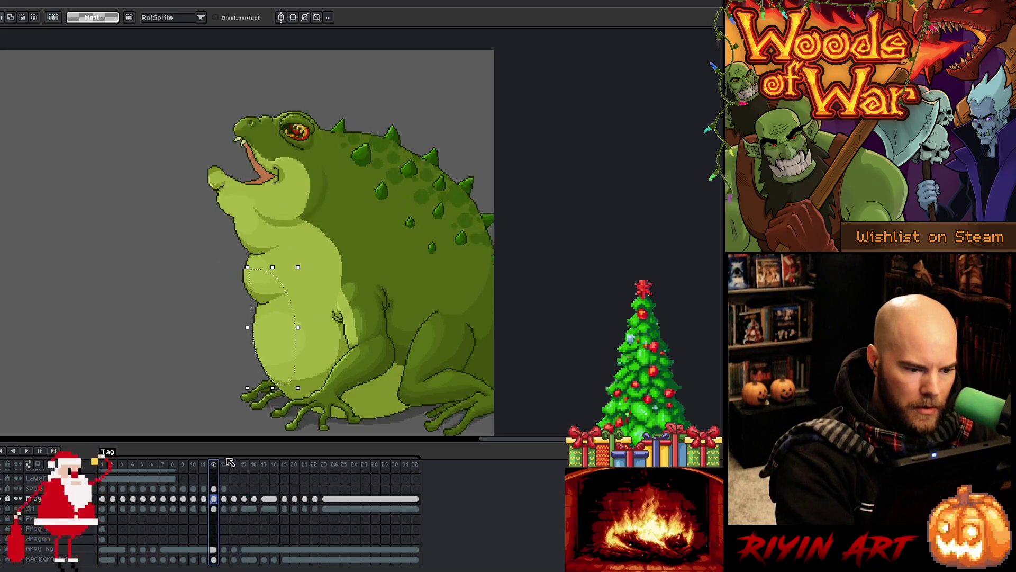
Step: Compare the raised and lowered head frames, then commit the reshaped belly and deselect
{"action": "key", "text": "Right"}
{"action": "key", "text": "Left"}
{"action": "key", "text": "Right"}
{"action": "key", "text": "Left"}
{"action": "key", "text": "Right"}
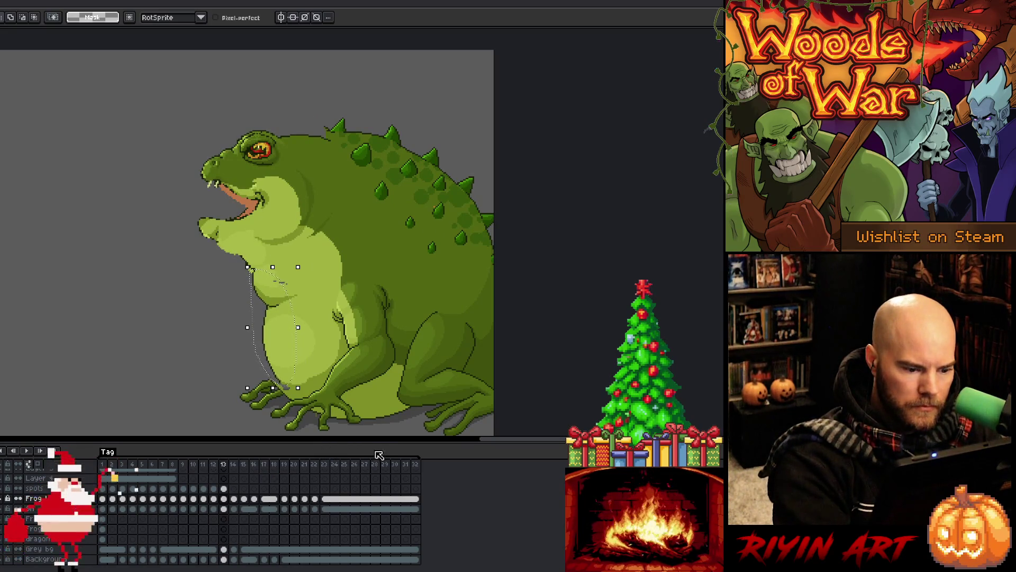
{"action": "key", "text": "ctrl+d"}
{"action": "key", "text": "i"}
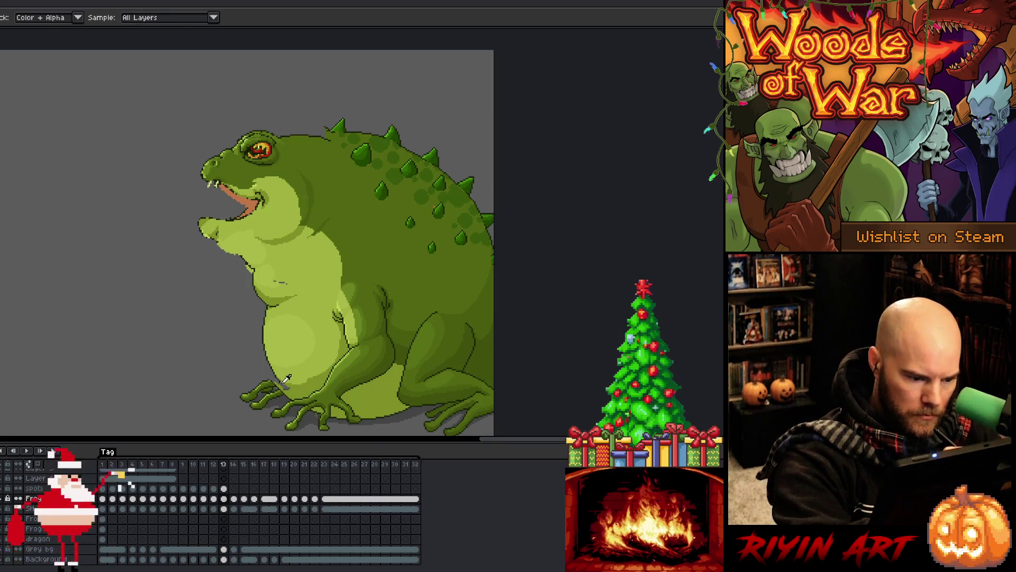
{"action": "key", "text": "b"}
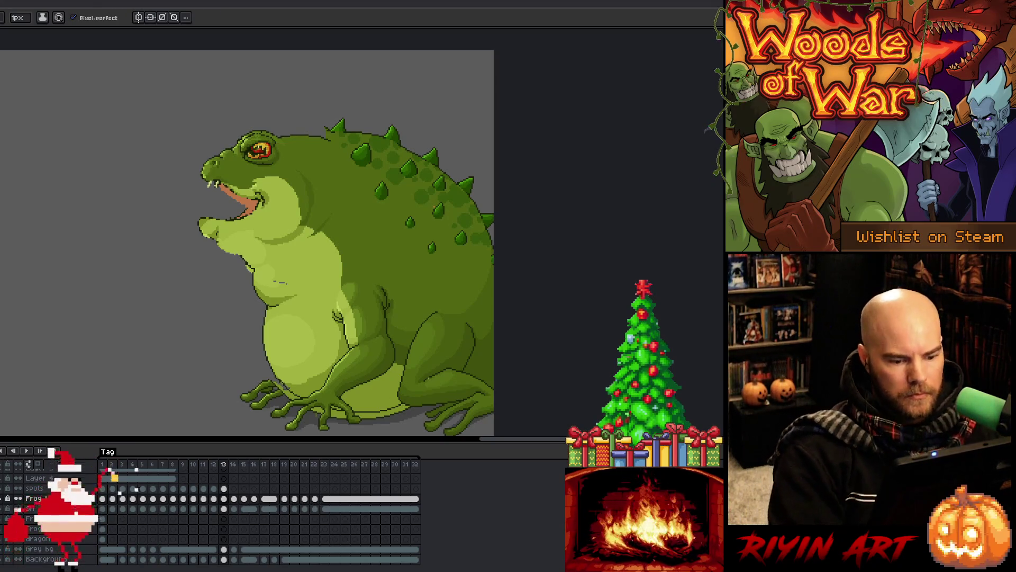
Step: Magic-wand select the front toe, reposition it, and deselect
{"action": "key", "text": "w"}
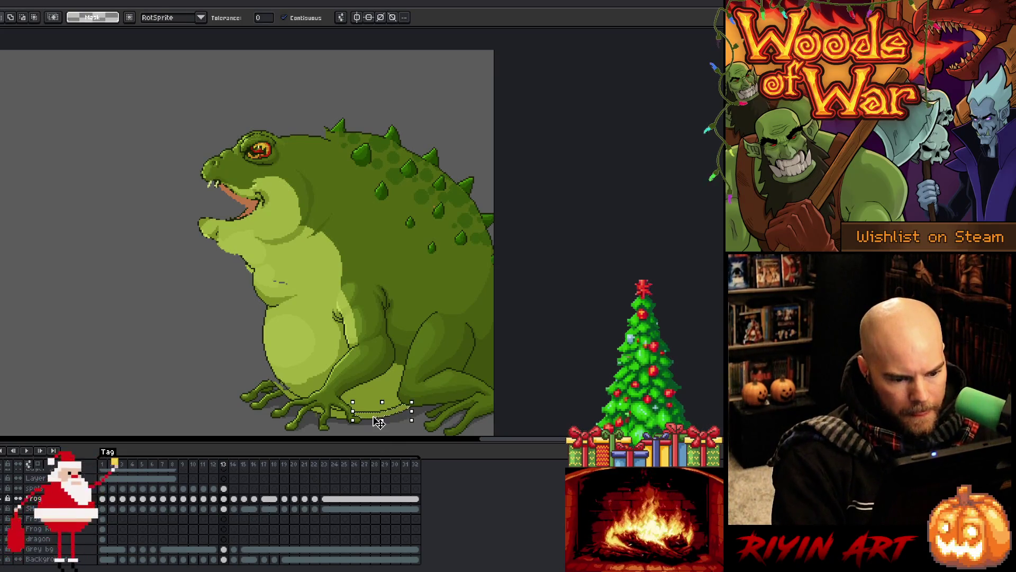
{"action": "left_click", "coordinate": [338, 416]}
{"action": "left_click", "coordinate": [317, 410]}
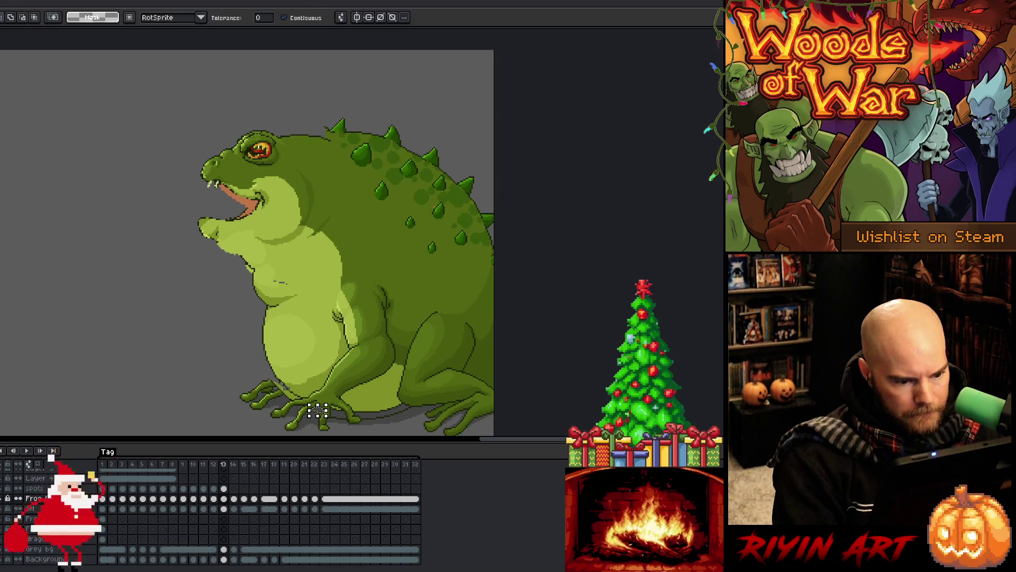
{"action": "left_click", "coordinate": [286, 391]}
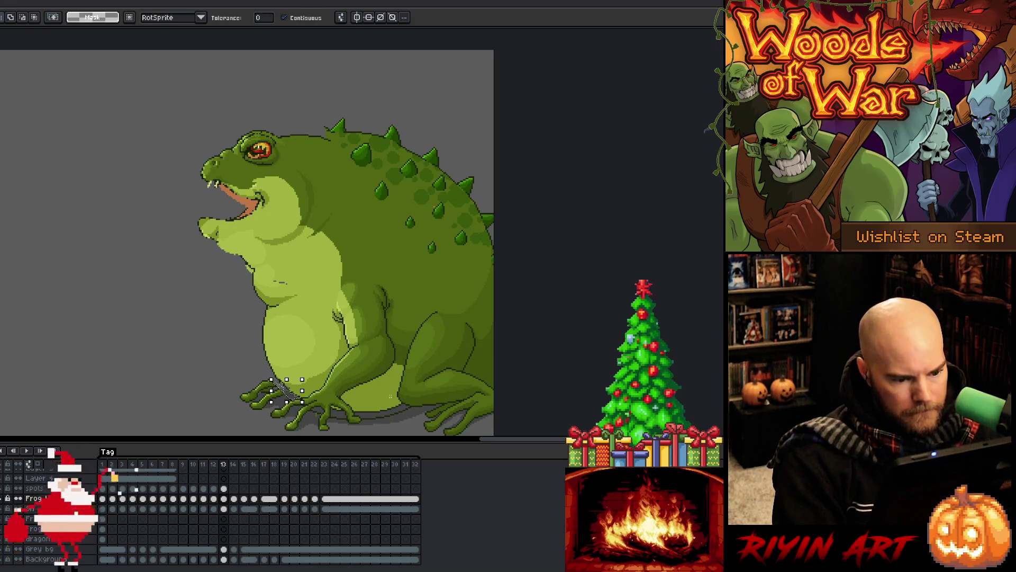
{"action": "key", "text": "ctrl+d"}
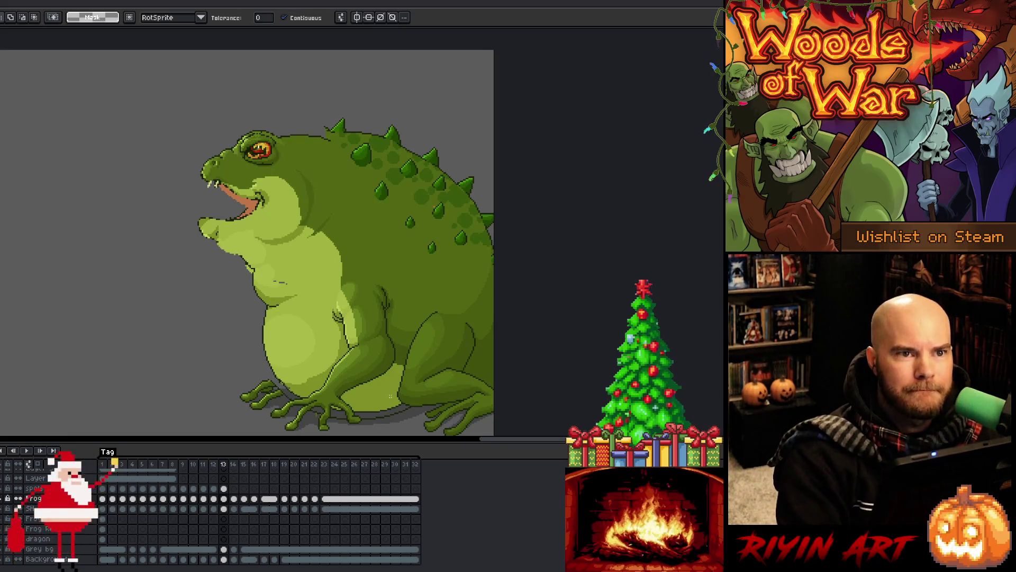
Step: Pan the view up-left over the toad and return to the Pencil tool
{"action": "key", "text": "space"}
{"action": "left_click_drag", "start_coordinate": [279, 340], "coordinate": [257, 307]}
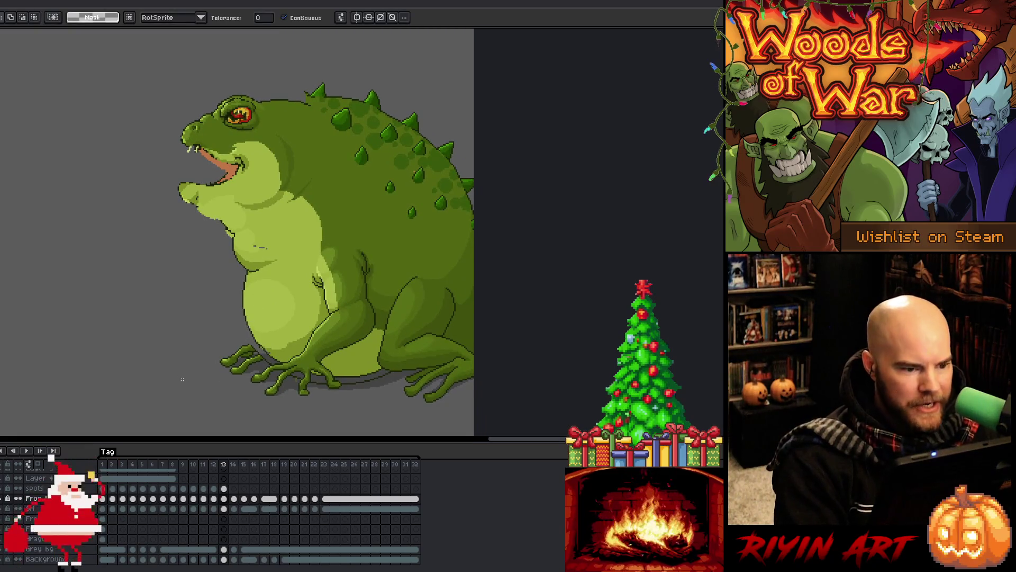
{"action": "key", "text": "b"}
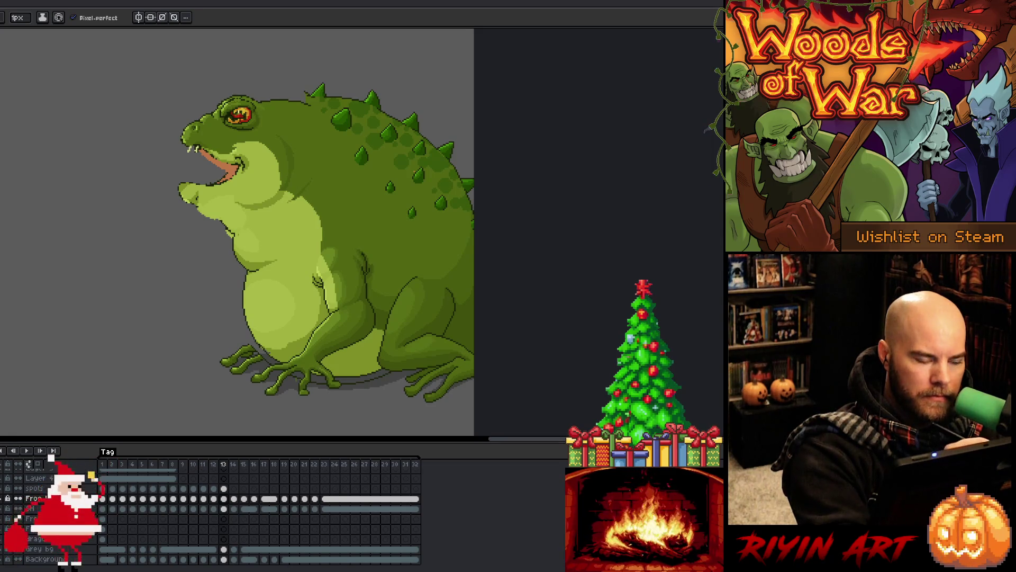
{"action": "key", "text": "m"}
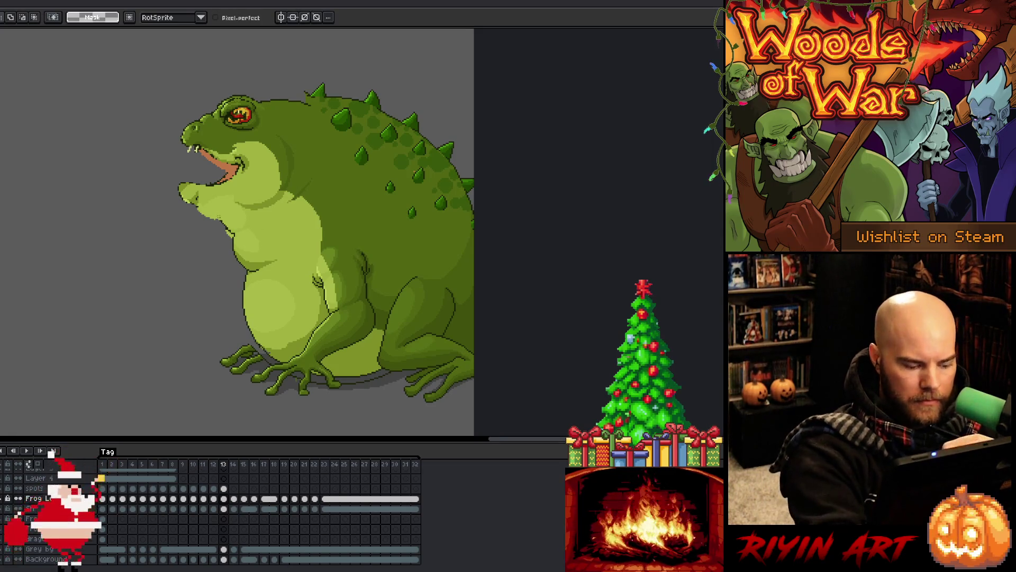
{"action": "key", "text": "w"}
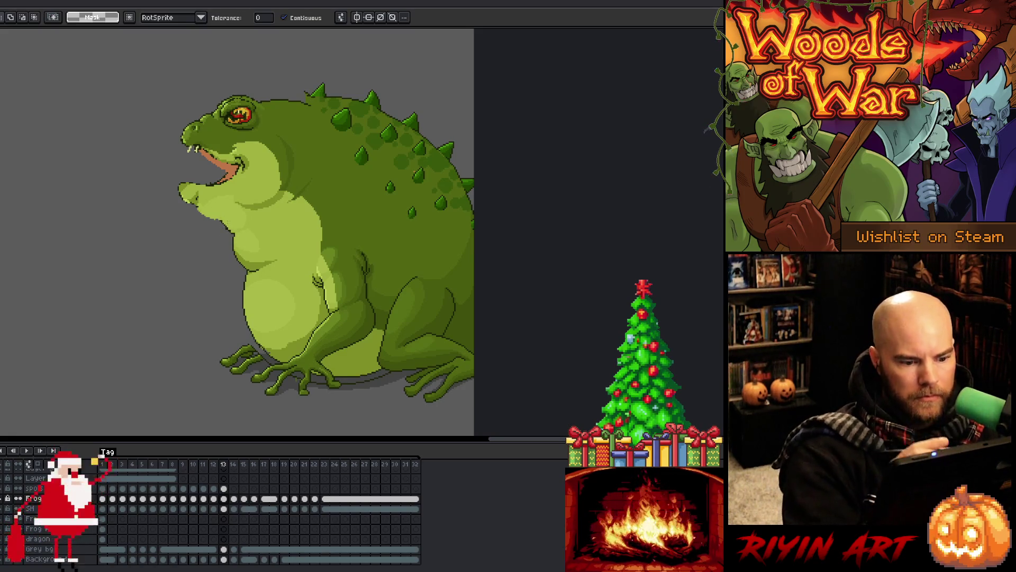
{"action": "key", "text": "b"}
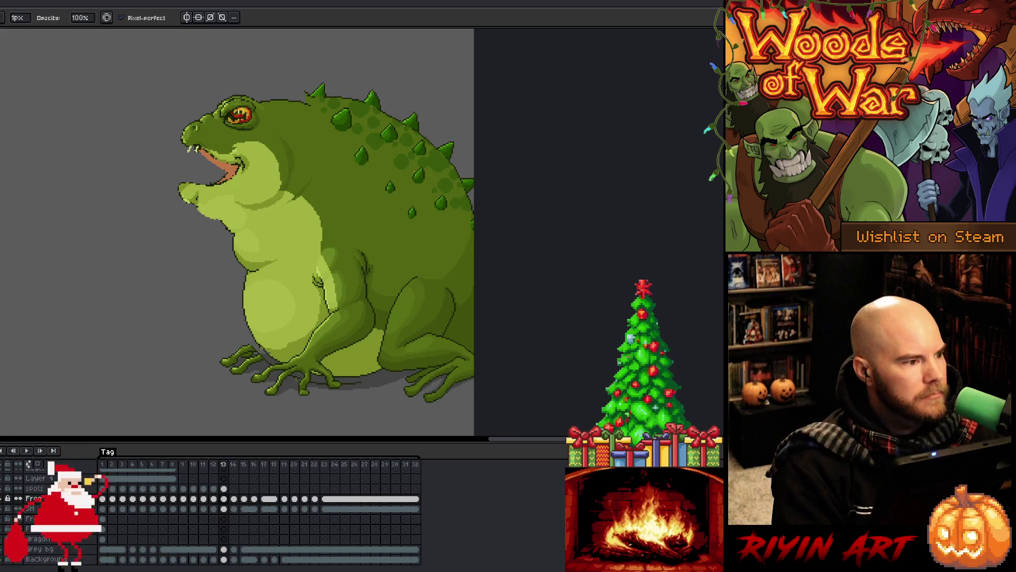
Step: Save a copy as frog_lord_boss_v4.aseprite by changing the version number in the file name
{"action": "key", "text": "ctrl+shift+s"}
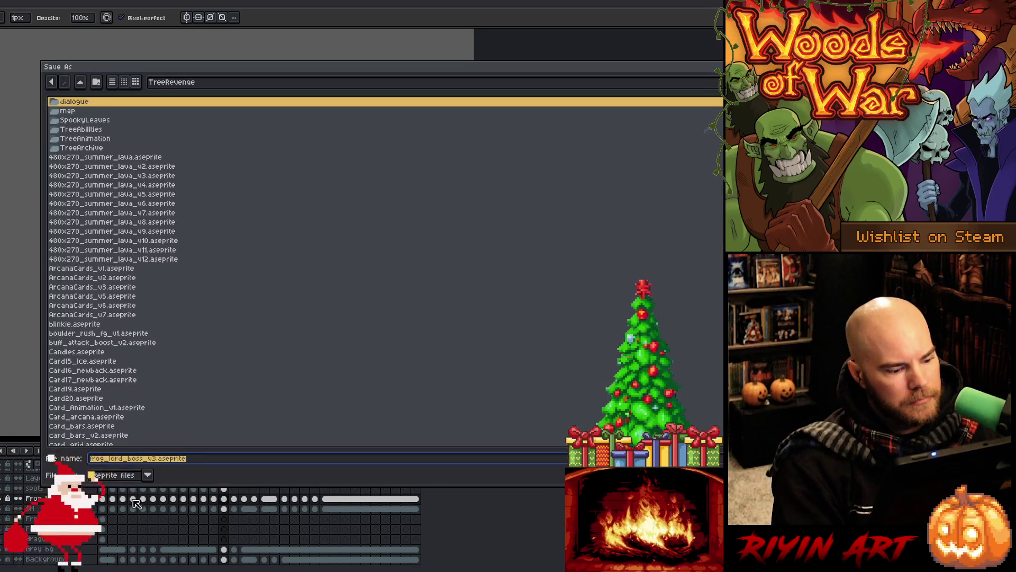
{"action": "left_click", "coordinate": [152, 460]}
{"action": "key", "text": "BackSpace"}
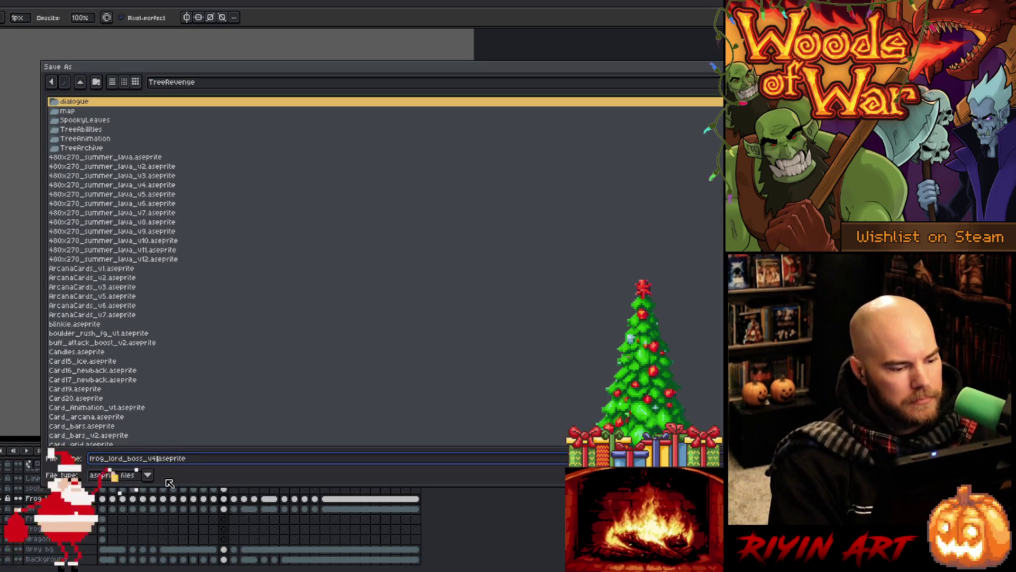
{"action": "key", "text": "Return"}
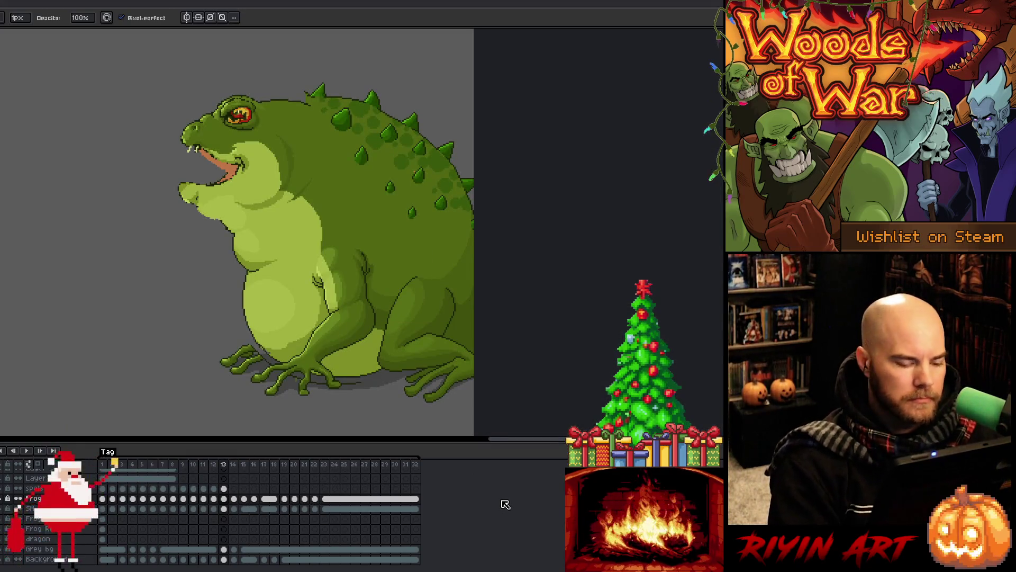
{"action": "scroll", "coordinate": [371, 360], "scroll_direction": "down", "scroll_amount": 1}
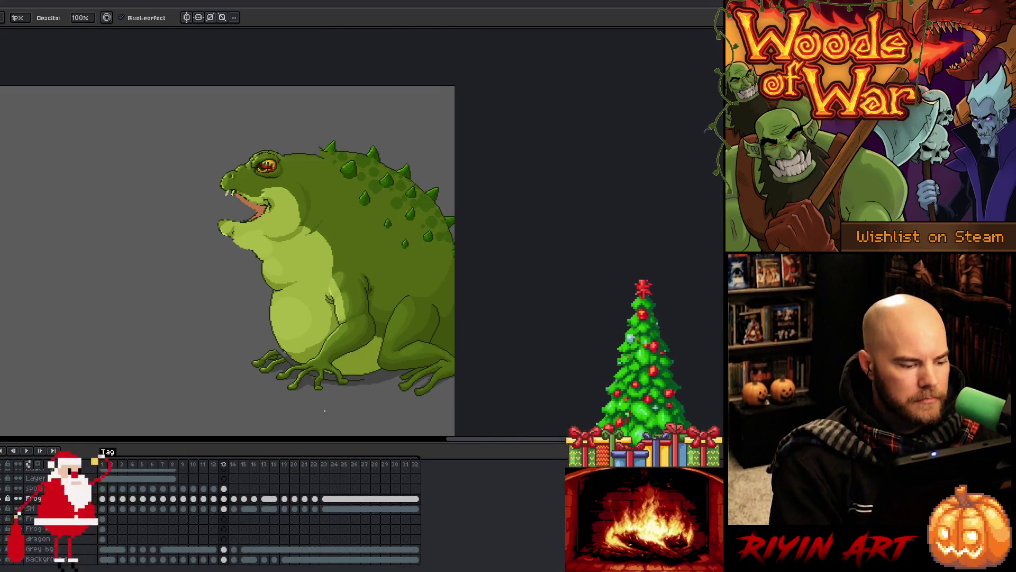
Step: Zoom in on the front foot, erase stray pixels where the belly meets it, and zoom back out
{"action": "scroll", "coordinate": [325, 411], "scroll_direction": "up", "scroll_amount": 1}
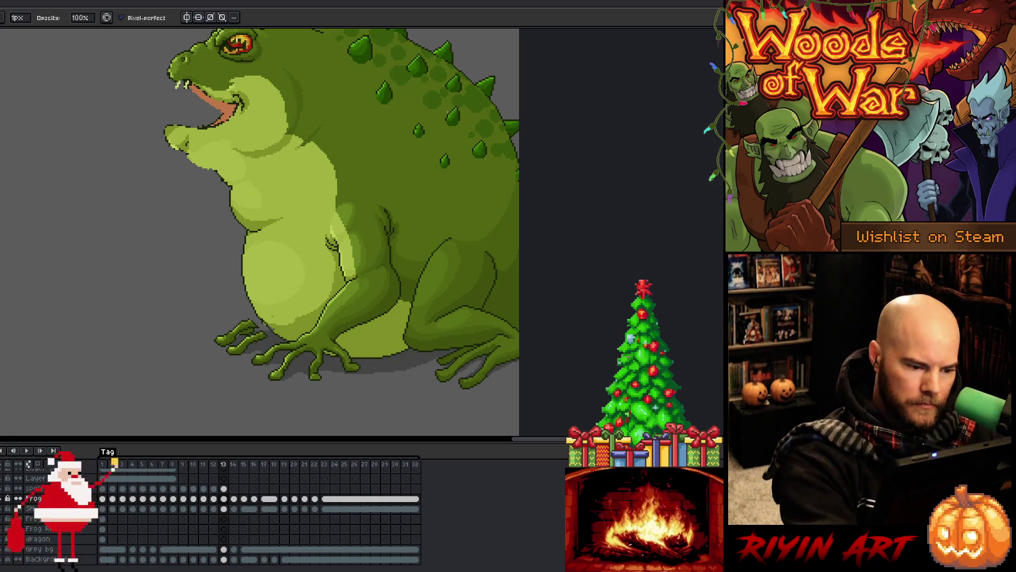
{"action": "scroll", "coordinate": [259, 322], "scroll_direction": "up", "scroll_amount": 2}
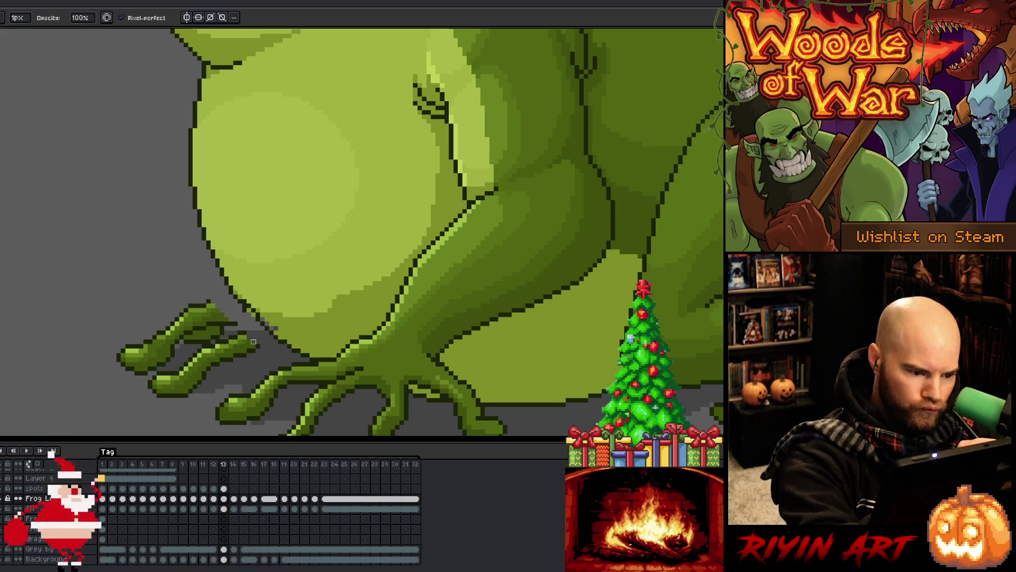
{"action": "key", "text": "e"}
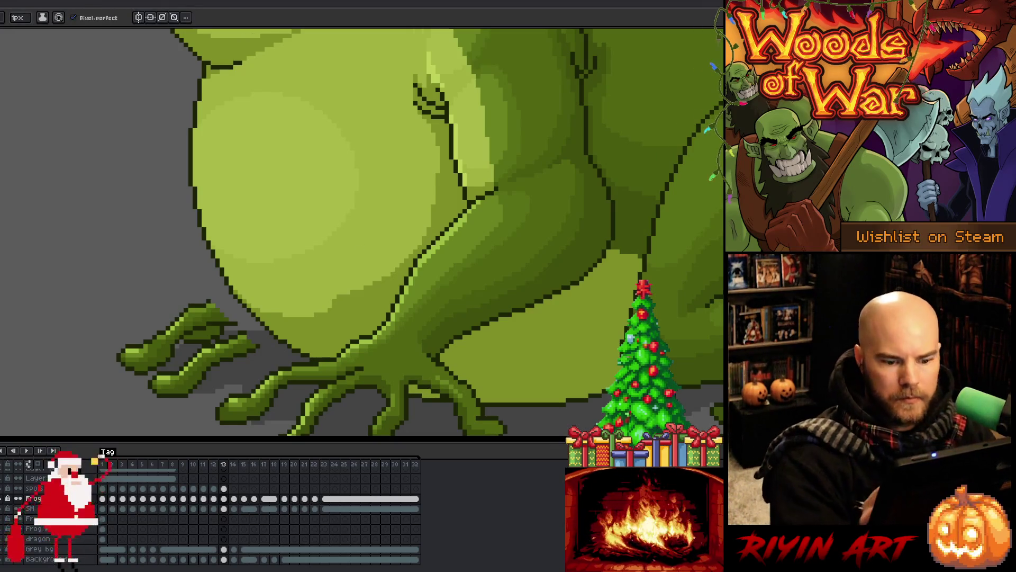
{"action": "key", "text": "minus"}
{"action": "key", "text": "minus"}
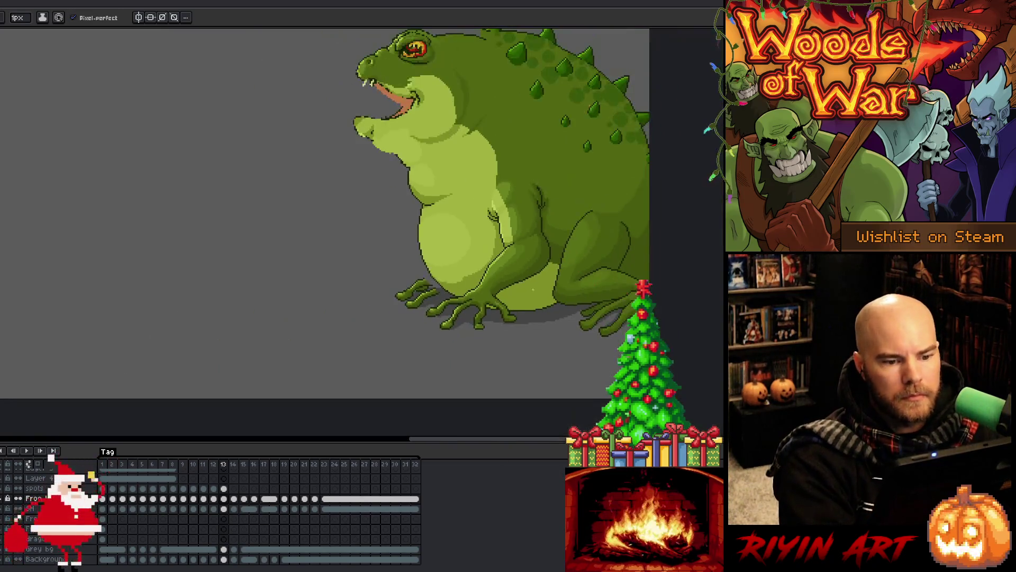
Step: Zoom in on the mouth and belly, try lightening the chin outline, then undo it
{"action": "key", "text": "plus"}
{"action": "key", "text": "plus"}
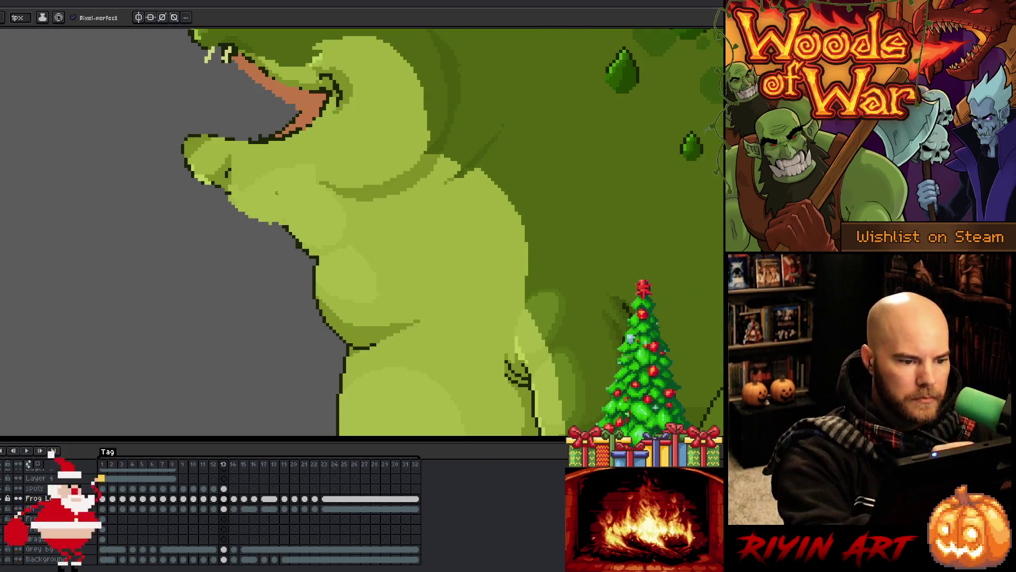
{"action": "key", "text": "i"}
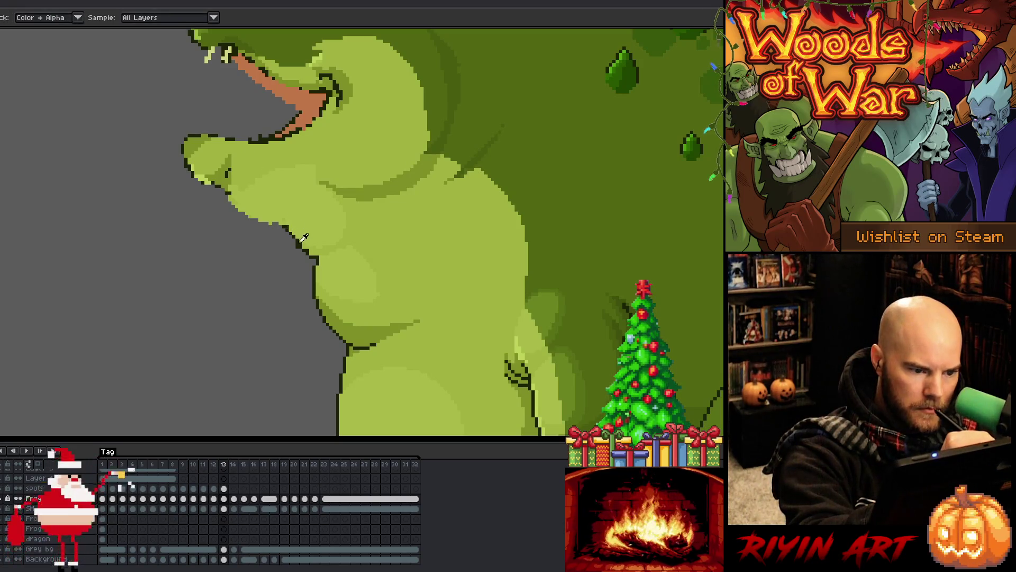
{"action": "left_click", "coordinate": [306, 248], "text": "alt"}
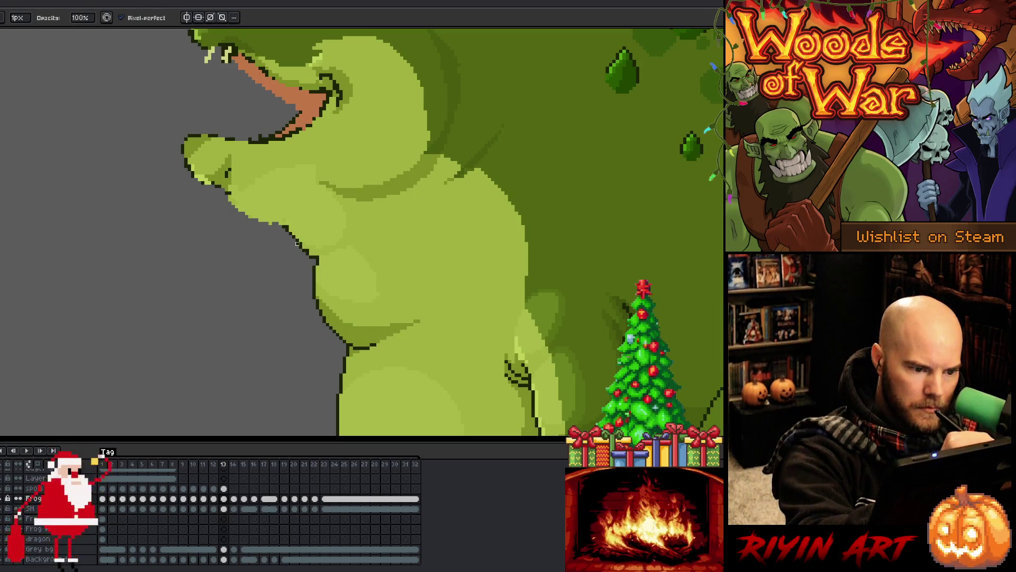
{"action": "key", "text": "e"}
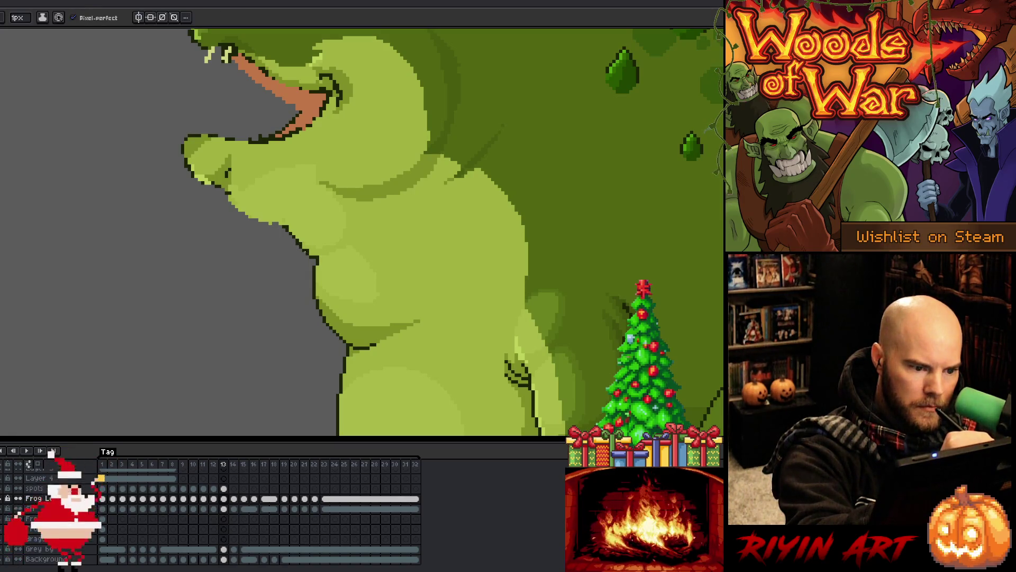
{"action": "left_click", "coordinate": [306, 246], "text": "alt"}
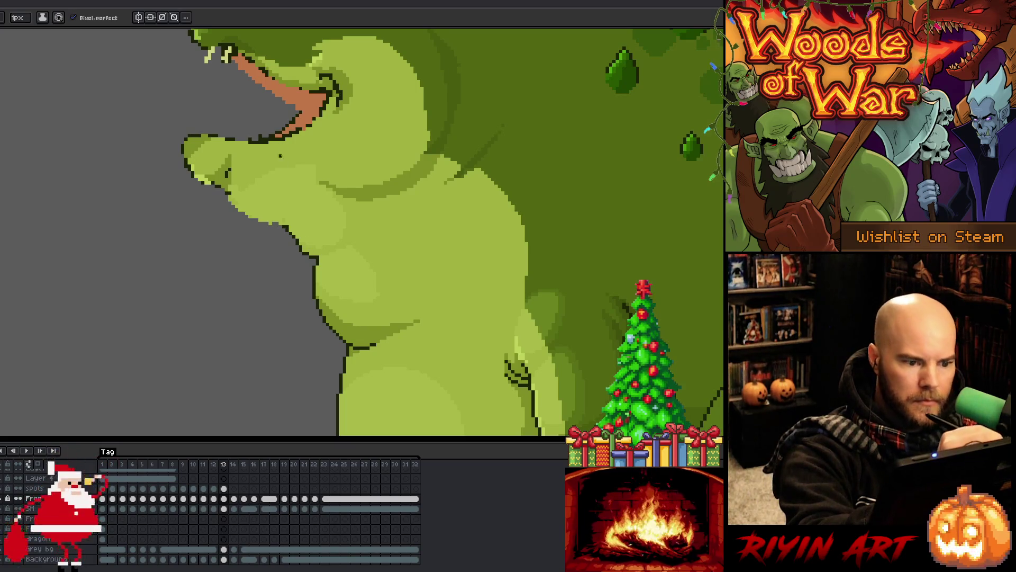
{"action": "key", "text": "b"}
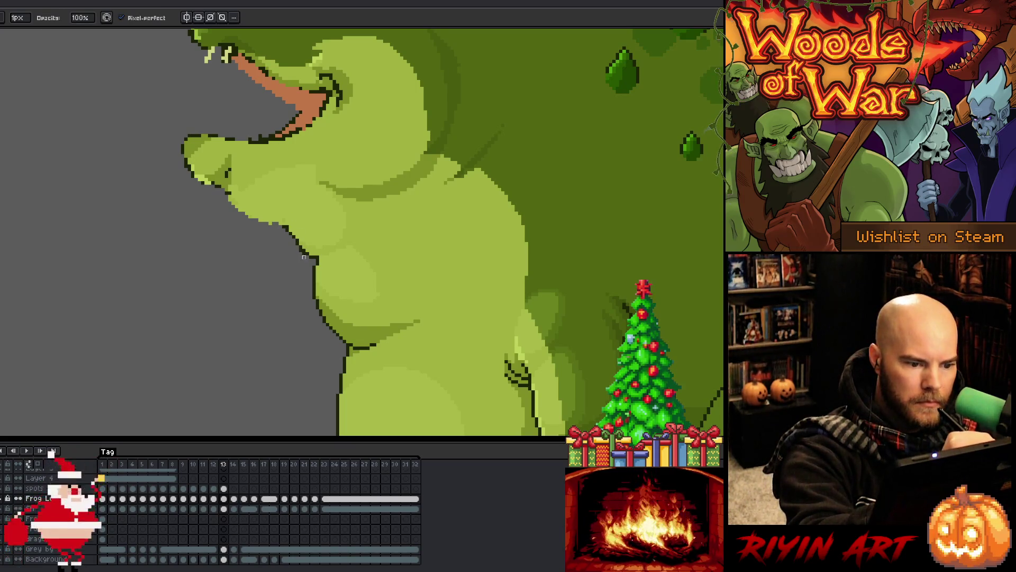
{"action": "key", "text": "e"}
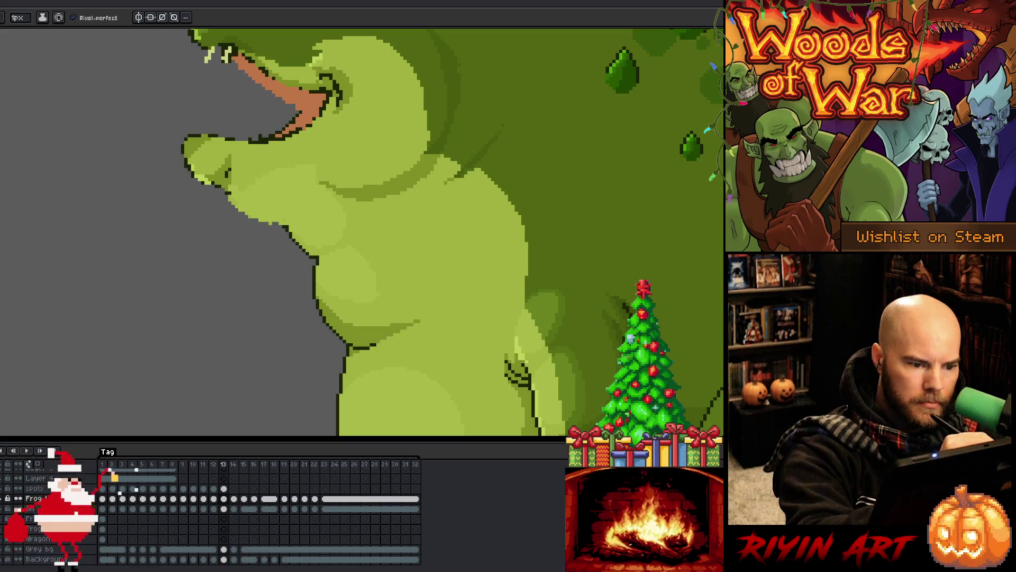
{"action": "key", "text": "alt"}
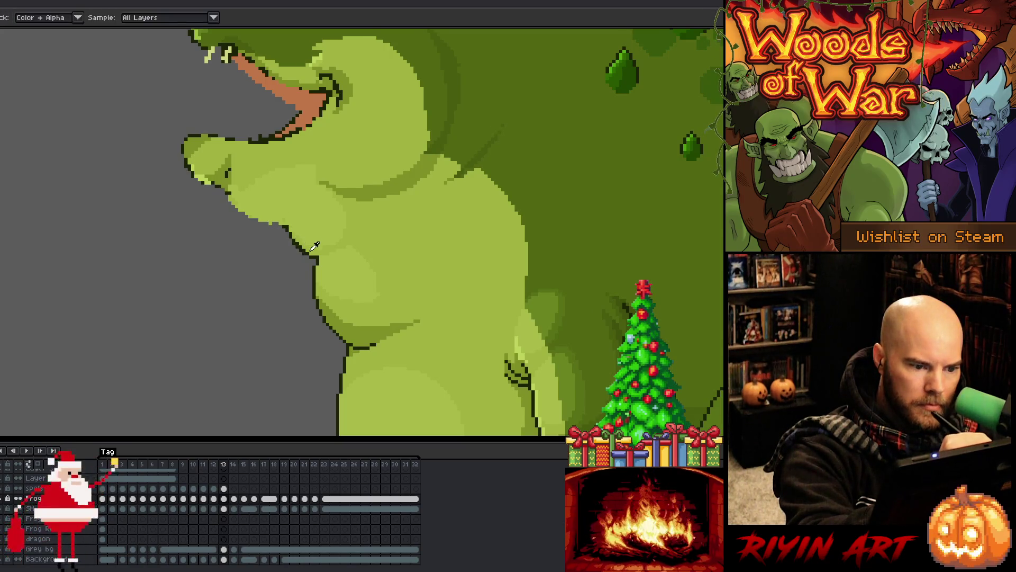
{"action": "key", "text": "alt"}
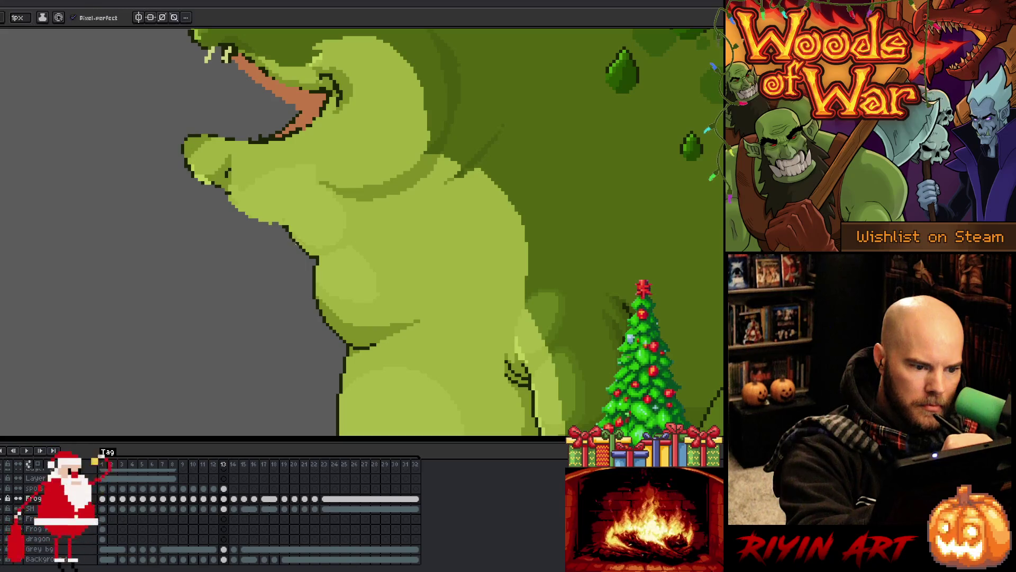
{"action": "key", "text": "alt"}
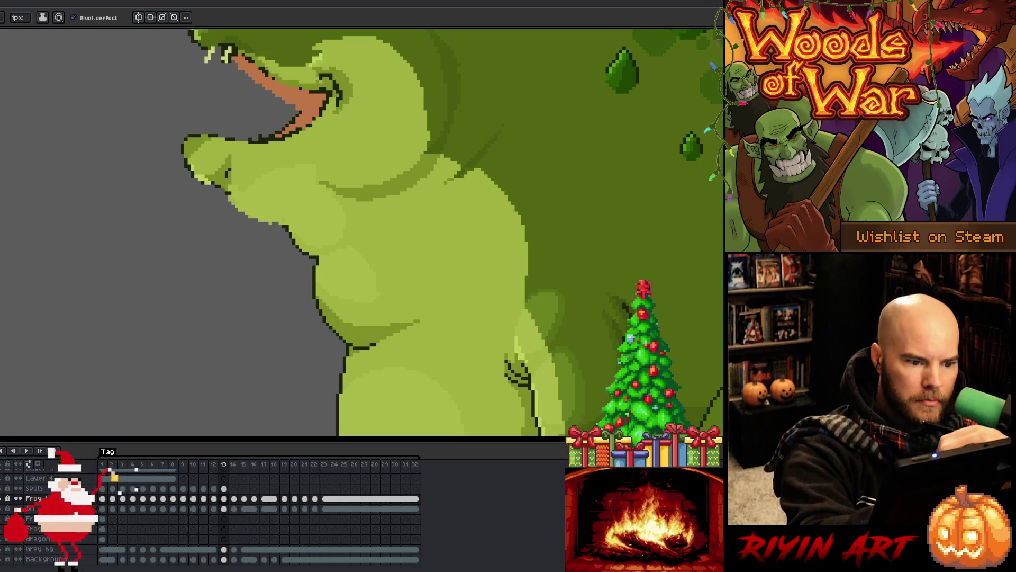
{"action": "key", "text": "alt"}
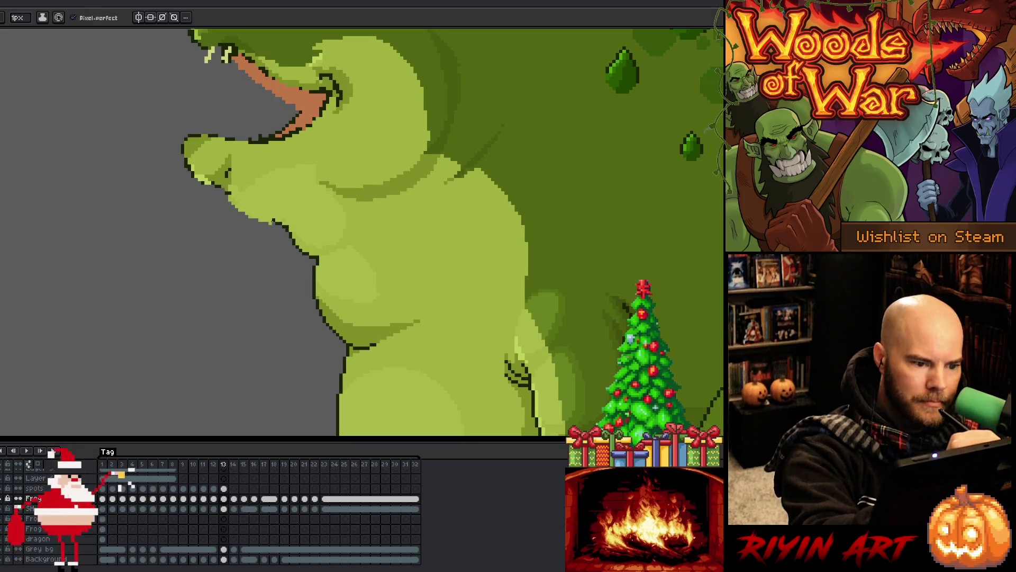
{"action": "mouse_move", "coordinate": [263, 222]}
{"action": "left_mouse_down"}
{"action": "mouse_move", "coordinate": [280, 223]}
{"action": "mouse_move", "coordinate": [249, 214]}
{"action": "left_mouse_up"}
{"action": "key", "text": "ctrl+z"}
{"action": "key", "text": "ctrl+z"}
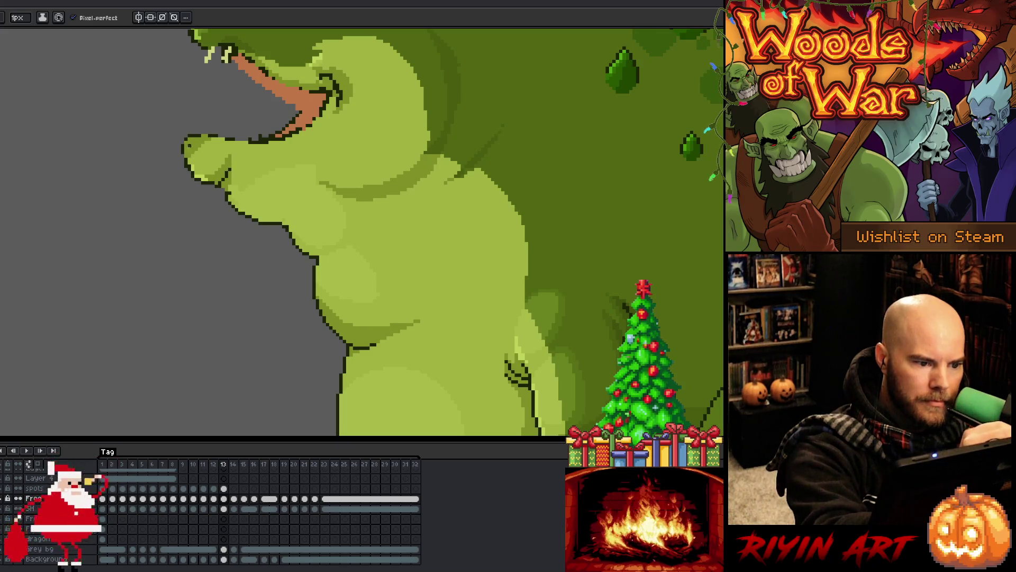
Step: Zoom toward the head and sample colours from the toad's body and tongue
{"action": "left_click", "coordinate": [200, 170], "text": "alt"}
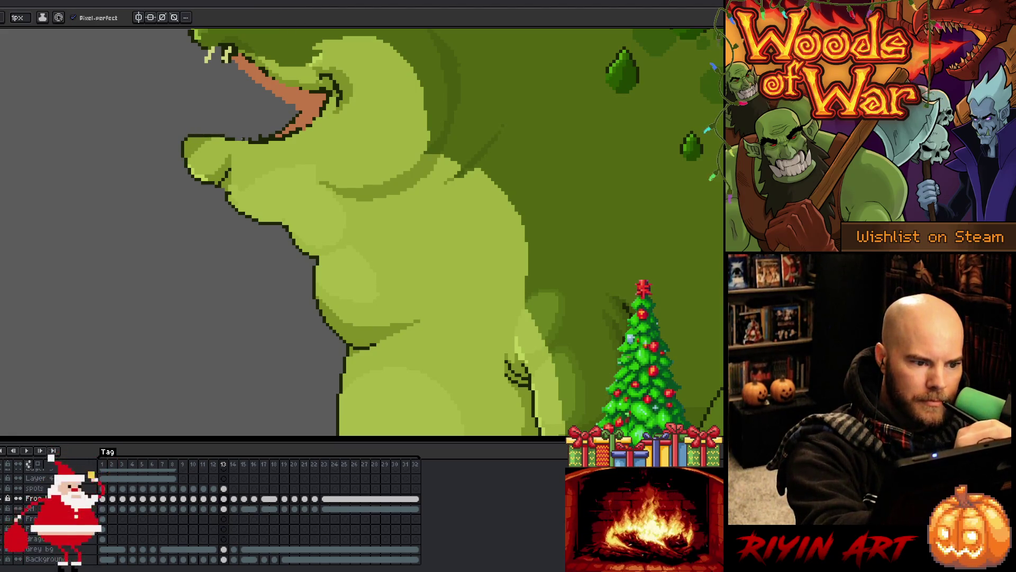
{"action": "key", "text": "b"}
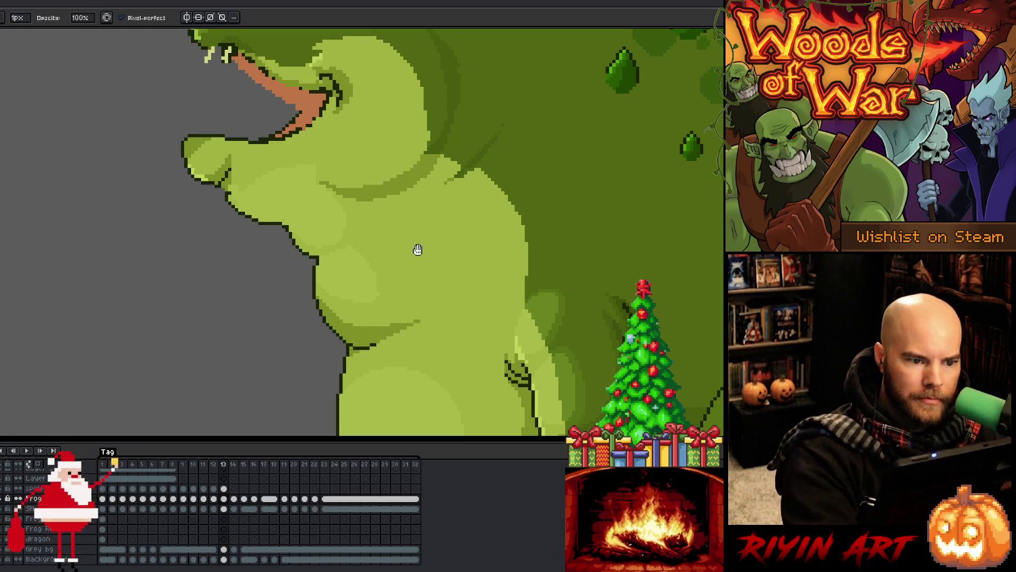
{"action": "scroll", "coordinate": [415, 245], "scroll_direction": "up", "scroll_amount": 3}
{"action": "key", "text": "i"}
{"action": "left_click", "coordinate": [343, 198], "text": "alt"}
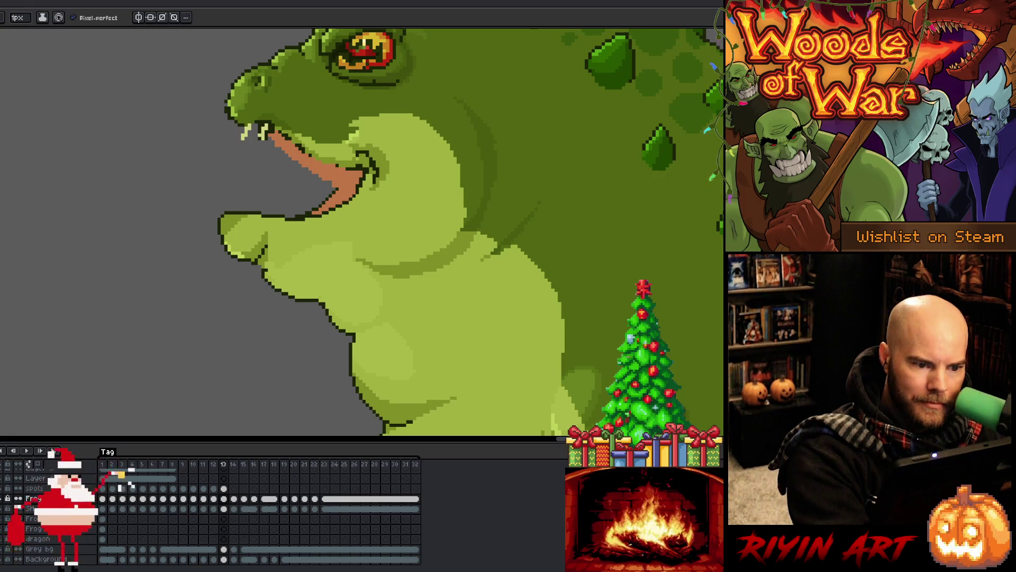
Step: Pan down to the toad's lower body and feet, sample its colour, and save the file
{"action": "key", "text": "space"}
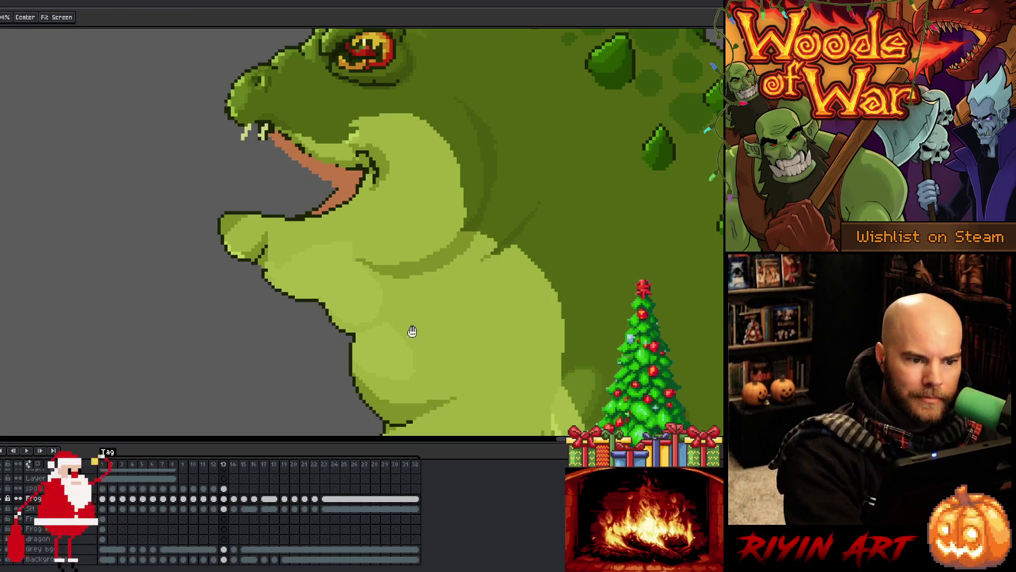
{"action": "left_click_drag", "start_coordinate": [413, 331], "coordinate": [421, 173]}
{"action": "left_click_drag", "start_coordinate": [455, 381], "coordinate": [455, 232]}
{"action": "key", "text": "alt"}
{"action": "left_click", "coordinate": [267, 163], "text": "alt"}
{"action": "key", "text": "e"}
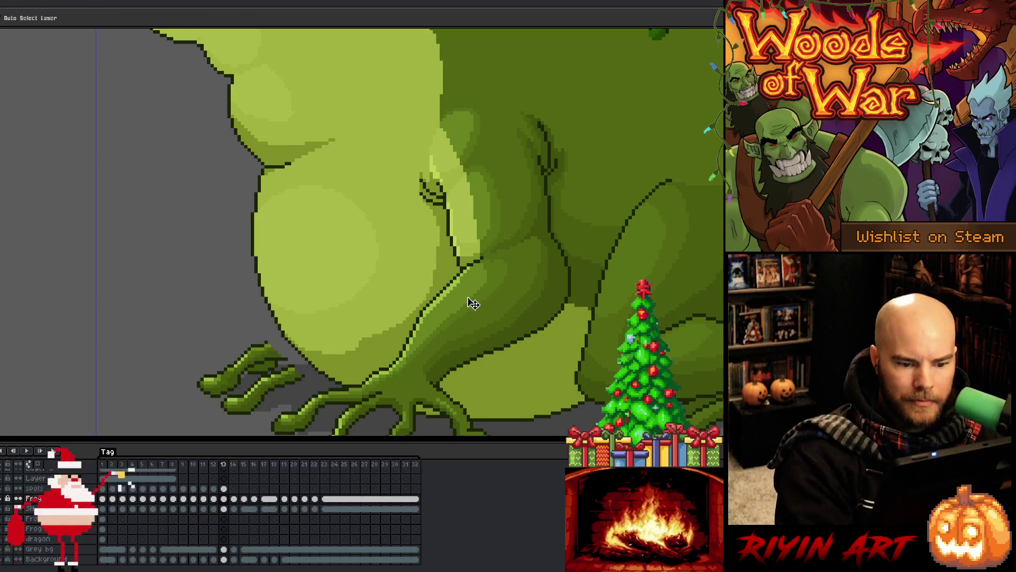
{"action": "key", "text": "ctrl+s"}
Step: Zoom out to the whole toad and flip between frames 12 and 13 to compare head poses
{"action": "scroll", "coordinate": [473, 303], "scroll_direction": "down", "scroll_amount": 3}
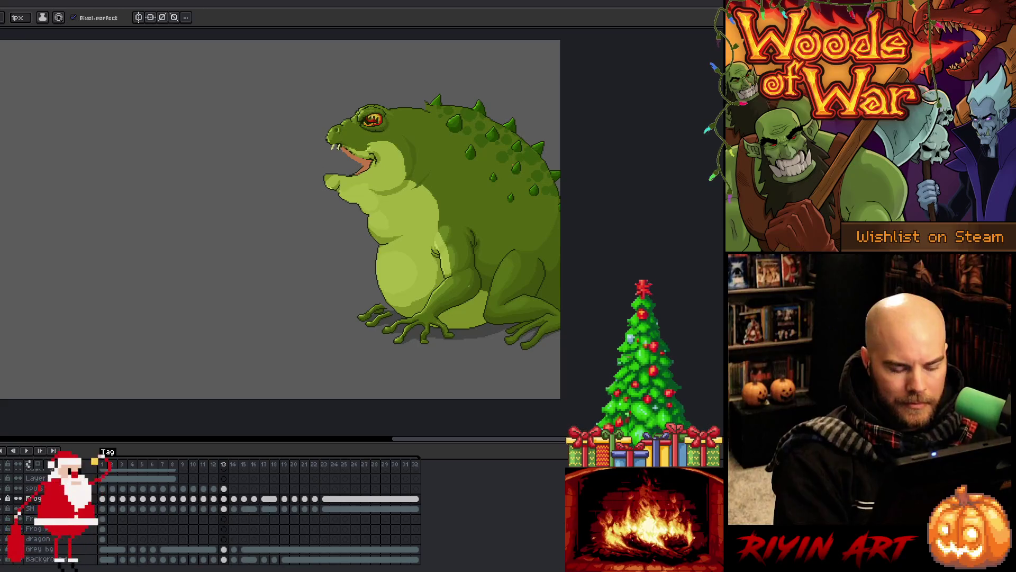
{"action": "key", "text": "Left"}
{"action": "key", "text": "Right"}
{"action": "key", "text": "Left"}
{"action": "key", "text": "Right"}
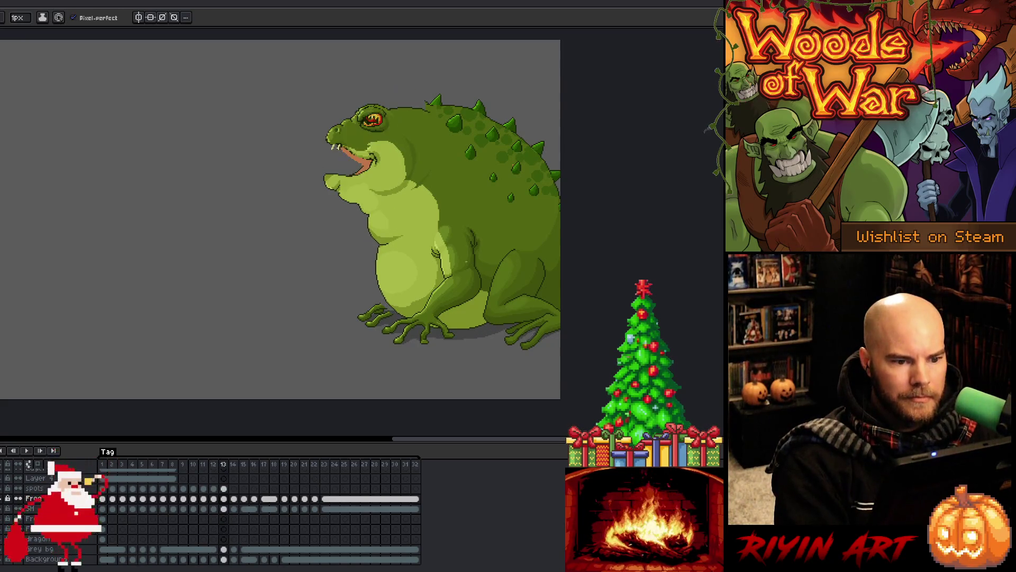
{"action": "scroll", "coordinate": [397, 159], "scroll_direction": "up", "scroll_amount": 5}
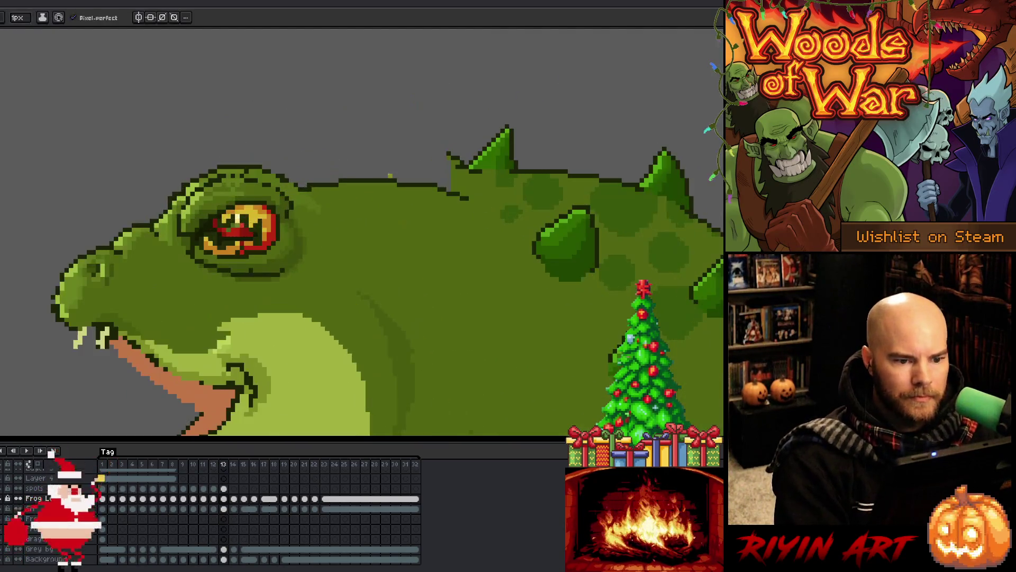
Step: Redraw the dark outline along the head top and cover stray dark strokes with body green
{"action": "left_click", "coordinate": [462, 161], "text": "alt"}
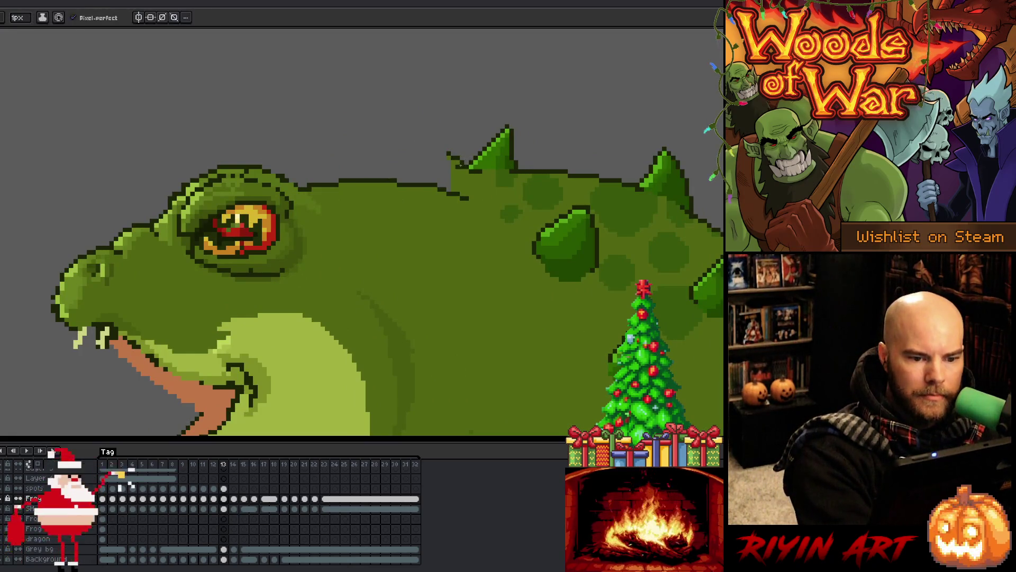
{"action": "left_click_drag", "start_coordinate": [464, 160], "coordinate": [349, 177]}
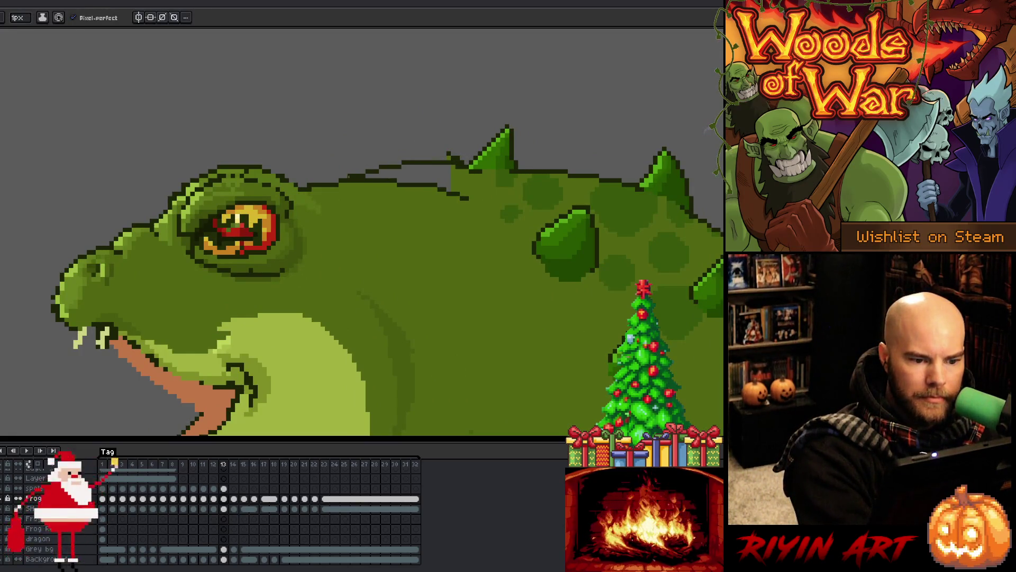
{"action": "left_click", "coordinate": [339, 173], "text": "alt"}
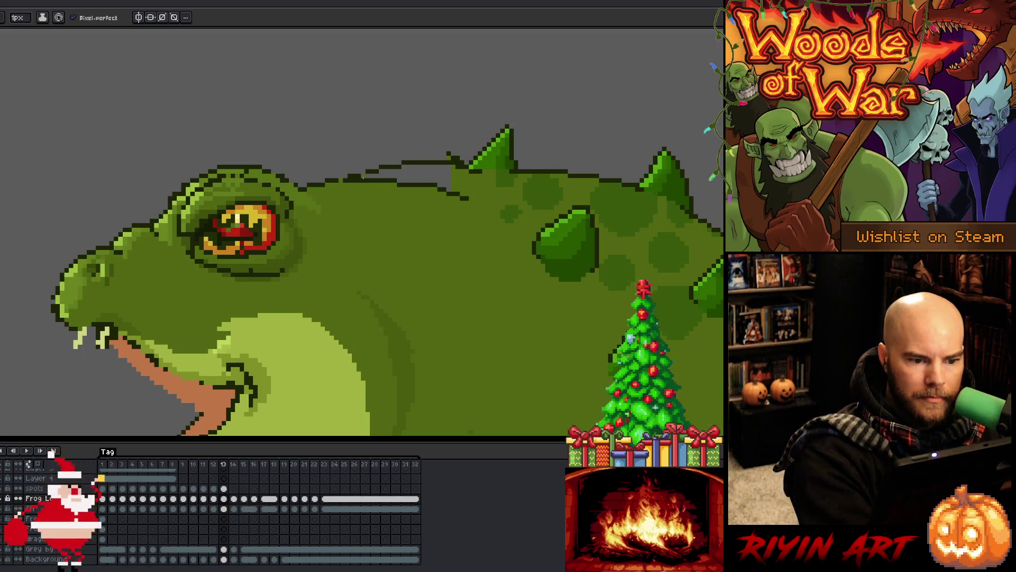
{"action": "left_click_drag", "start_coordinate": [333, 183], "coordinate": [408, 185]}
{"action": "left_click", "coordinate": [345, 175], "text": "alt"}
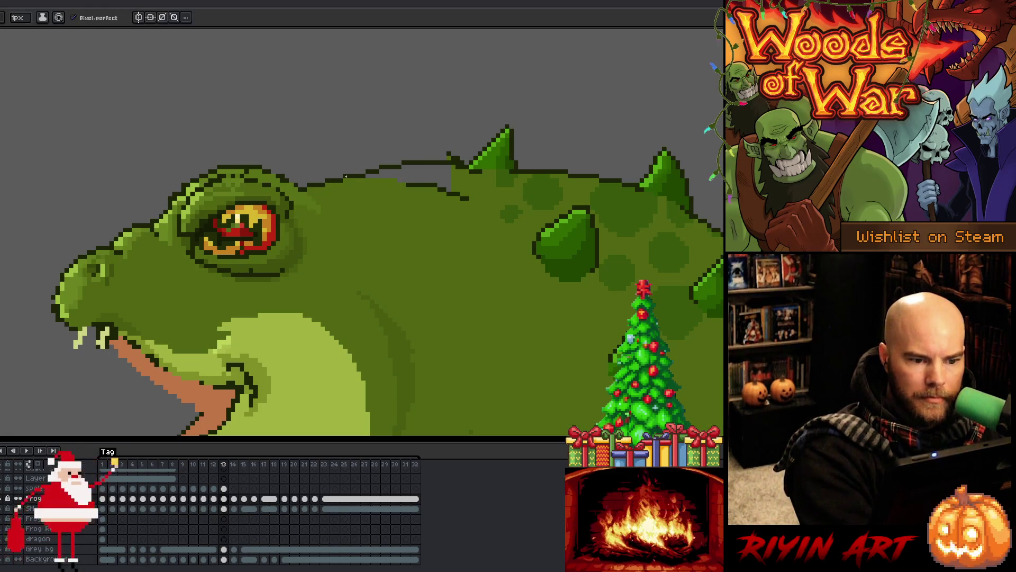
{"action": "left_click", "coordinate": [369, 170], "text": "alt"}
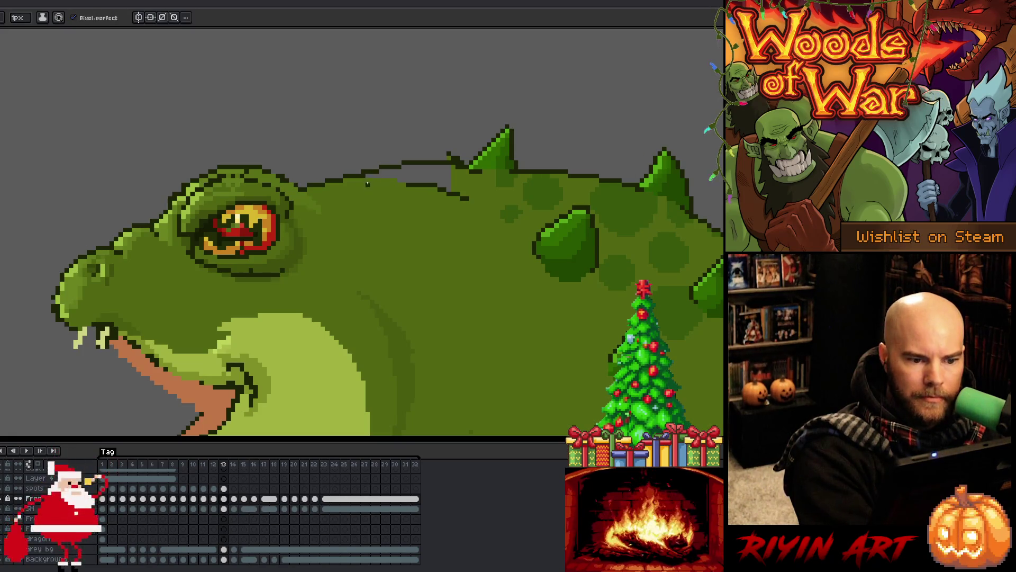
{"action": "left_click", "coordinate": [458, 158], "text": "alt"}
{"action": "left_click_drag", "start_coordinate": [472, 197], "coordinate": [407, 184]}
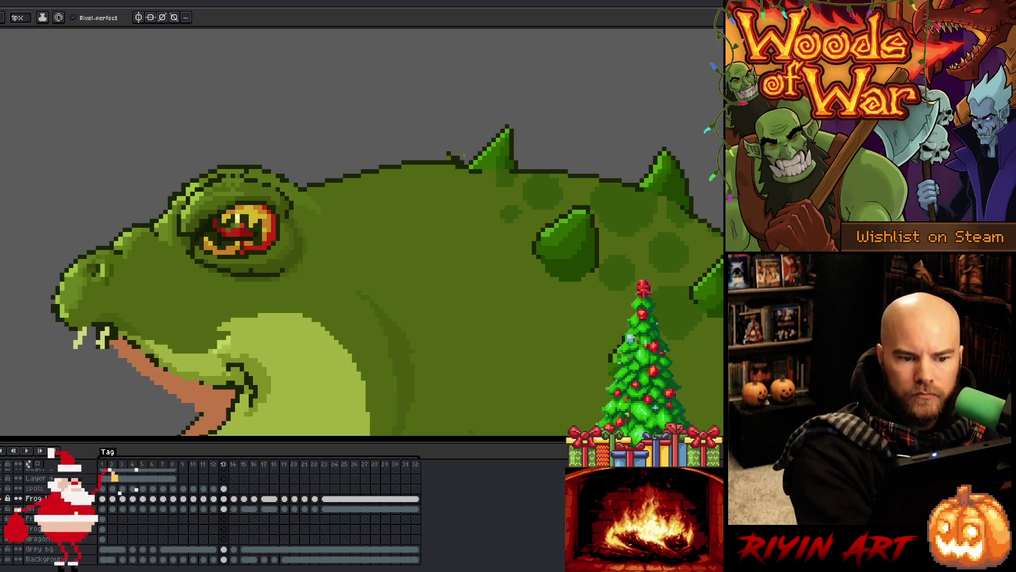
{"action": "left_click", "coordinate": [454, 180], "text": "alt"}
{"action": "left_click", "coordinate": [467, 162], "text": "alt"}
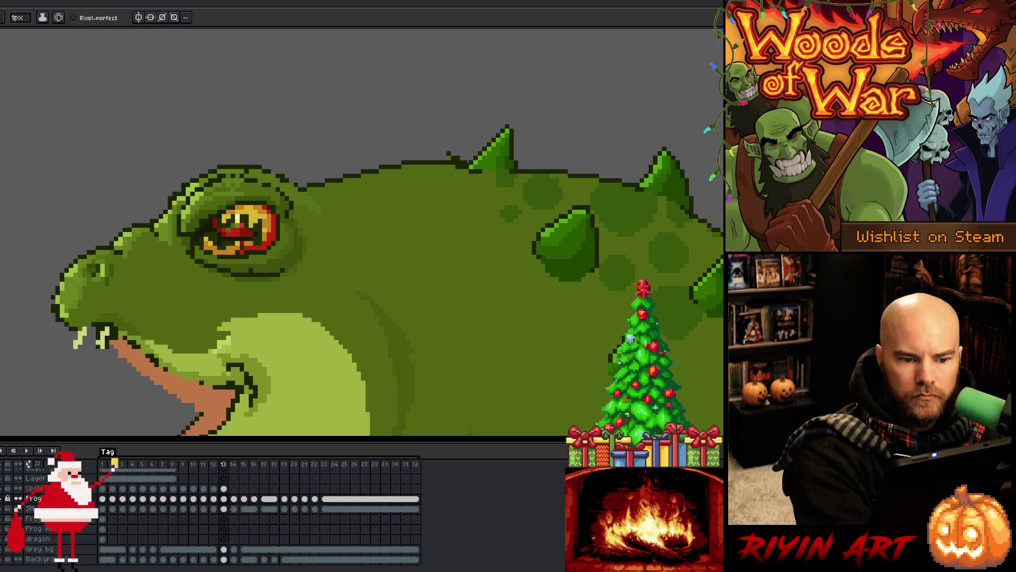
{"action": "left_click", "coordinate": [461, 161], "text": "alt"}
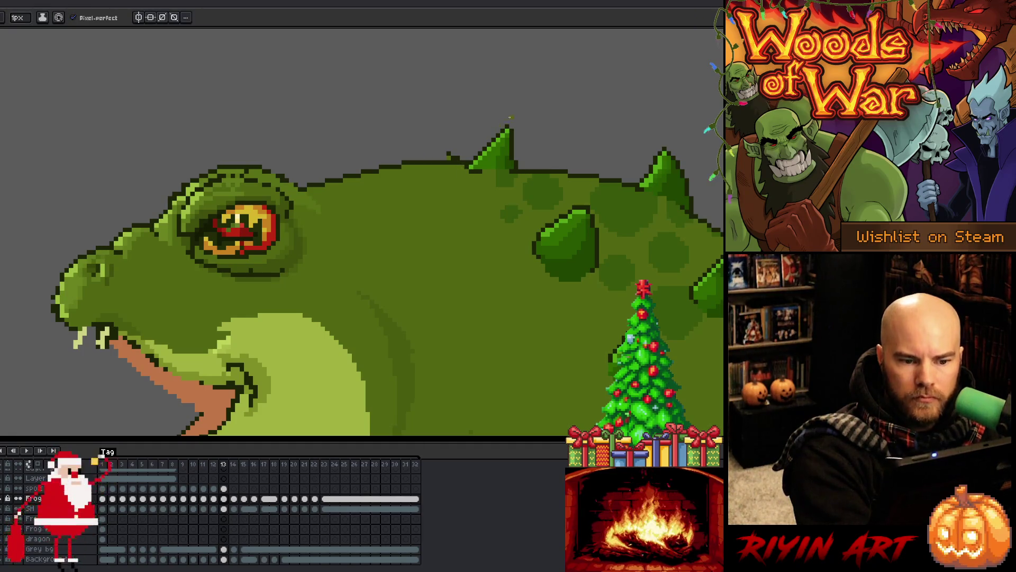
{"action": "left_click_drag", "start_coordinate": [455, 164], "coordinate": [465, 169]}
Step: Touch up the outline pixels above the eye using colours sampled along its edge
{"action": "key", "text": "b"}
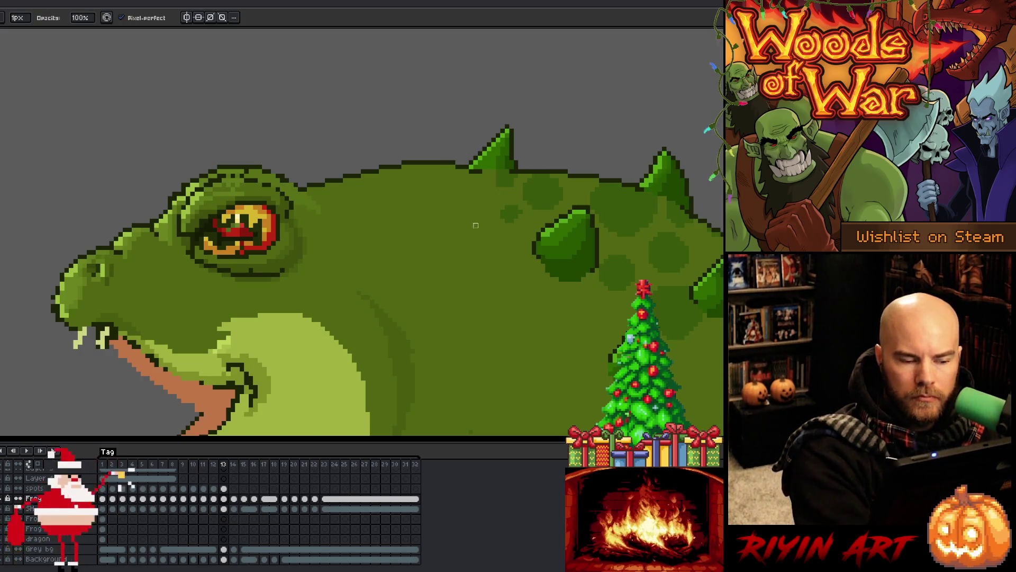
{"action": "key", "text": "e"}
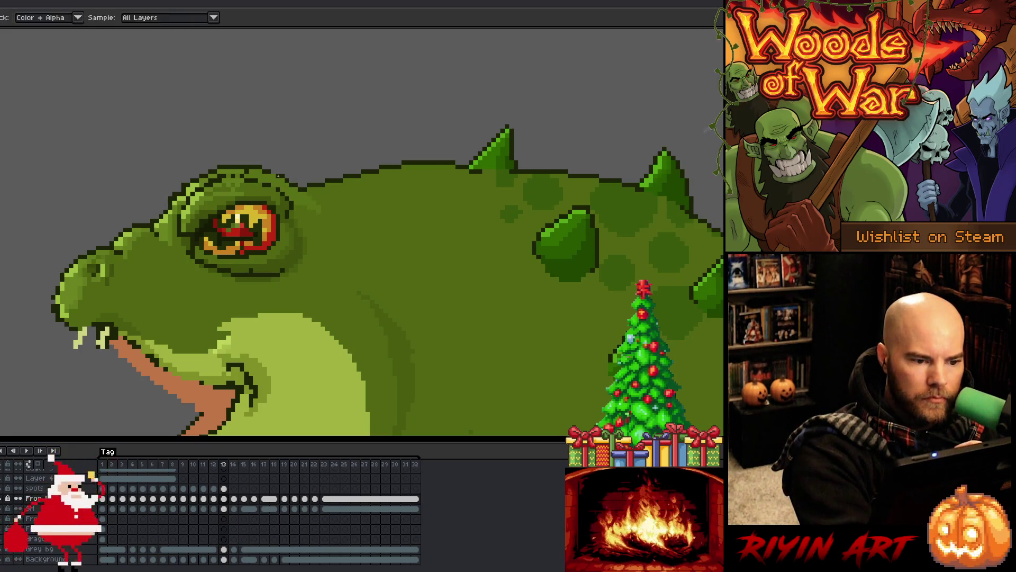
{"action": "key", "text": "alt"}
{"action": "left_click", "coordinate": [249, 168], "text": "alt"}
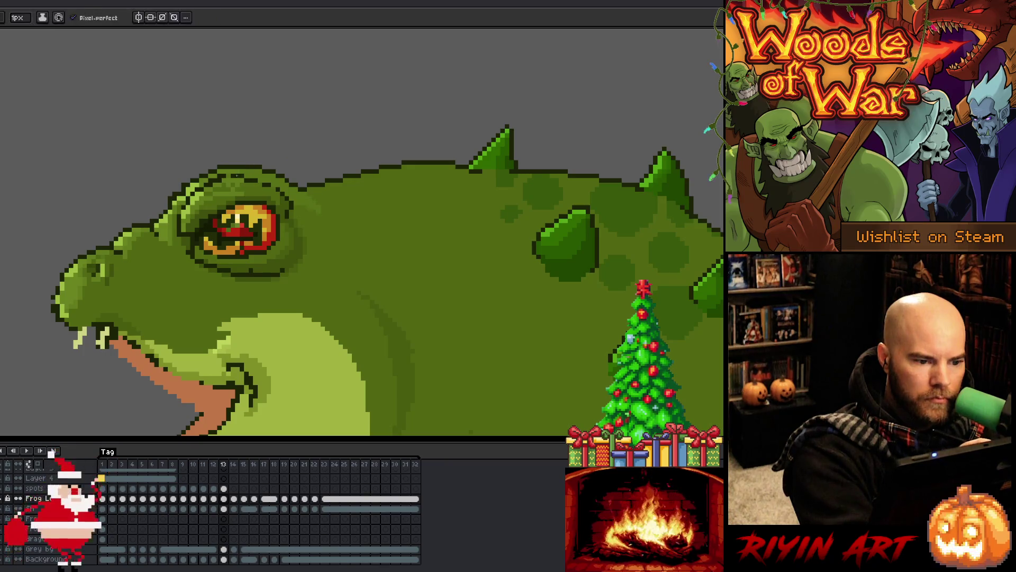
{"action": "left_click", "coordinate": [224, 174], "text": "alt"}
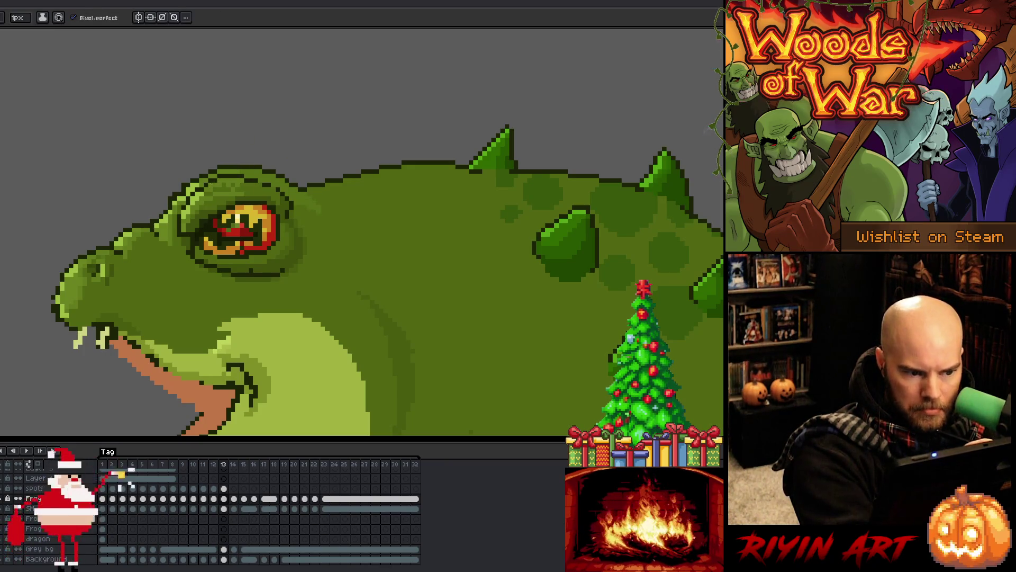
{"action": "left_click", "coordinate": [209, 180], "text": "alt"}
{"action": "left_click", "coordinate": [206, 188]}
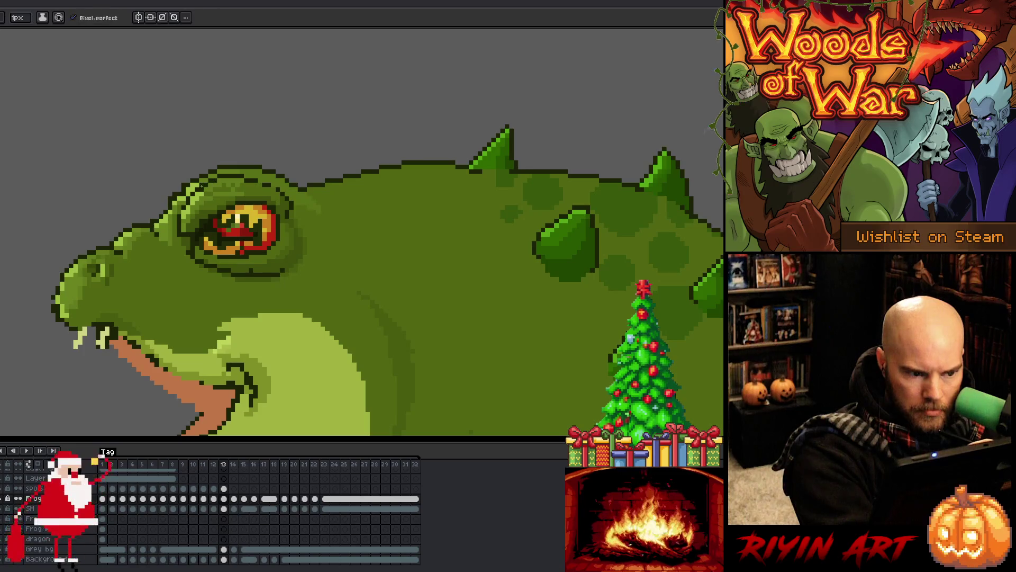
{"action": "left_click", "coordinate": [209, 183], "text": "alt"}
{"action": "left_click", "coordinate": [214, 175], "text": "alt"}
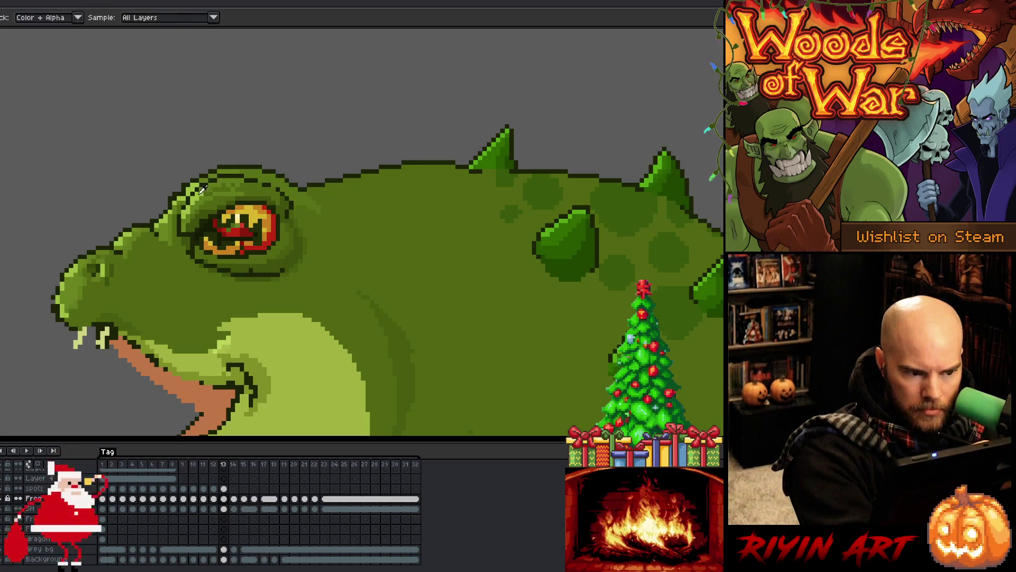
{"action": "left_click", "coordinate": [188, 172], "text": "alt"}
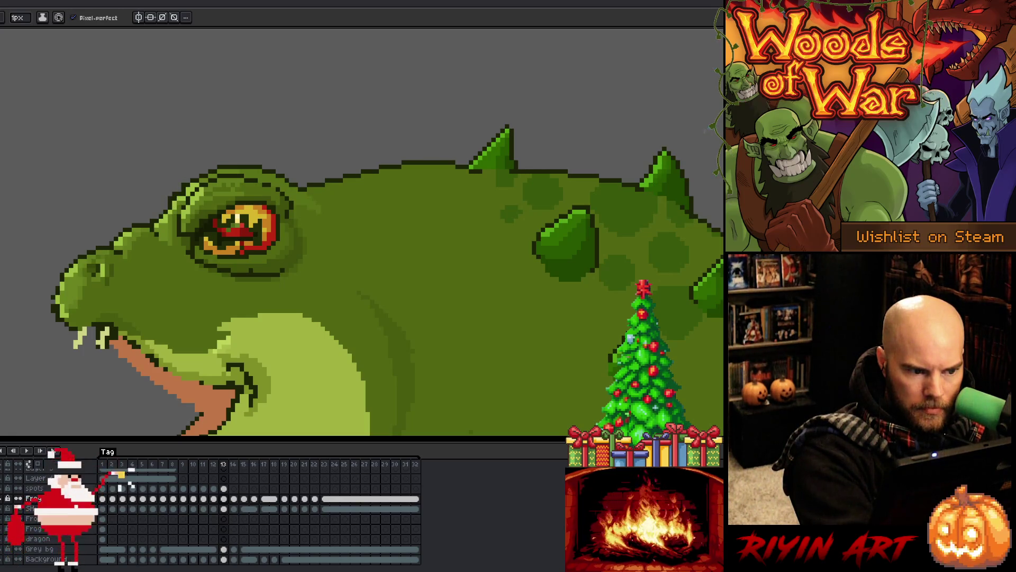
{"action": "key", "text": "e"}
{"action": "key", "text": "b"}
{"action": "key", "text": "e"}
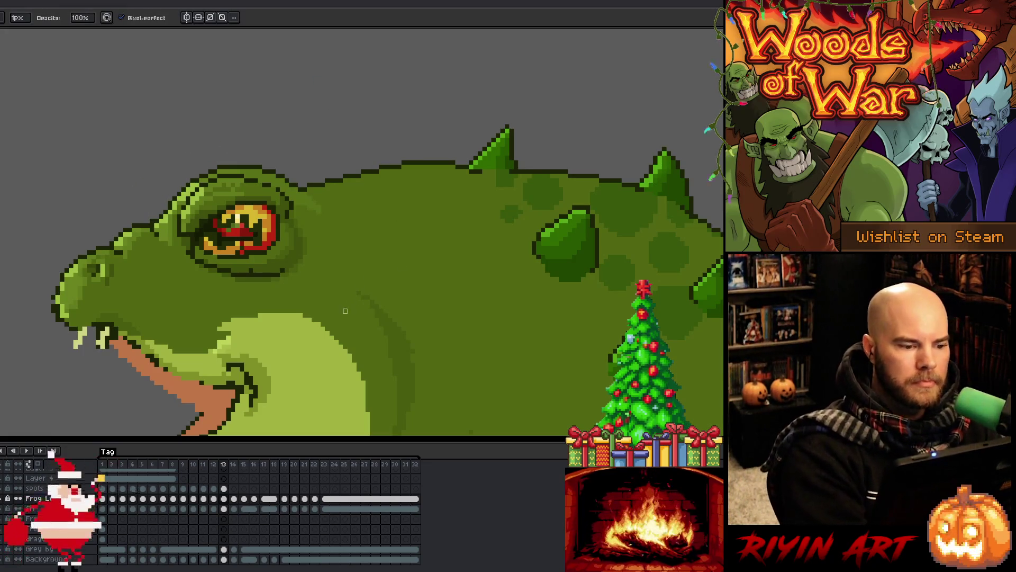
{"action": "key", "text": "b"}
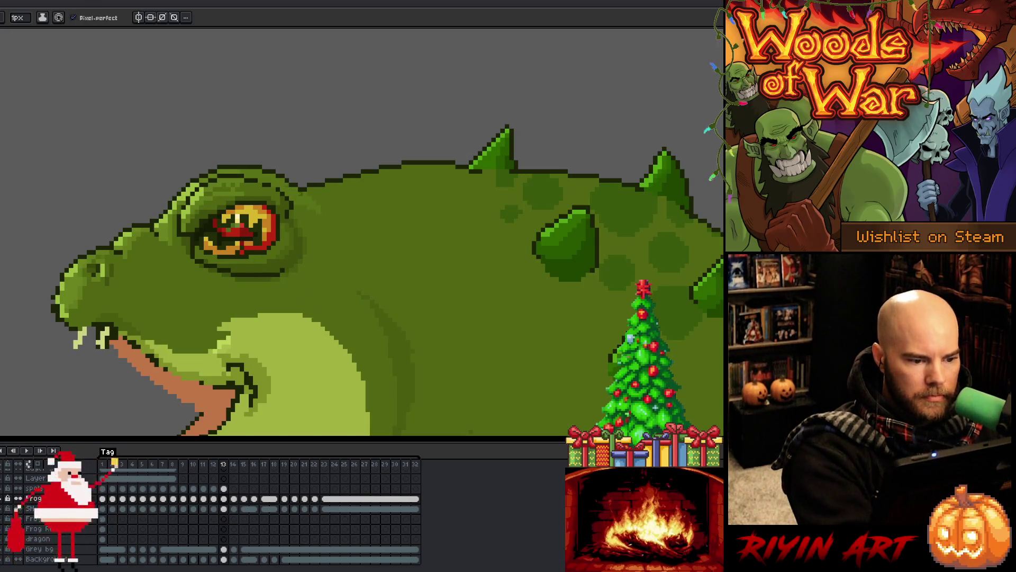
{"action": "key", "text": "alt"}
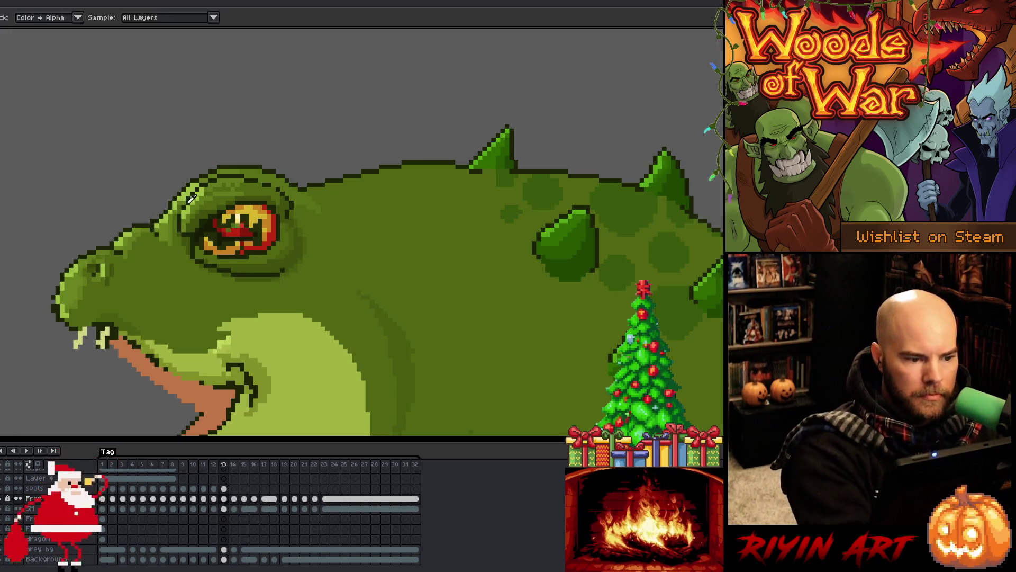
{"action": "left_click", "coordinate": [272, 180], "text": "alt"}
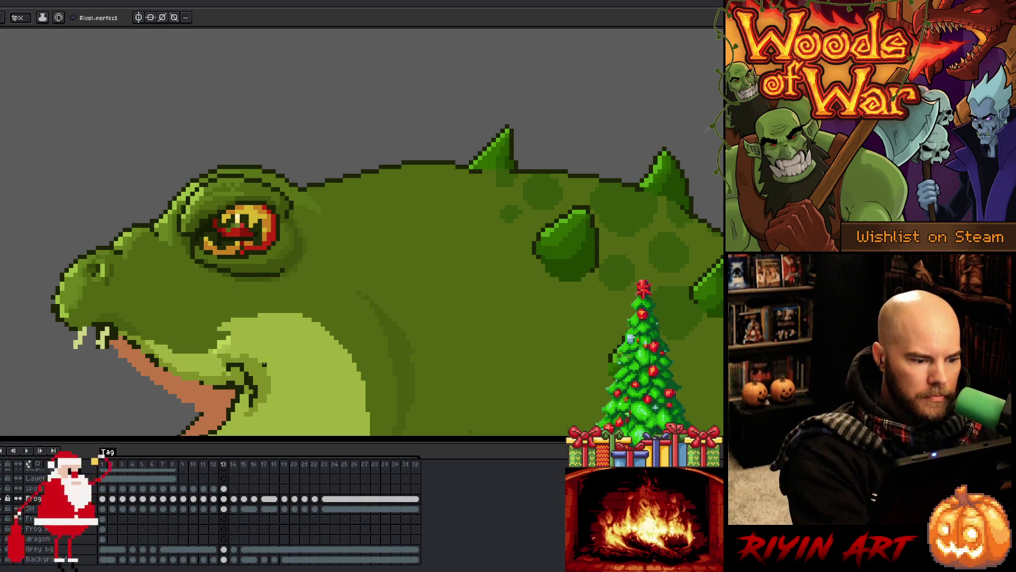
Step: Bring the mouth into view and darken the outline along the front tooth
{"action": "left_click_drag", "start_coordinate": [318, 322], "coordinate": [416, 269]}
{"action": "key", "text": "b"}
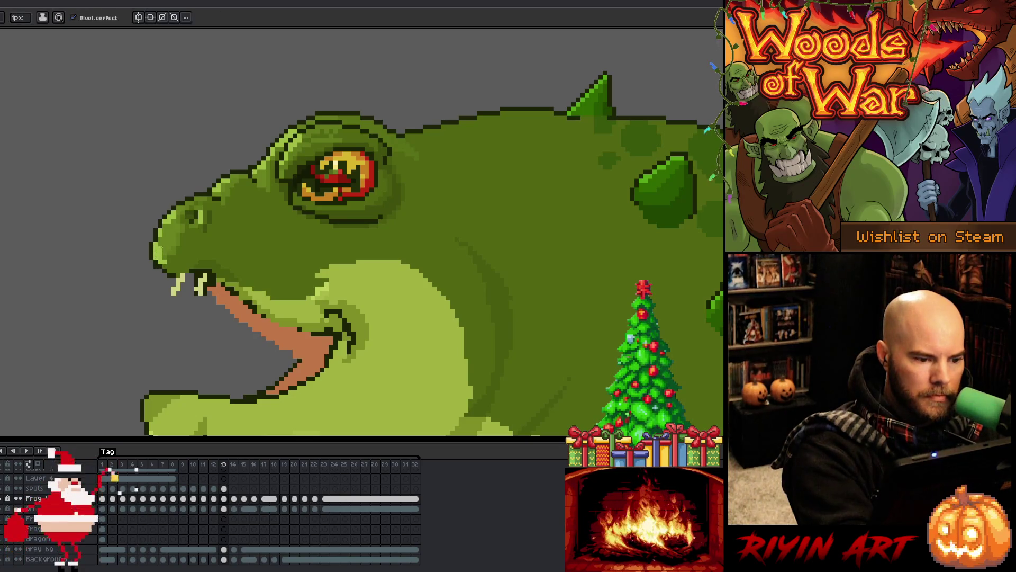
{"action": "left_click", "coordinate": [160, 258], "text": "alt"}
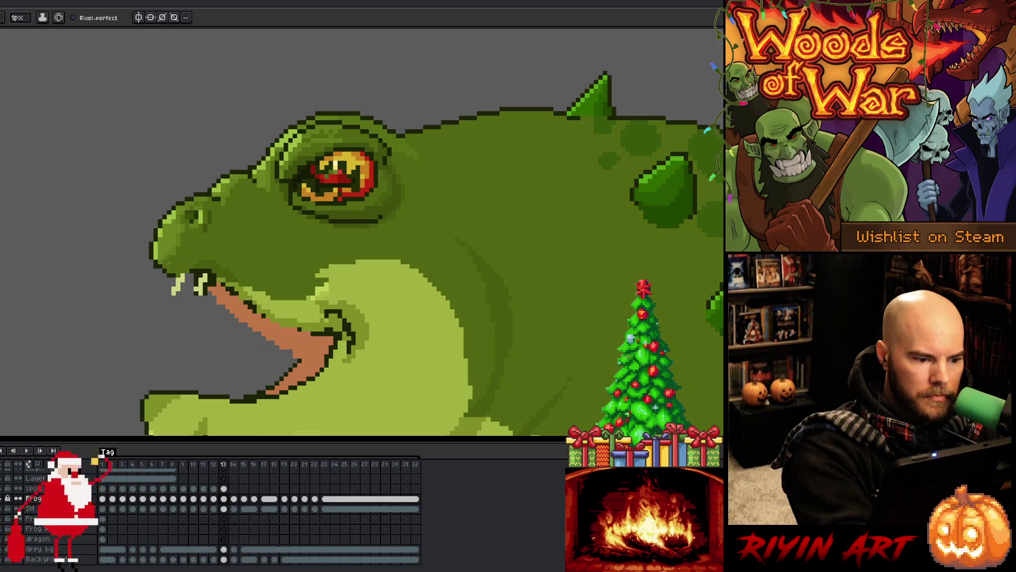
{"action": "left_click", "coordinate": [170, 271], "text": "alt"}
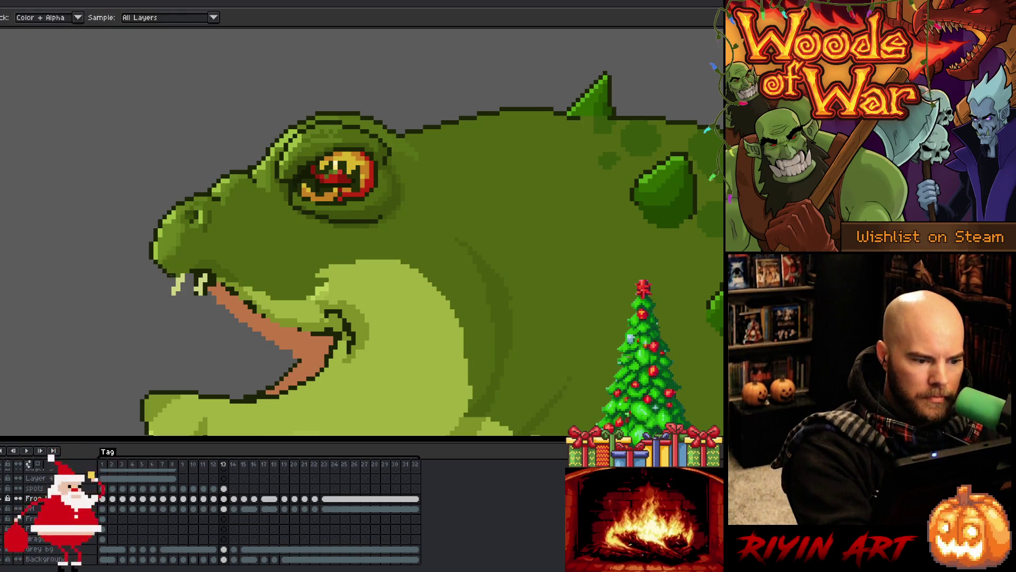
{"action": "left_click_drag", "start_coordinate": [170, 289], "coordinate": [171, 298]}
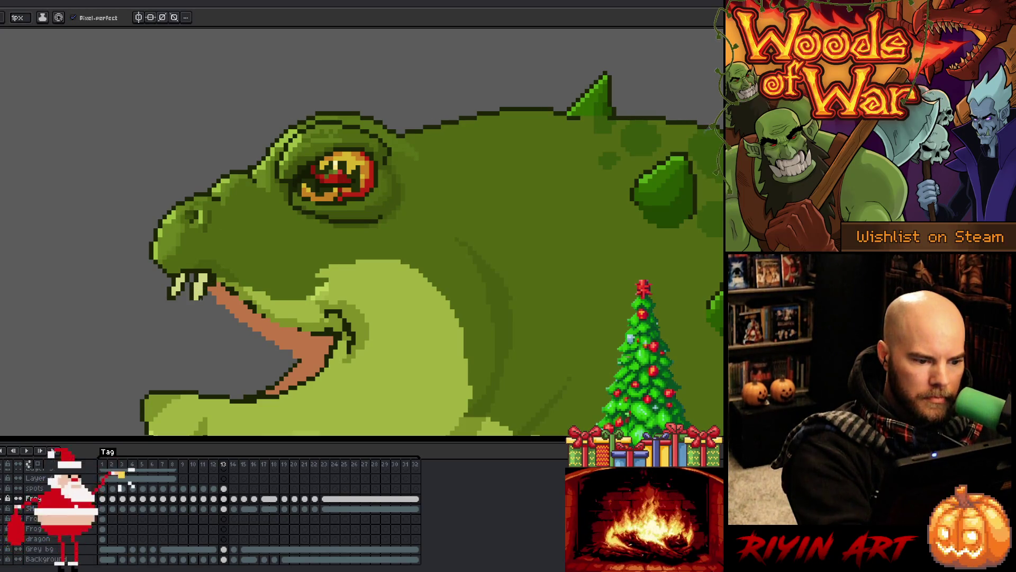
{"action": "left_click", "coordinate": [209, 297], "text": "alt"}
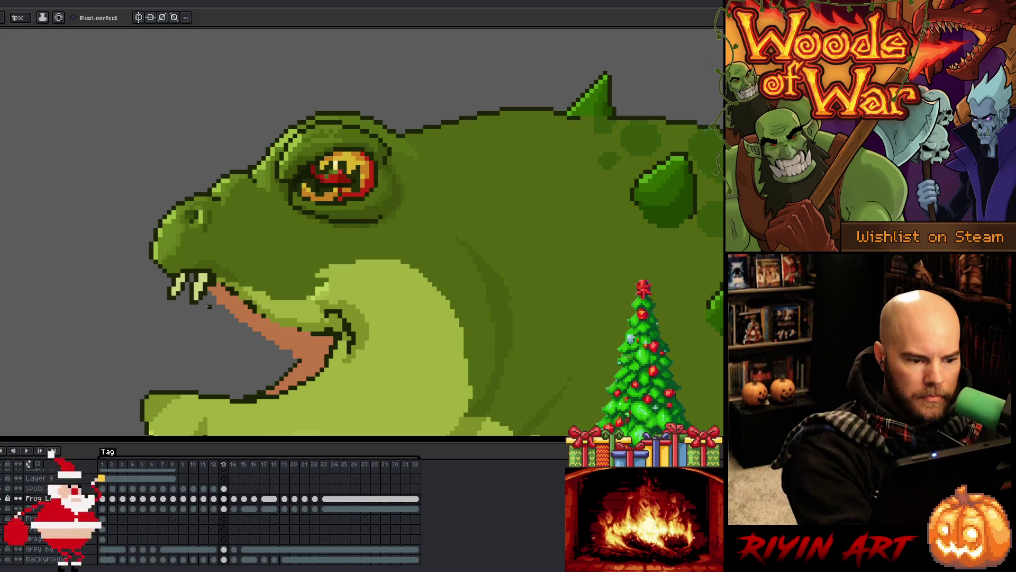
Step: Redraw pixels along the teeth and upper mouth edge with colours sampled there
{"action": "key", "text": "b"}
{"action": "left_click", "coordinate": [214, 279], "text": "alt"}
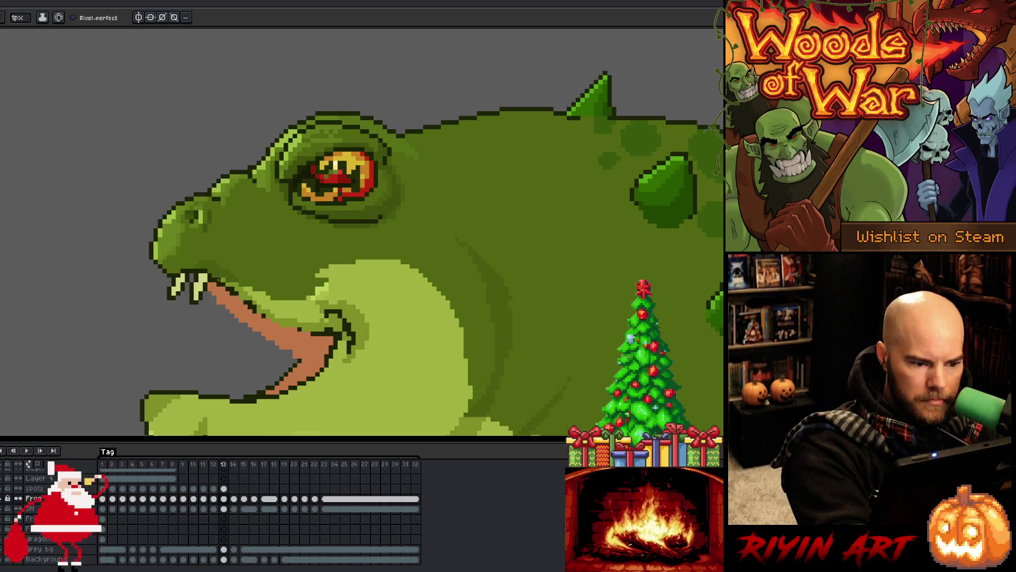
{"action": "left_click", "coordinate": [238, 289], "text": "alt"}
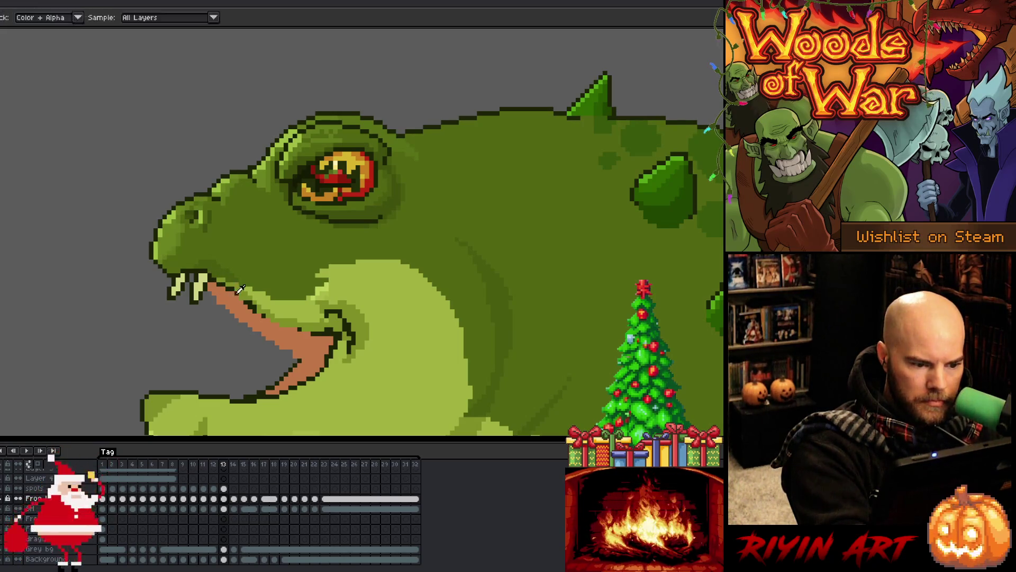
{"action": "left_click", "coordinate": [245, 280], "text": "alt"}
{"action": "left_click", "coordinate": [241, 289], "text": "alt"}
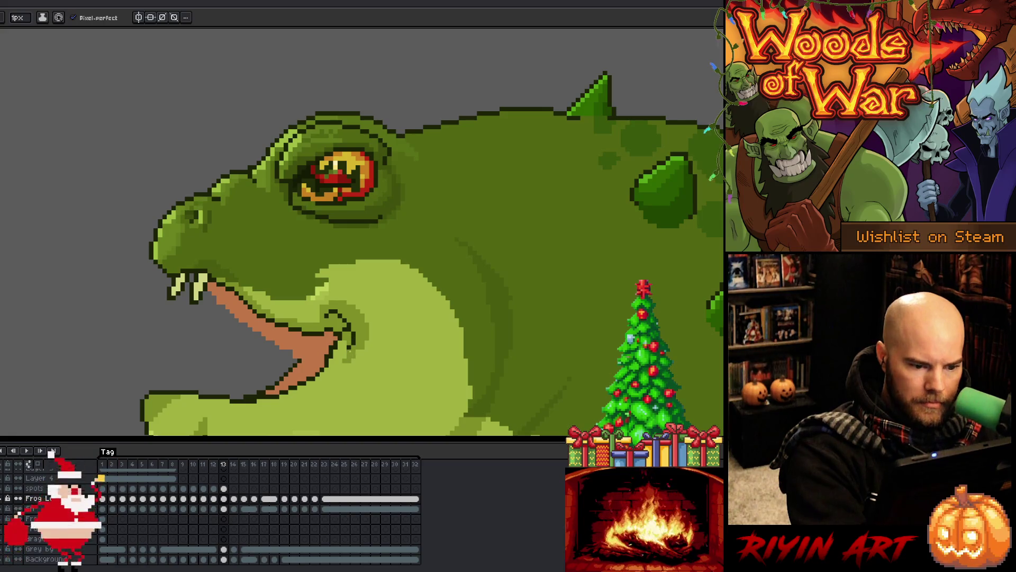
{"action": "left_click", "coordinate": [356, 332], "text": "alt"}
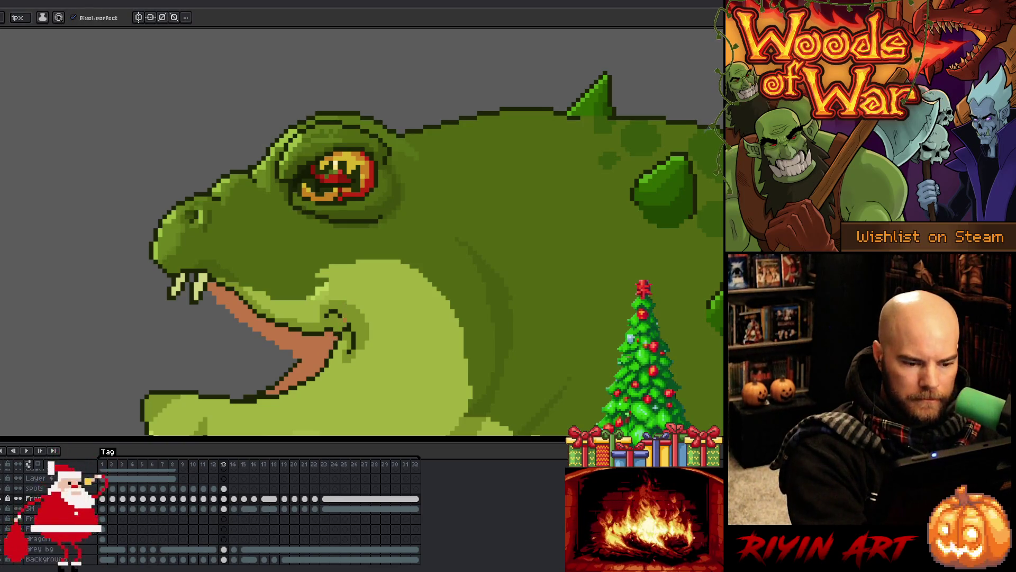
{"action": "key", "text": "alt"}
{"action": "key", "text": "alt"}
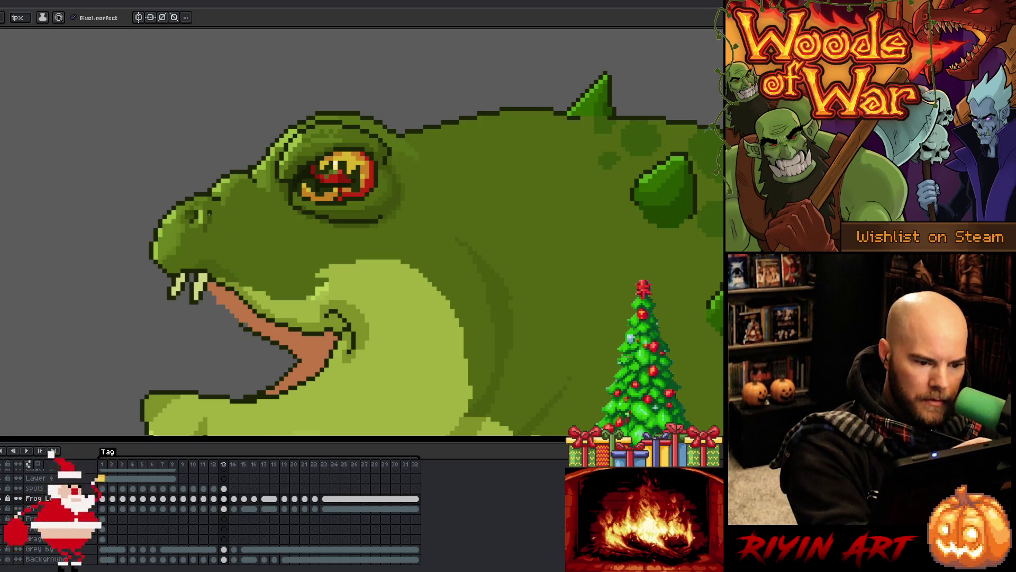
{"action": "left_click", "coordinate": [240, 316], "text": "alt"}
{"action": "key", "text": "alt"}
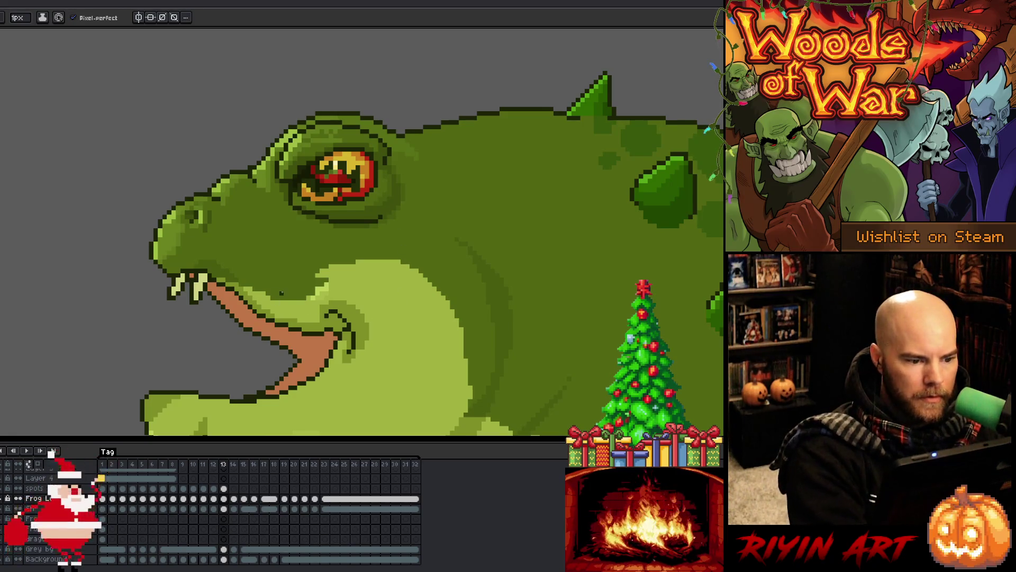
{"action": "left_click_drag", "start_coordinate": [389, 329], "coordinate": [442, 248]}
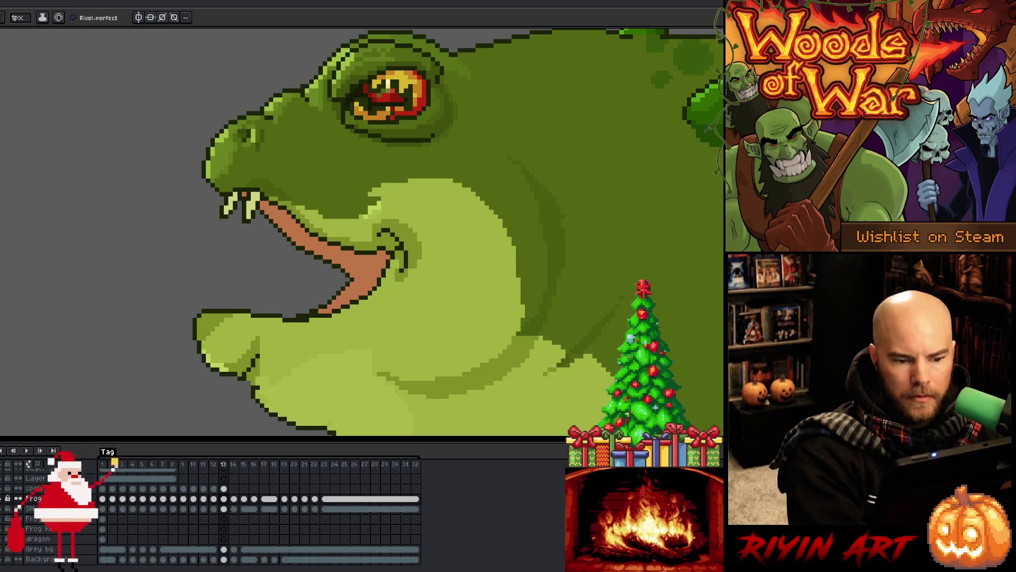
Step: Pan down to the chin, pick up its green to fix the jaw pixels, and save with Ctrl+S
{"action": "left_click_drag", "start_coordinate": [425, 348], "coordinate": [424, 263]}
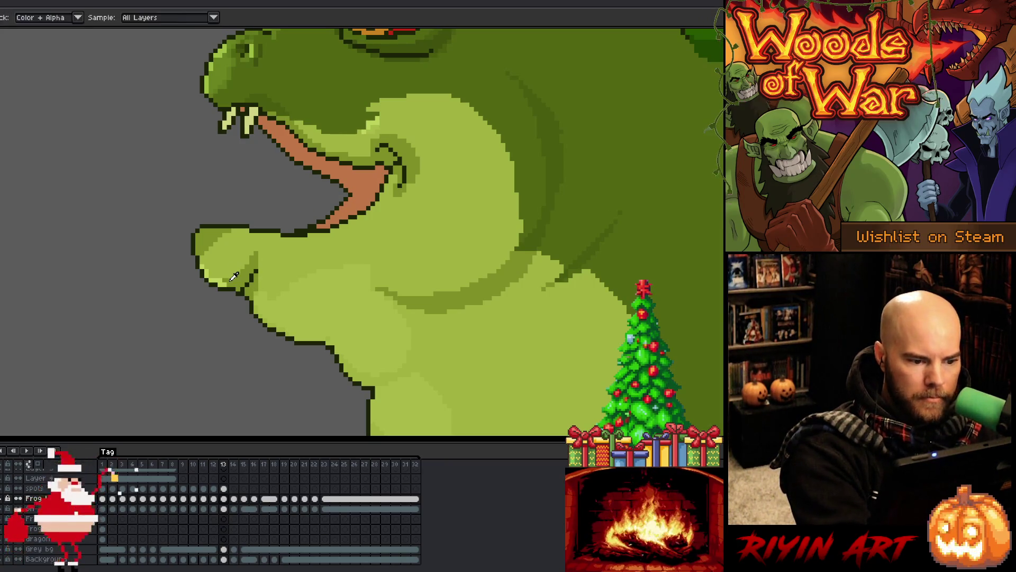
{"action": "key", "text": "alt"}
{"action": "left_click", "coordinate": [206, 242], "text": "alt"}
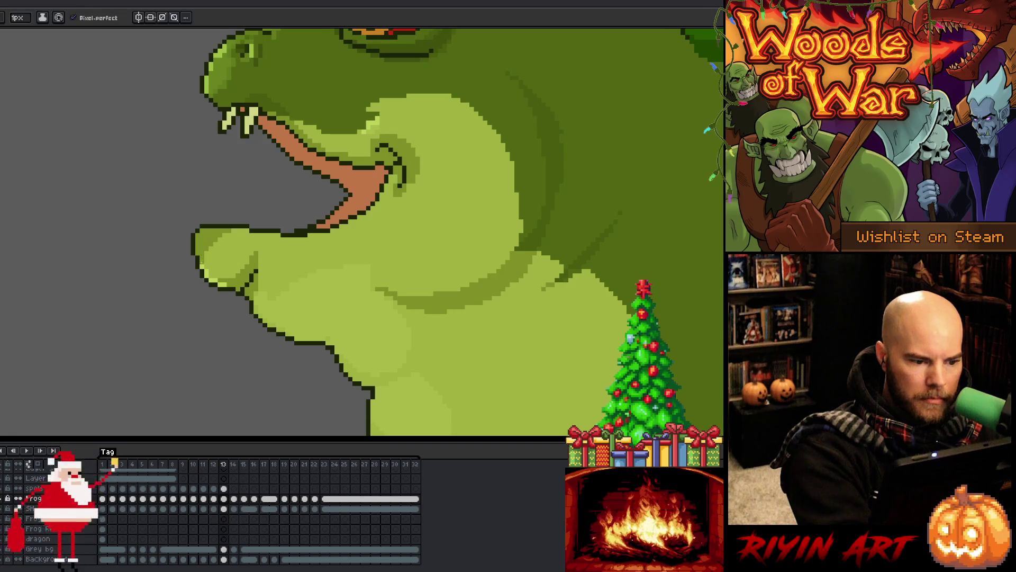
{"action": "left_click_drag", "start_coordinate": [463, 359], "coordinate": [452, 331]}
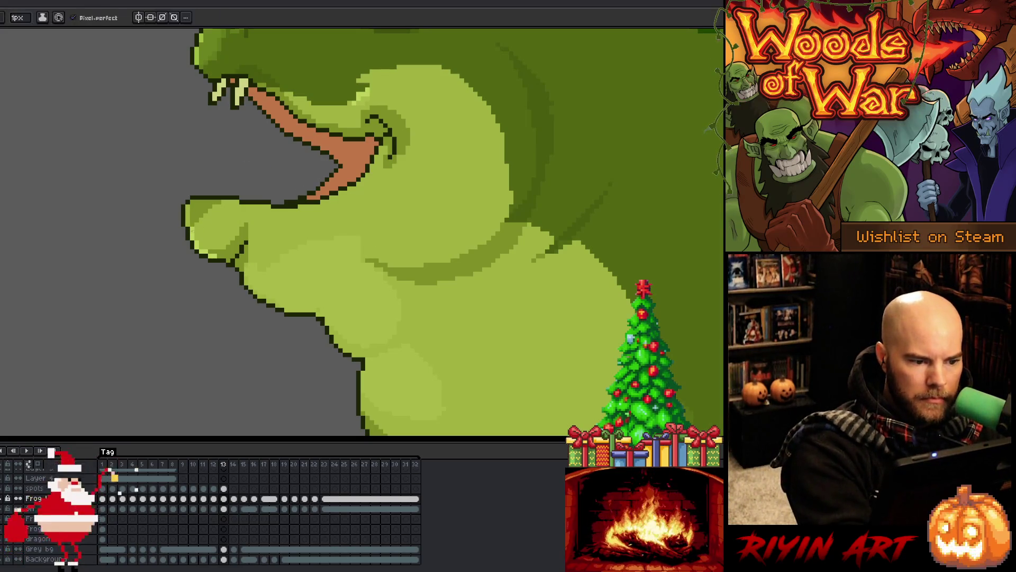
{"action": "key", "text": "ctrl+s"}
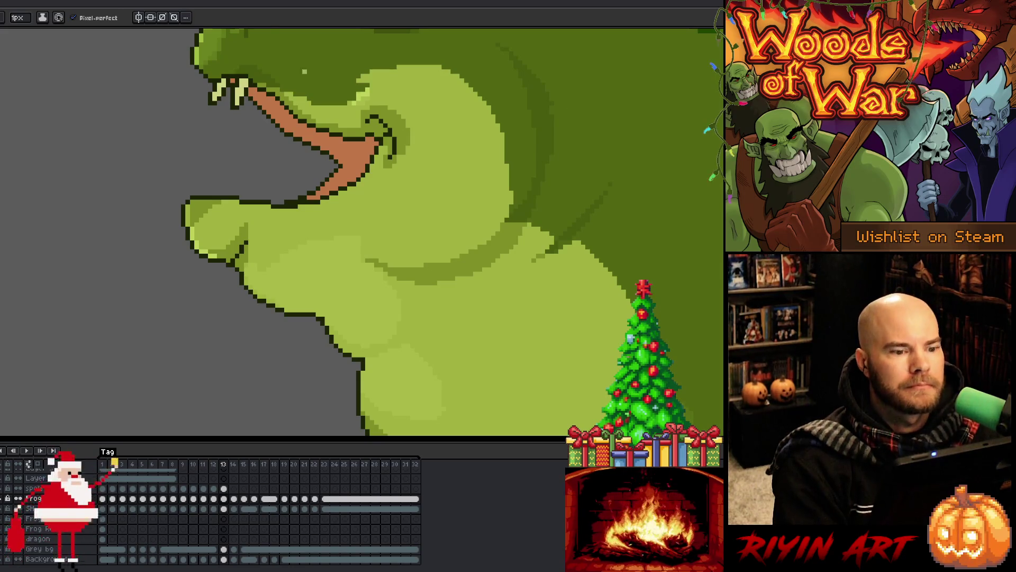
{"action": "scroll", "coordinate": [275, 205], "scroll_direction": "down", "scroll_amount": 4}
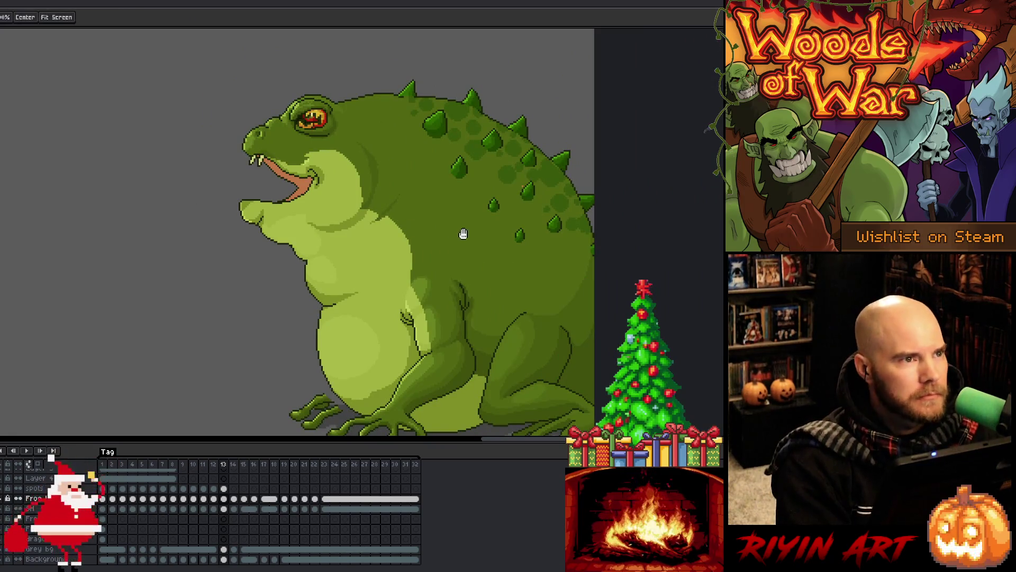
Step: Zoom out and flip repeatedly between frames 12 and 13 to compare the head poses
{"action": "scroll", "coordinate": [463, 229], "scroll_direction": "up", "scroll_amount": 1}
{"action": "scroll", "coordinate": [463, 230], "scroll_direction": "up", "scroll_amount": 1}
{"action": "scroll", "coordinate": [463, 229], "scroll_direction": "down", "scroll_amount": 1}
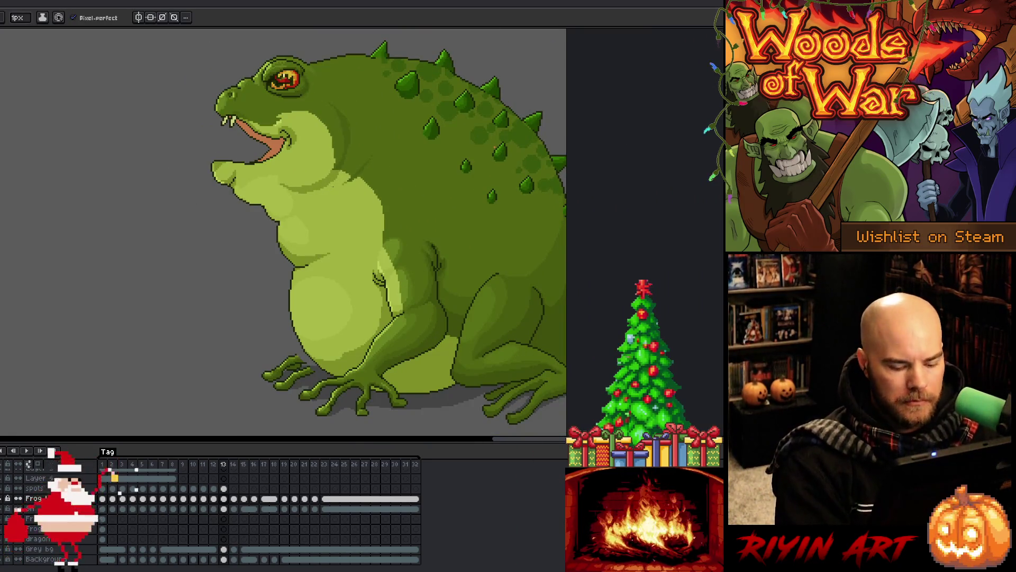
{"action": "key", "text": "Left"}
{"action": "key", "text": "Right"}
{"action": "key", "text": "Left"}
{"action": "key", "text": "Right"}
{"action": "key", "text": "Left"}
{"action": "key", "text": "Right"}
{"action": "scroll", "coordinate": [134, 218], "scroll_direction": "up", "scroll_amount": 1}
{"action": "scroll", "coordinate": [336, 211], "scroll_direction": "up", "scroll_amount": 2}
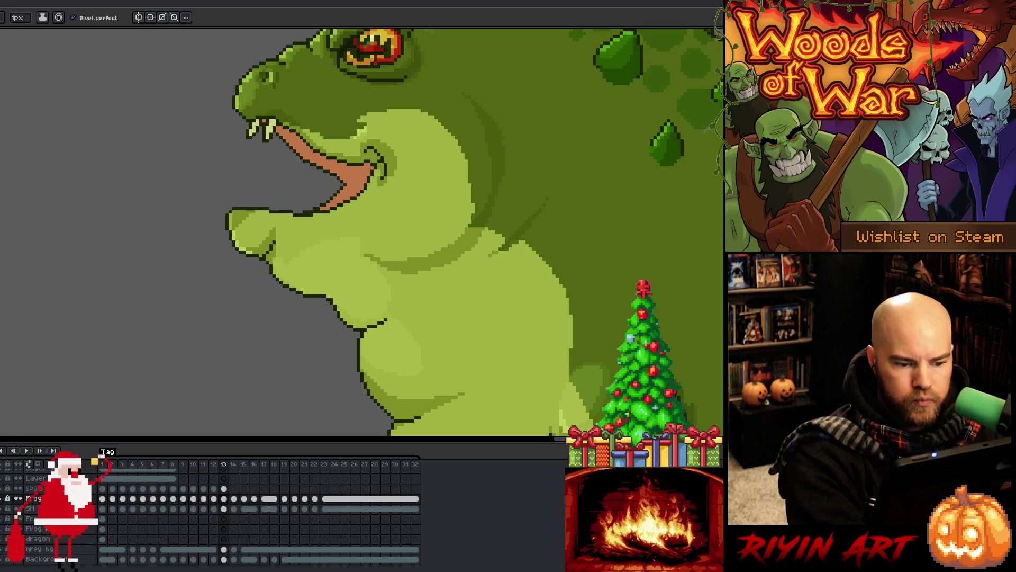
{"action": "key", "text": "Return"}
{"action": "key", "text": "Return"}
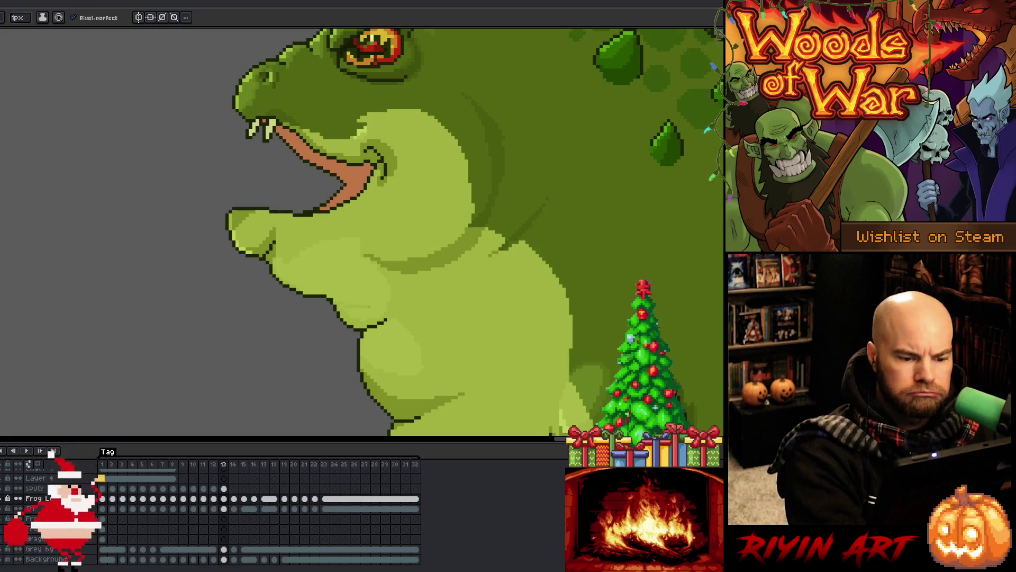
Step: Return to the Pencil and step between frames 12, 13 and 14 to compare poses
{"action": "key", "text": "g"}
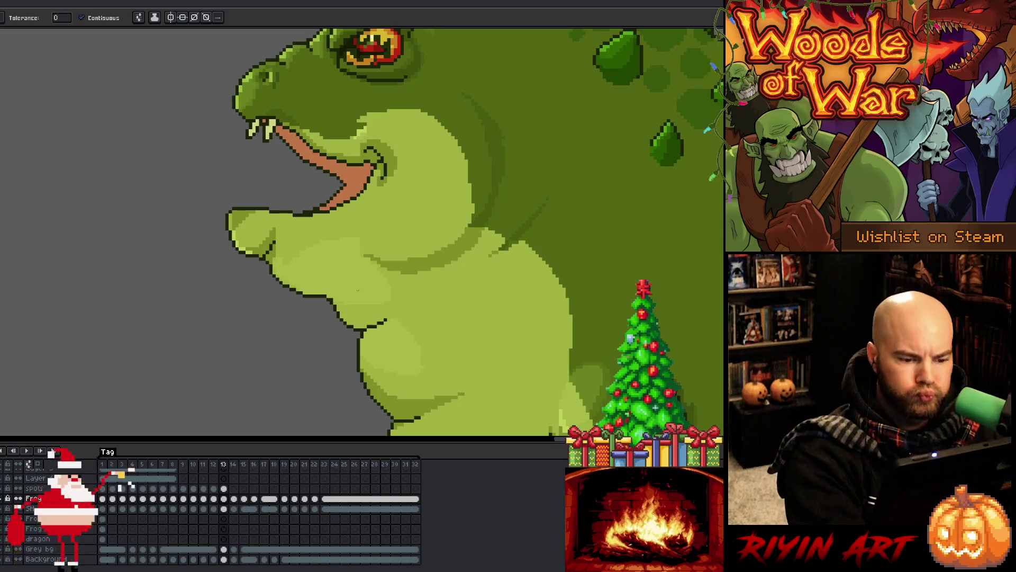
{"action": "key", "text": "b"}
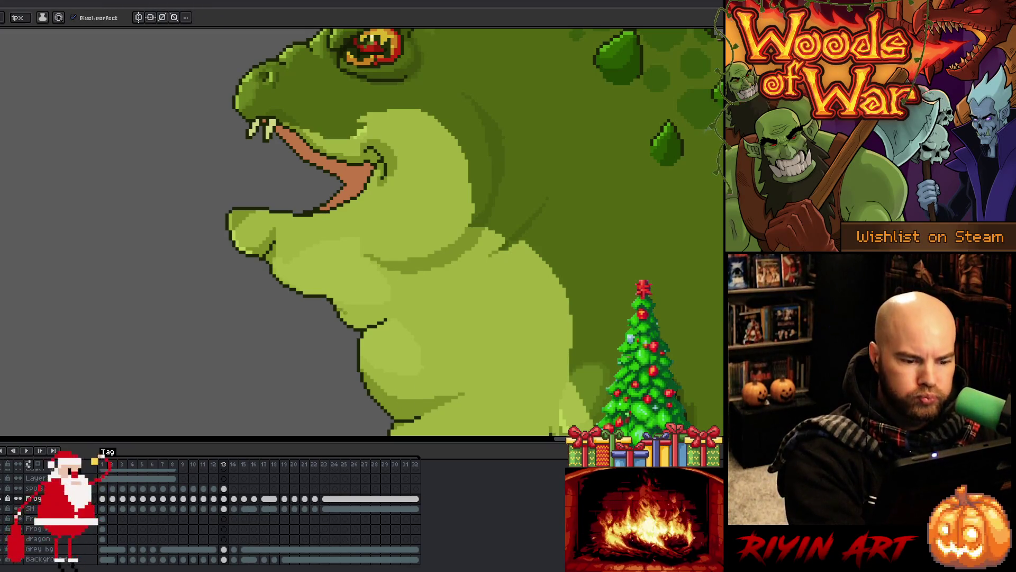
{"action": "left_click", "coordinate": [365, 320], "text": "alt"}
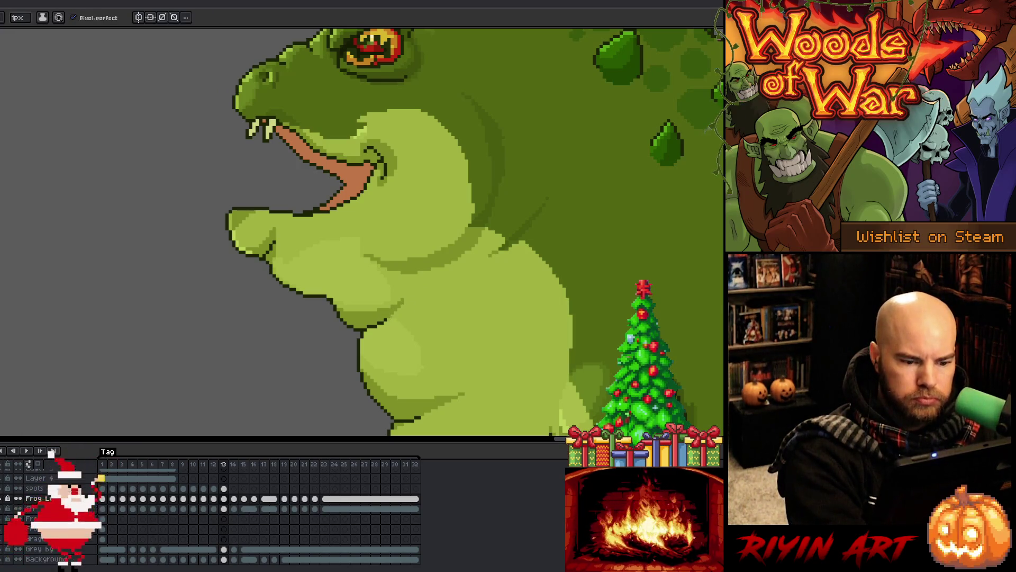
{"action": "key", "text": "Left"}
{"action": "key", "text": "Right"}
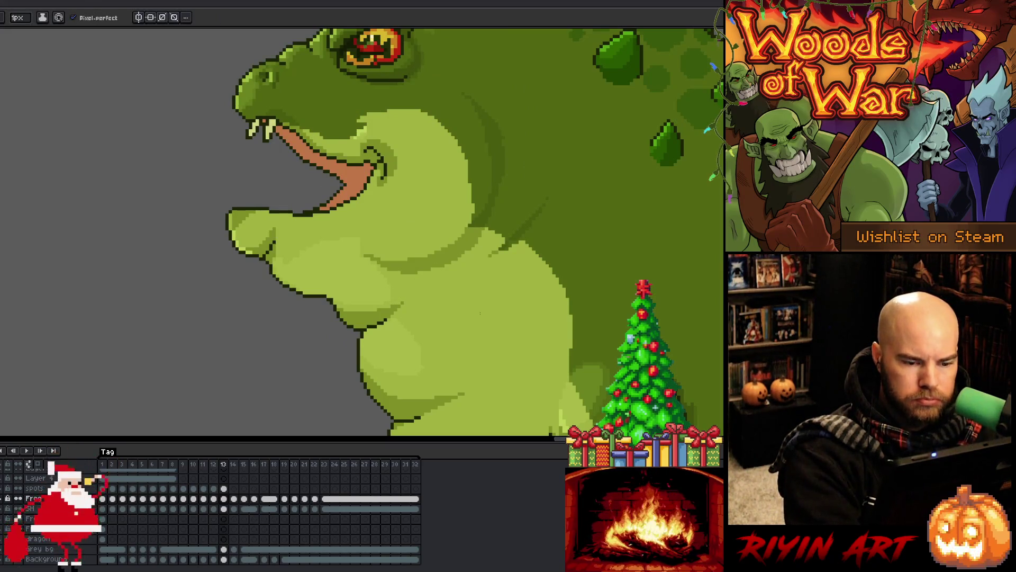
{"action": "key", "text": "Left"}
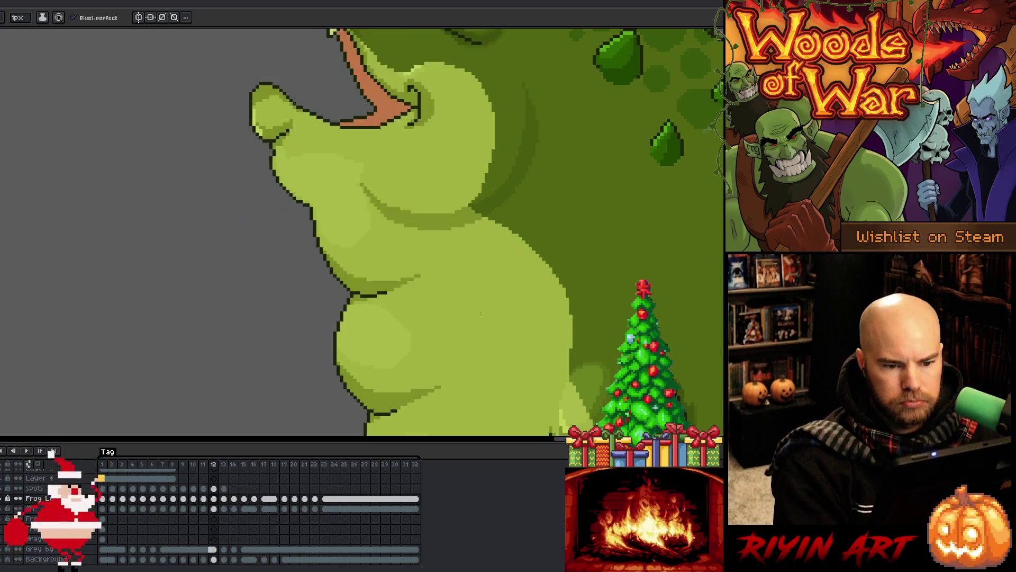
{"action": "key", "text": "minus"}
{"action": "key", "text": "minus"}
{"action": "key", "text": "Right"}
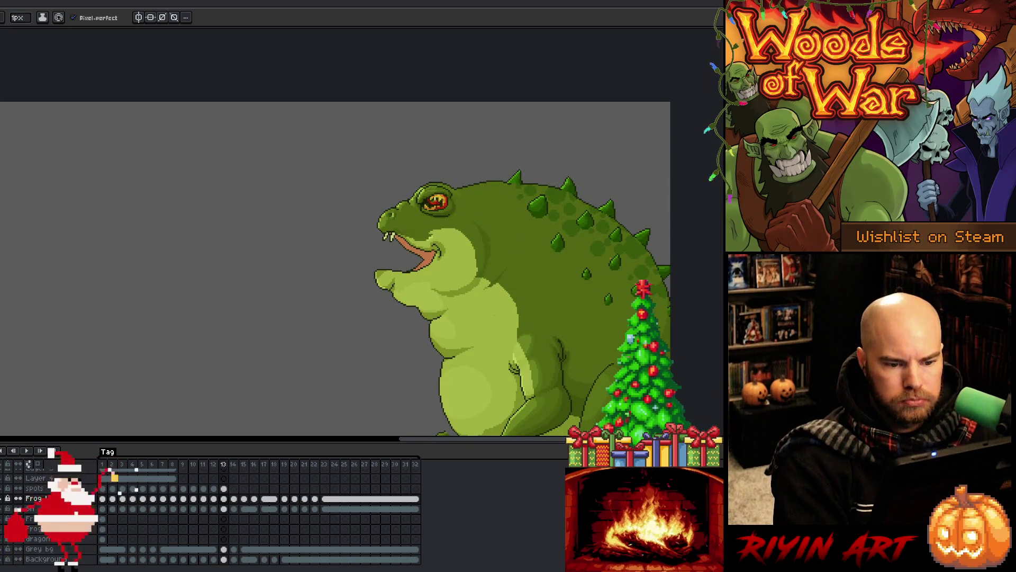
{"action": "key", "text": "minus"}
Step: Toggle between frames 12 and 13 once more, then finish on frame 14
{"action": "key", "text": "minus"}
{"action": "key", "text": "Right"}
{"action": "key", "text": "plus"}
{"action": "key", "text": "Left"}
{"action": "key", "text": "Left"}
{"action": "key", "text": "minus"}
{"action": "key", "text": "minus"}
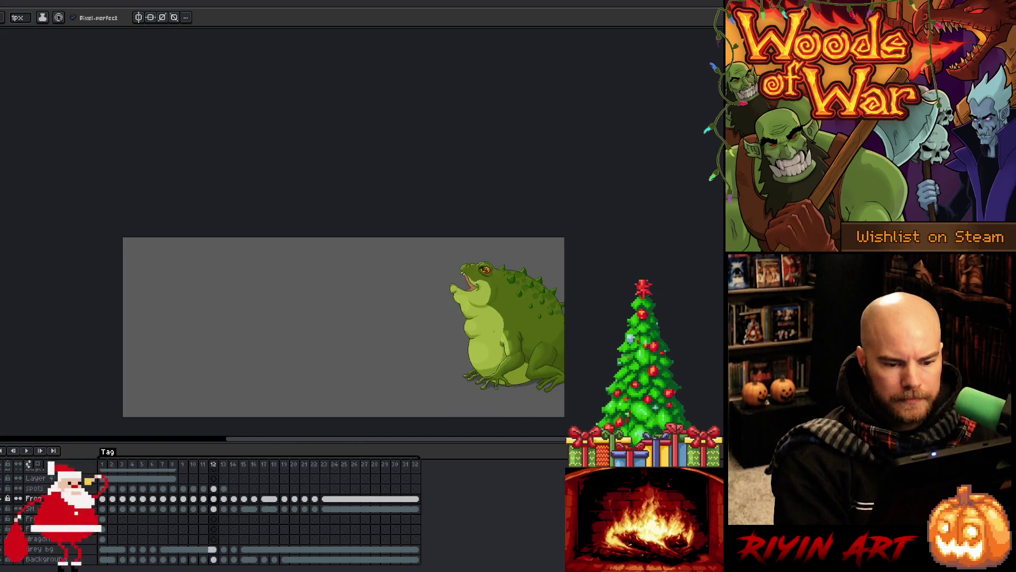
{"action": "key", "text": "Right"}
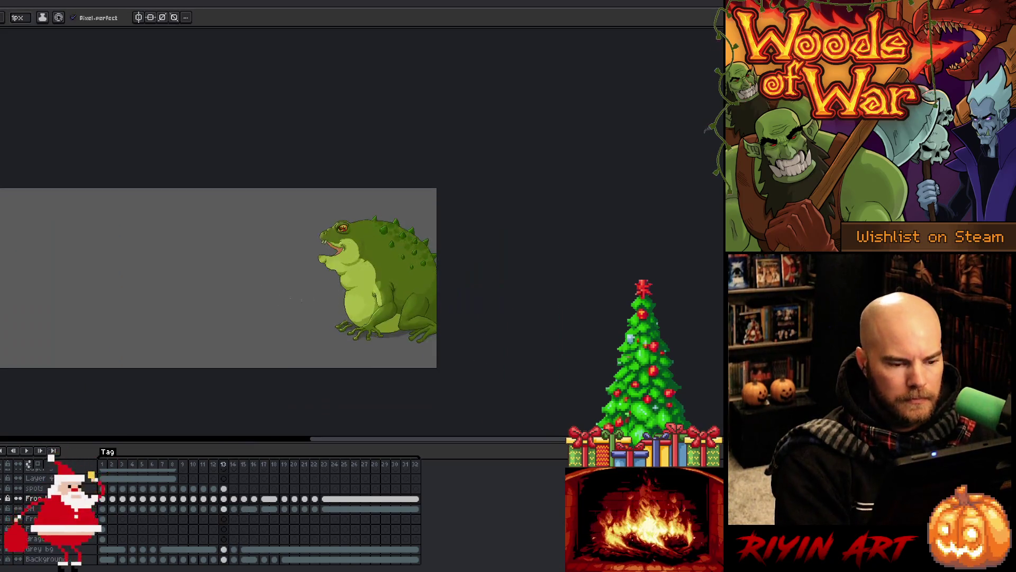
{"action": "key", "text": "plus"}
{"action": "key", "text": "plus"}
{"action": "key", "text": "Left"}
{"action": "key", "text": "Right"}
{"action": "key", "text": "Left"}
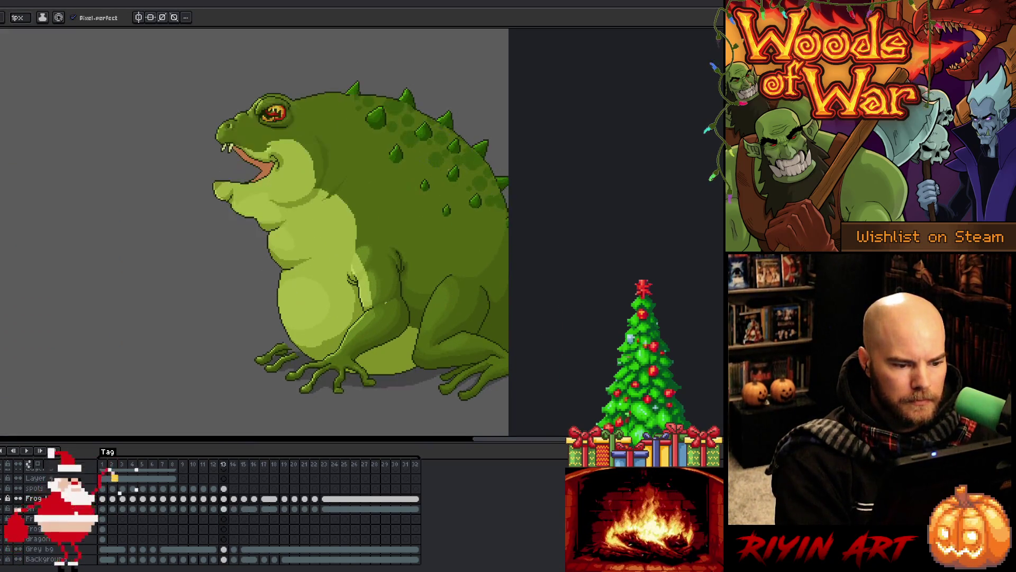
{"action": "key", "text": "Right"}
{"action": "key", "text": "Left"}
{"action": "key", "text": "Right"}
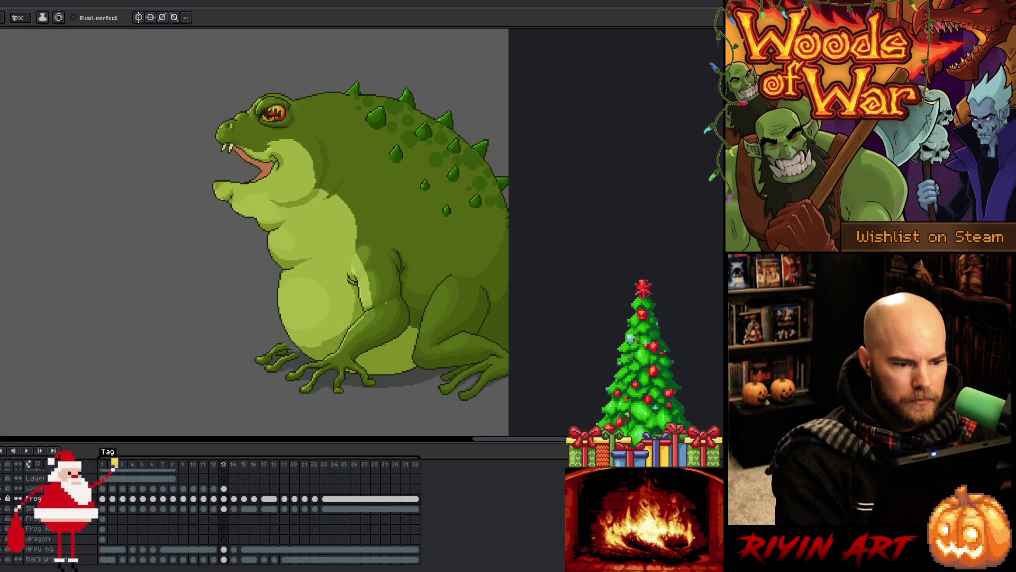
{"action": "key", "text": "Right"}
{"action": "scroll", "coordinate": [439, 378], "scroll_direction": "up", "scroll_amount": 1}
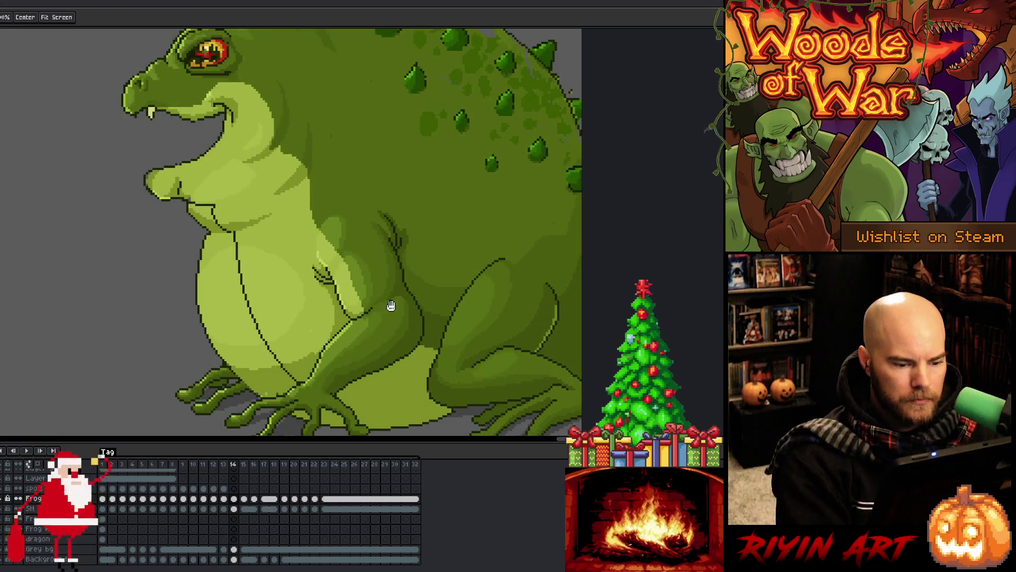
Step: Centre the view on the belly and compare frames 13 and 15's belly lines with frame 14
{"action": "left_click_drag", "start_coordinate": [390, 302], "coordinate": [355, 302]}
{"action": "key", "text": "Left"}
{"action": "key", "text": "Right"}
{"action": "left_click", "coordinate": [244, 465]}
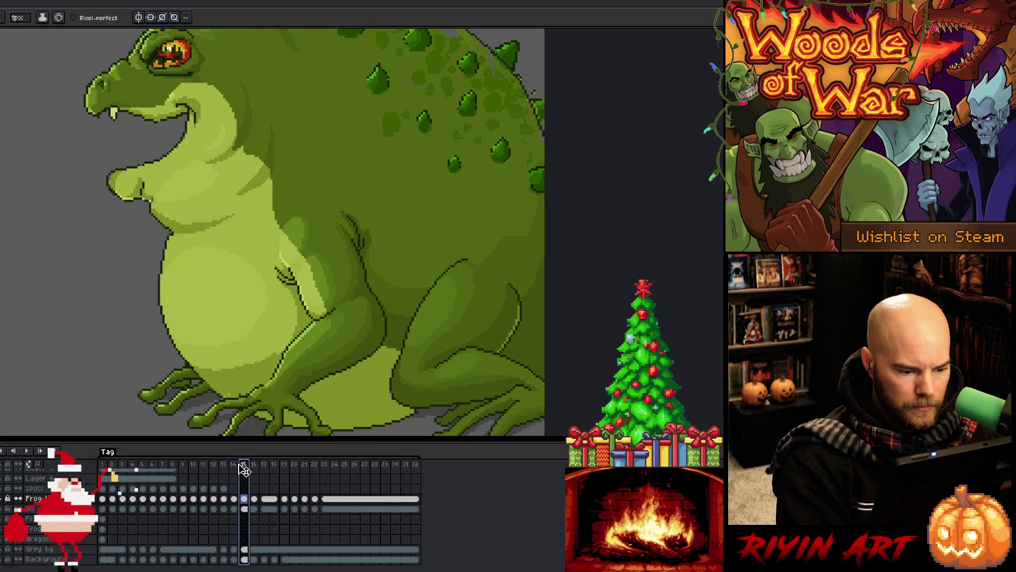
{"action": "left_click", "coordinate": [234, 465]}
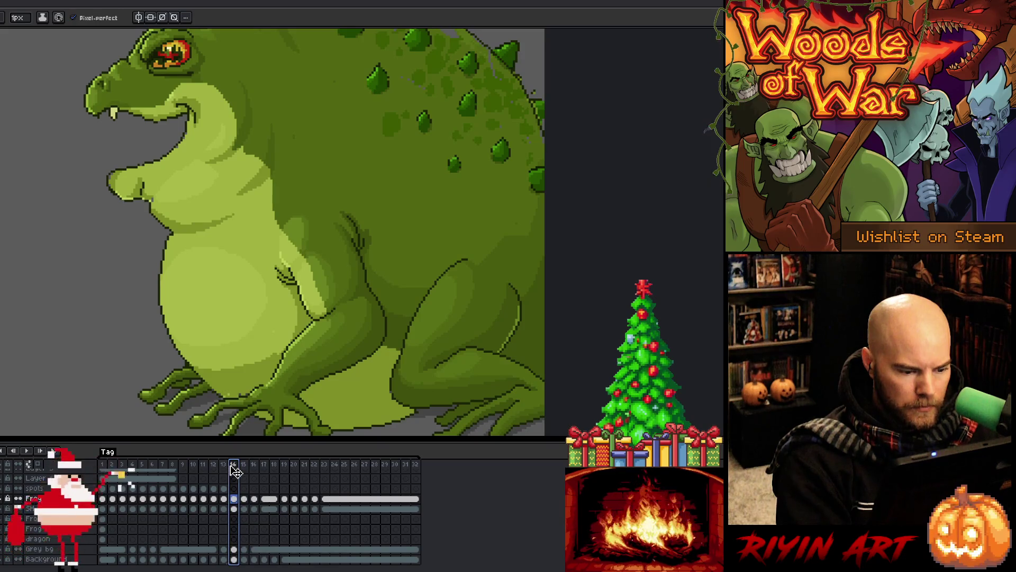
{"action": "key", "text": "Right"}
{"action": "left_click", "coordinate": [233, 467]}
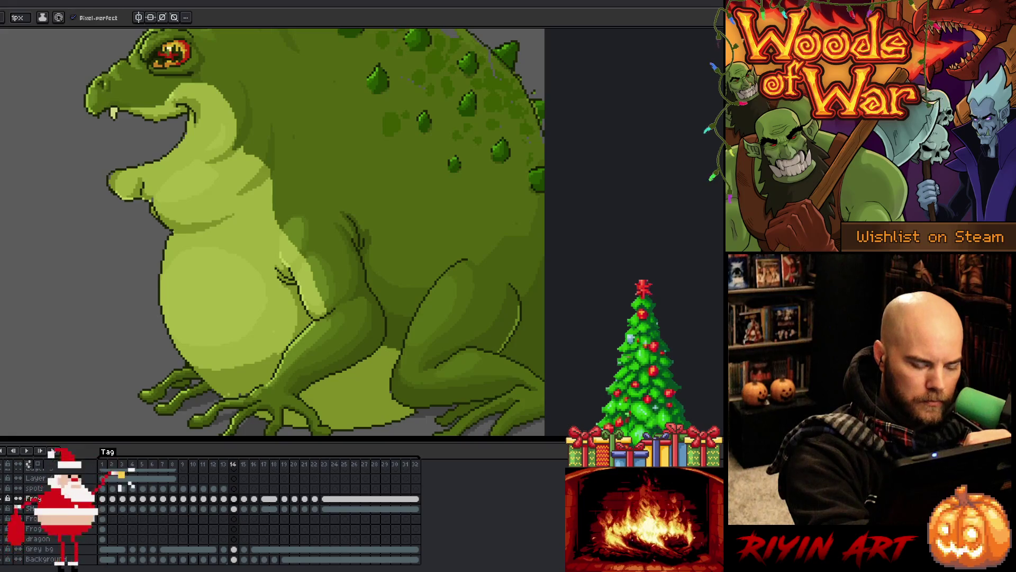
{"action": "key", "text": "comma"}
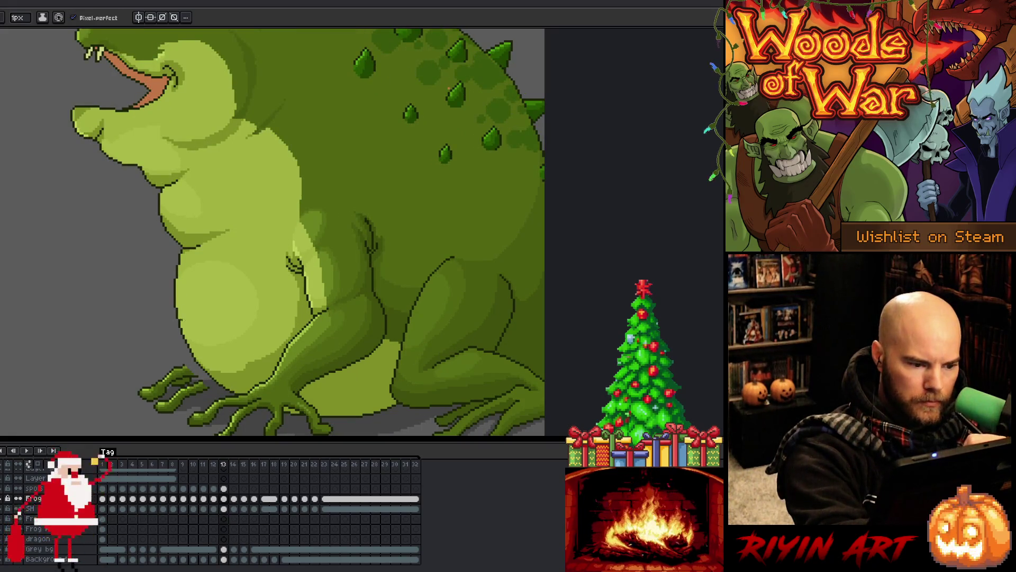
{"action": "key", "text": "period"}
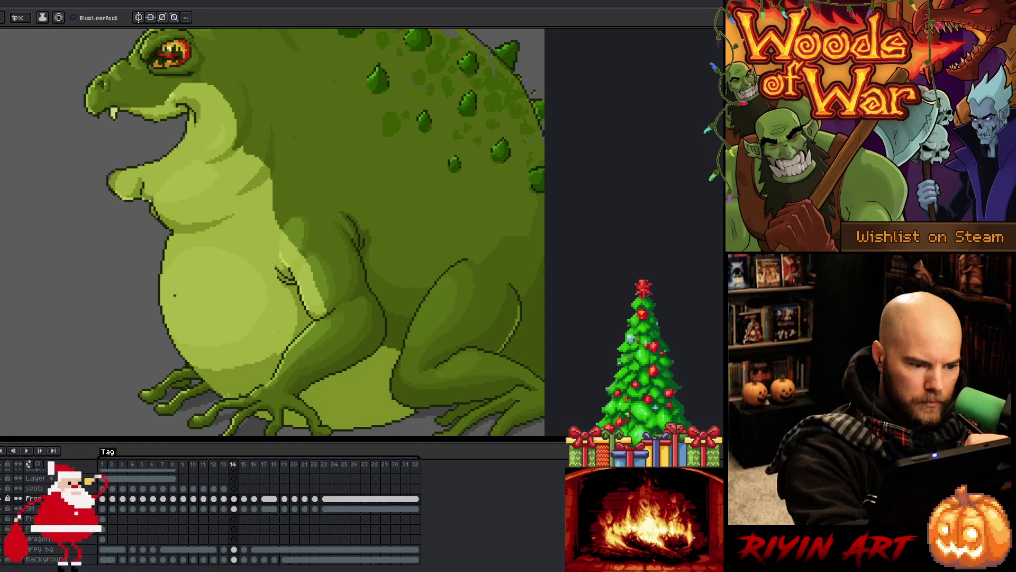
{"action": "key", "text": "period"}
{"action": "key", "text": "comma"}
{"action": "key", "text": "period"}
{"action": "key", "text": "comma"}
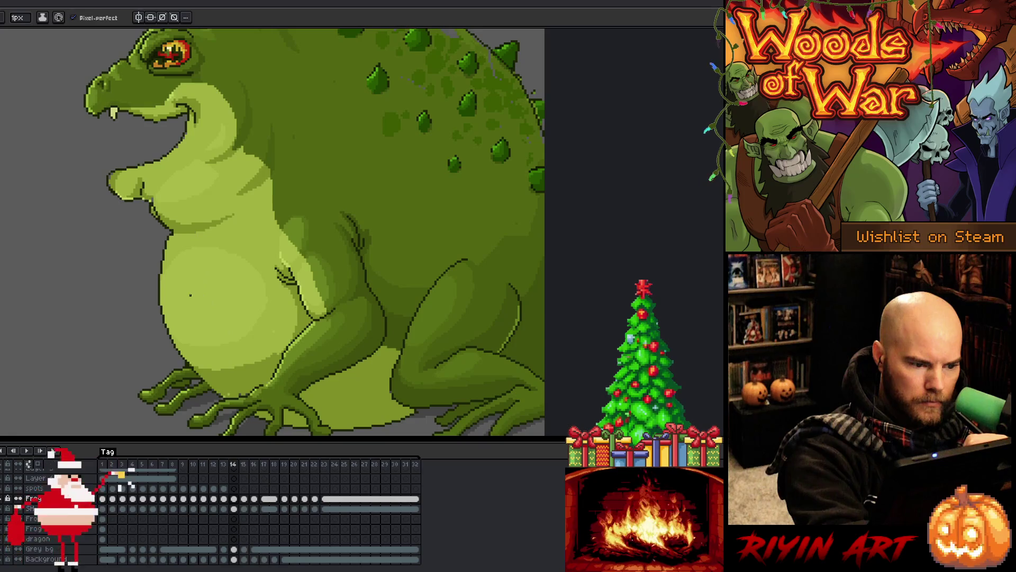
Step: Draw a long curved fold line down frame 14's belly, redrawing it with a steeper curve
{"action": "left_click_drag", "start_coordinate": [190, 292], "coordinate": [188, 282]}
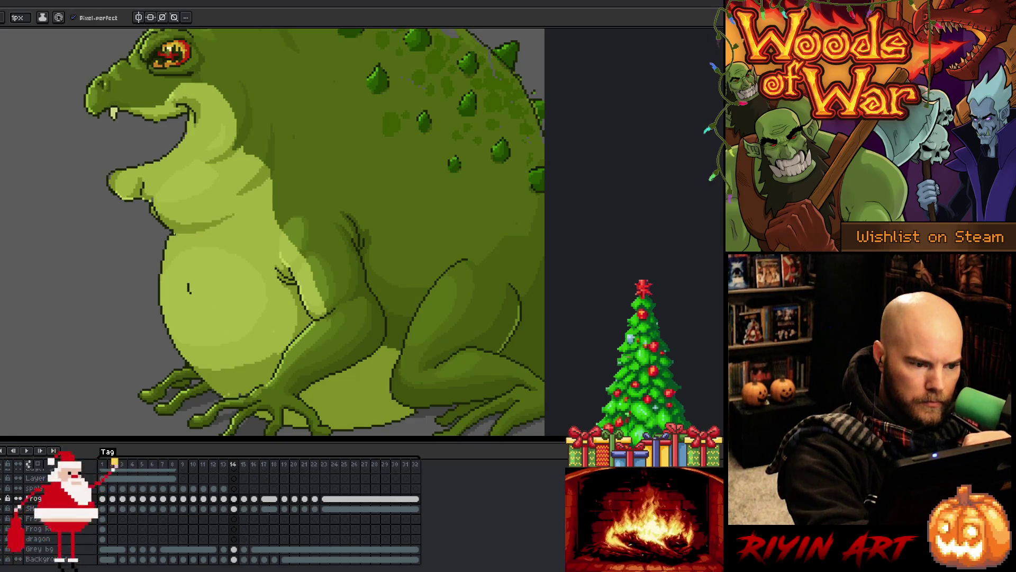
{"action": "mouse_move", "coordinate": [175, 233]}
{"action": "left_mouse_down"}
{"action": "mouse_move", "coordinate": [198, 316]}
{"action": "mouse_move", "coordinate": [257, 373]}
{"action": "left_mouse_up"}
{"action": "key", "text": "period"}
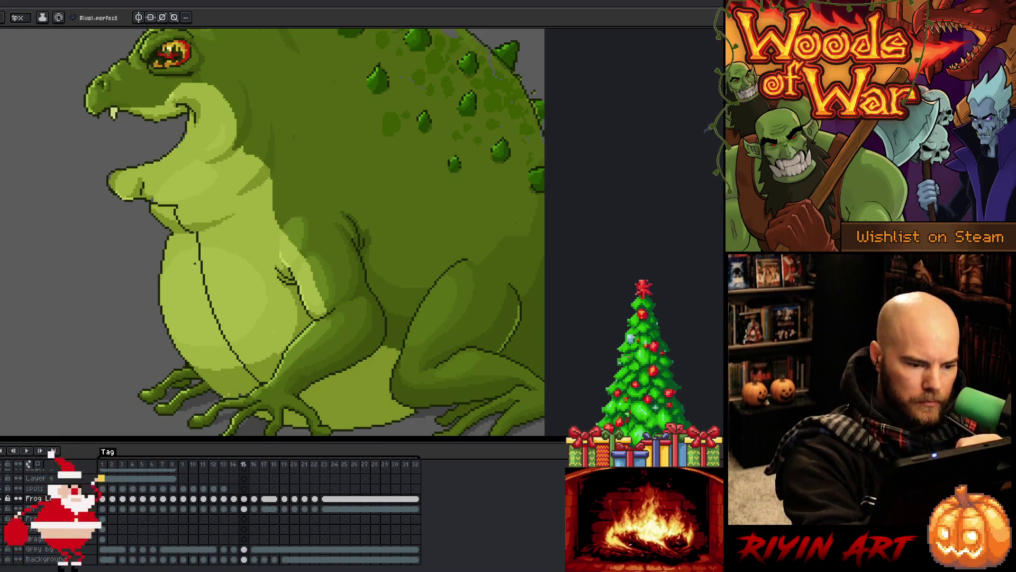
{"action": "key", "text": "comma"}
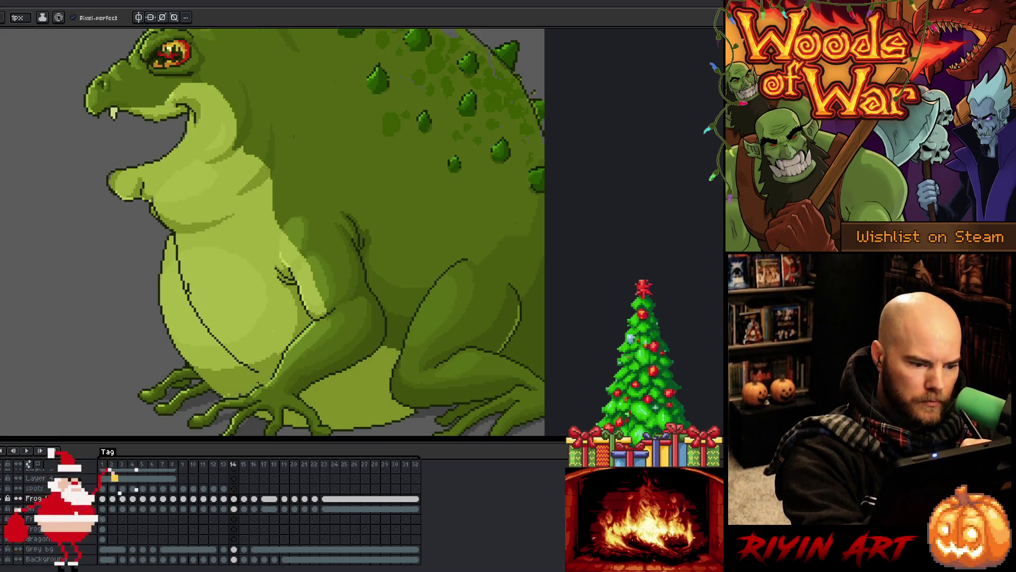
{"action": "key", "text": "ctrl+z"}
{"action": "mouse_move", "coordinate": [260, 385]}
{"action": "left_mouse_down"}
{"action": "mouse_move", "coordinate": [207, 334]}
{"action": "mouse_move", "coordinate": [170, 234]}
{"action": "left_mouse_up"}
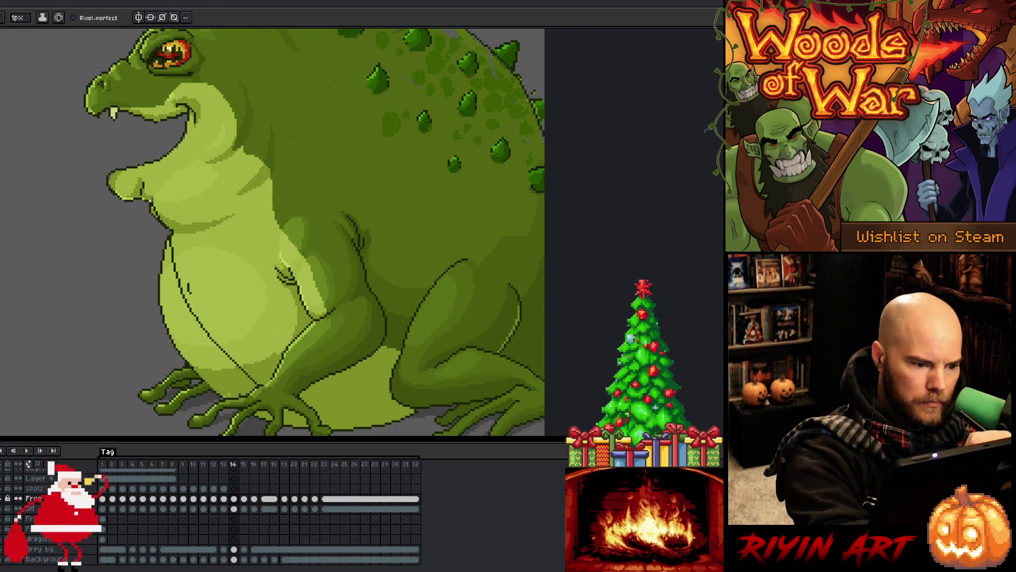
{"action": "key", "text": "ctrl+z"}
{"action": "mouse_move", "coordinate": [172, 233]}
{"action": "left_mouse_down"}
{"action": "mouse_move", "coordinate": [223, 356]}
{"action": "mouse_move", "coordinate": [259, 386]}
{"action": "left_mouse_up"}
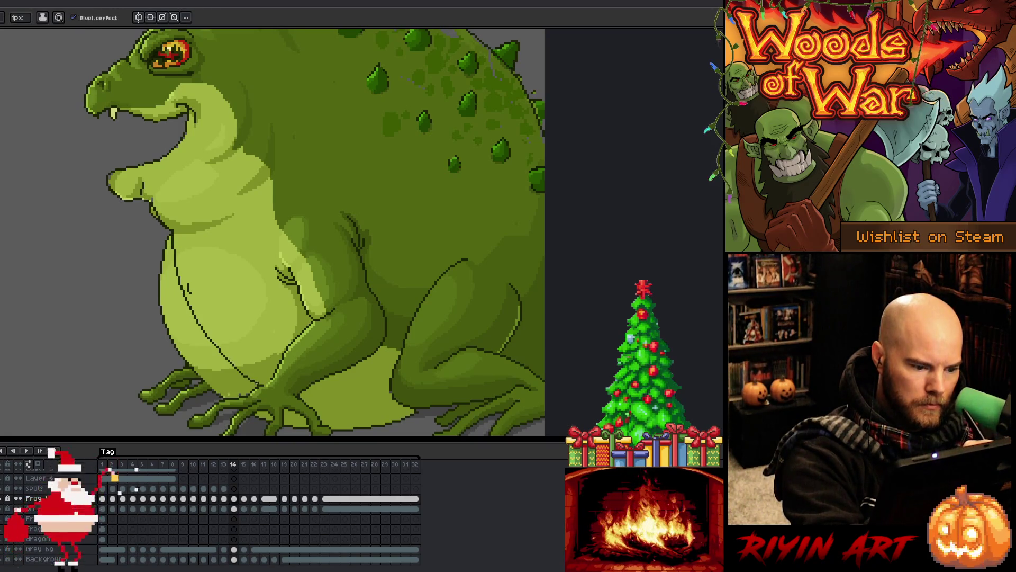
{"action": "left_click", "coordinate": [294, 180], "text": "alt"}
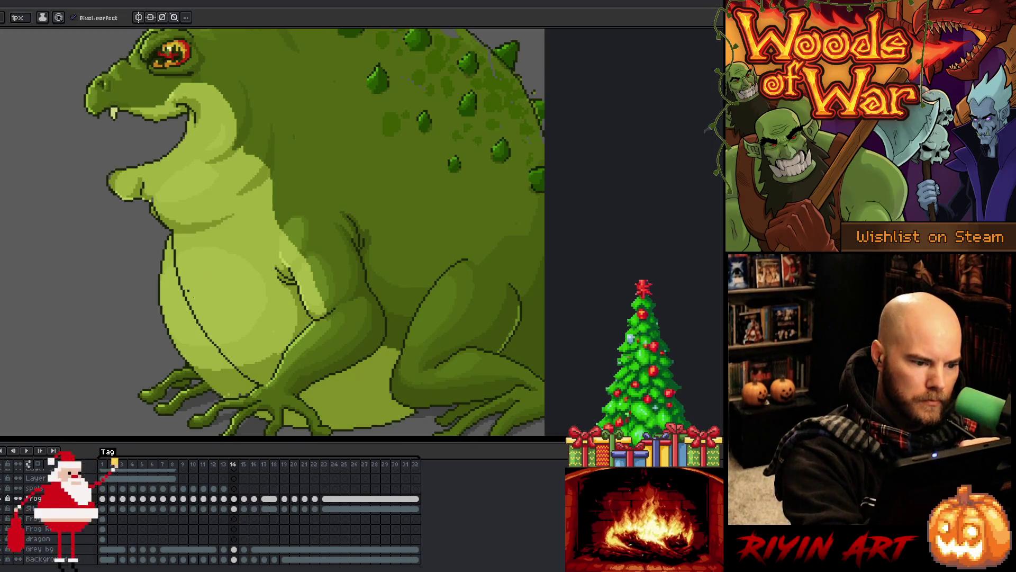
Step: Preview the breathing across neighbouring frames, then sample a colour from the artwork for the Pencil
{"action": "key", "text": "Left"}
{"action": "key", "text": "Right"}
{"action": "key", "text": "Right"}
{"action": "key", "text": "Left"}
{"action": "key", "text": "Left"}
{"action": "key", "text": "Right"}
{"action": "key", "text": "Right"}
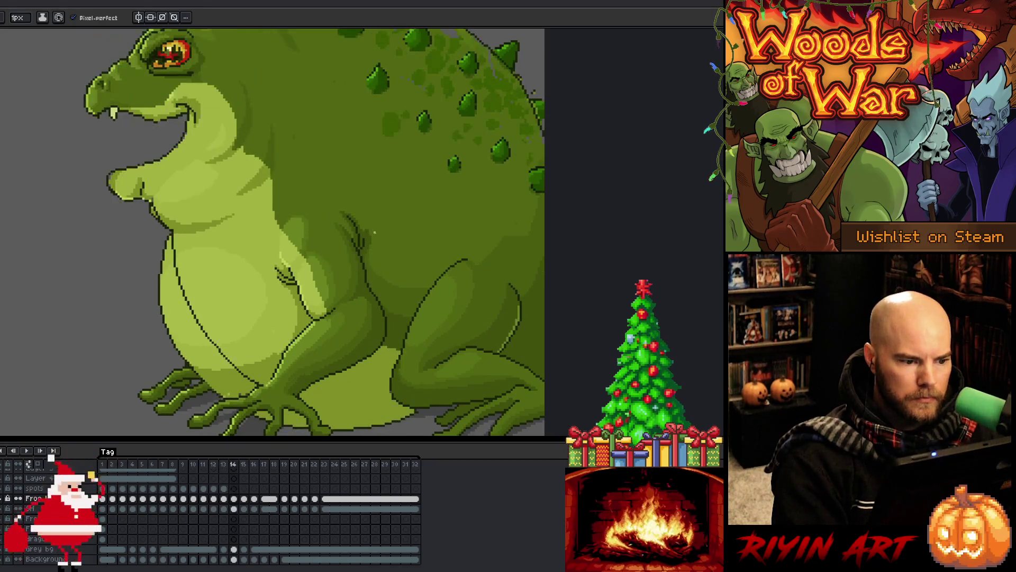
{"action": "key", "text": "Left"}
{"action": "key", "text": "Left"}
{"action": "key", "text": "Right"}
{"action": "key", "text": "Right"}
{"action": "key", "text": "Left"}
{"action": "left_click", "coordinate": [153, 201], "text": "alt"}
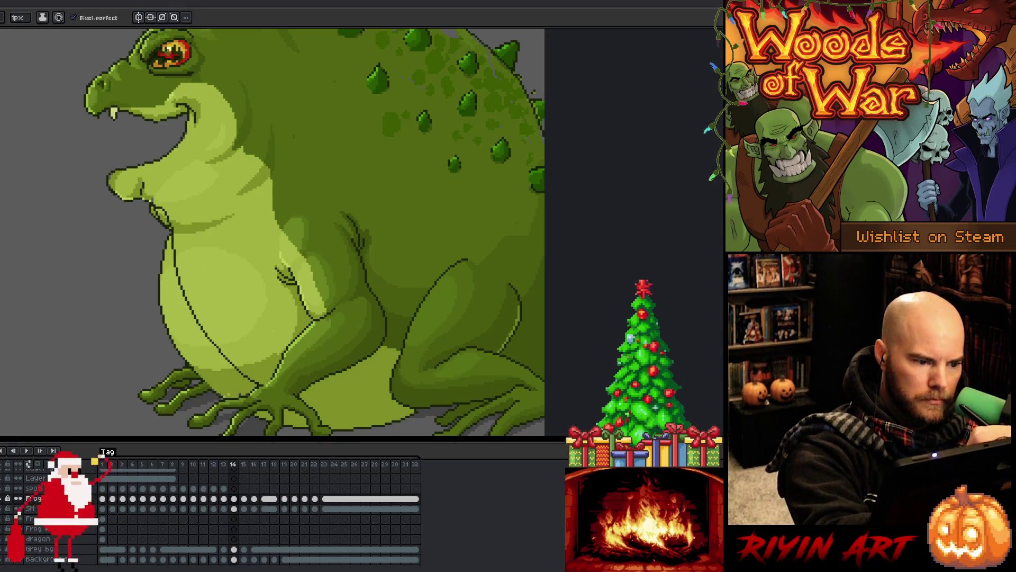
{"action": "key", "text": "e"}
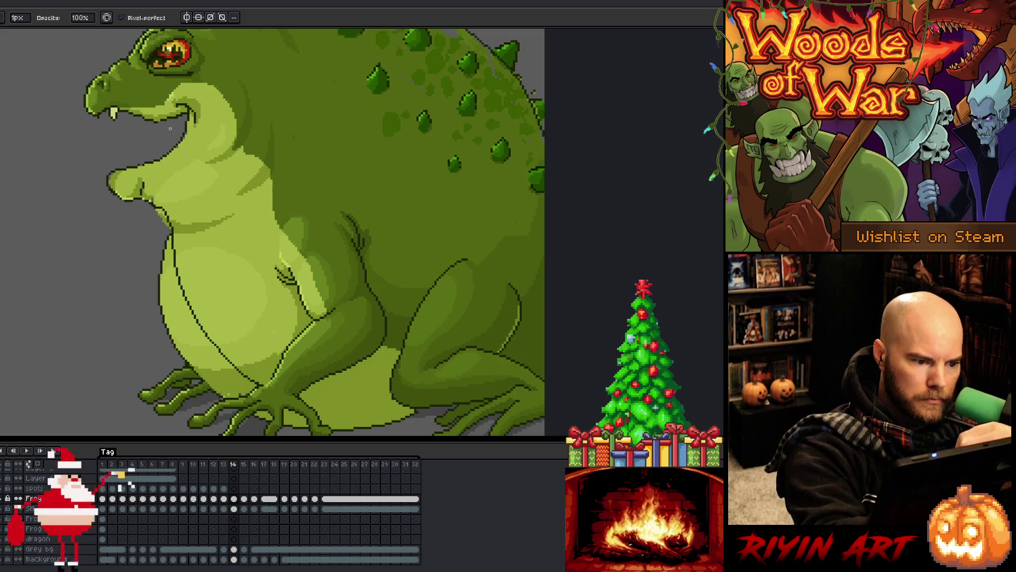
{"action": "key", "text": "b"}
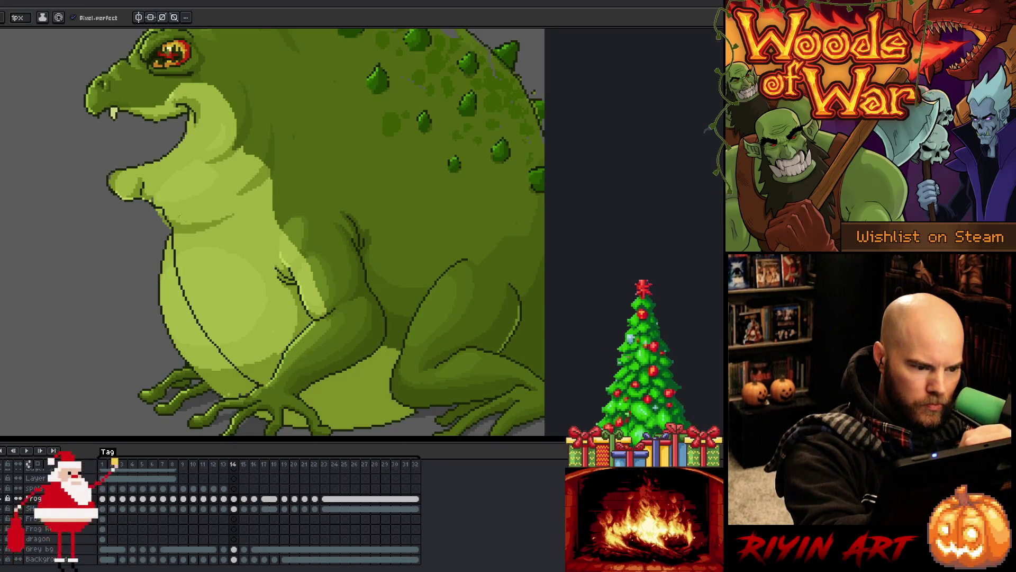
Step: Flick between frame 13 and the following frames, then play and stop the animation
{"action": "key", "text": "comma"}
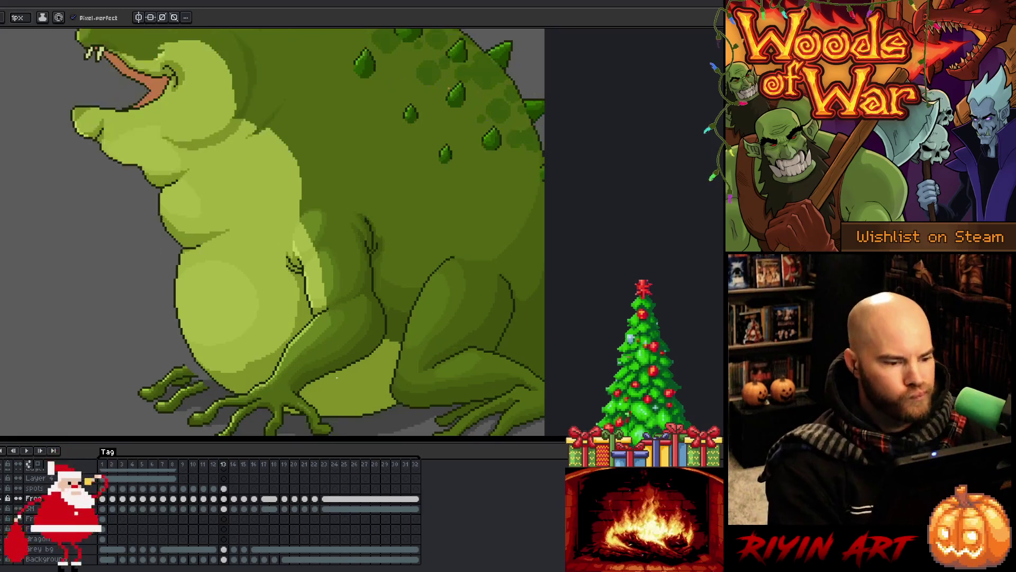
{"action": "key", "text": "period"}
{"action": "key", "text": "comma"}
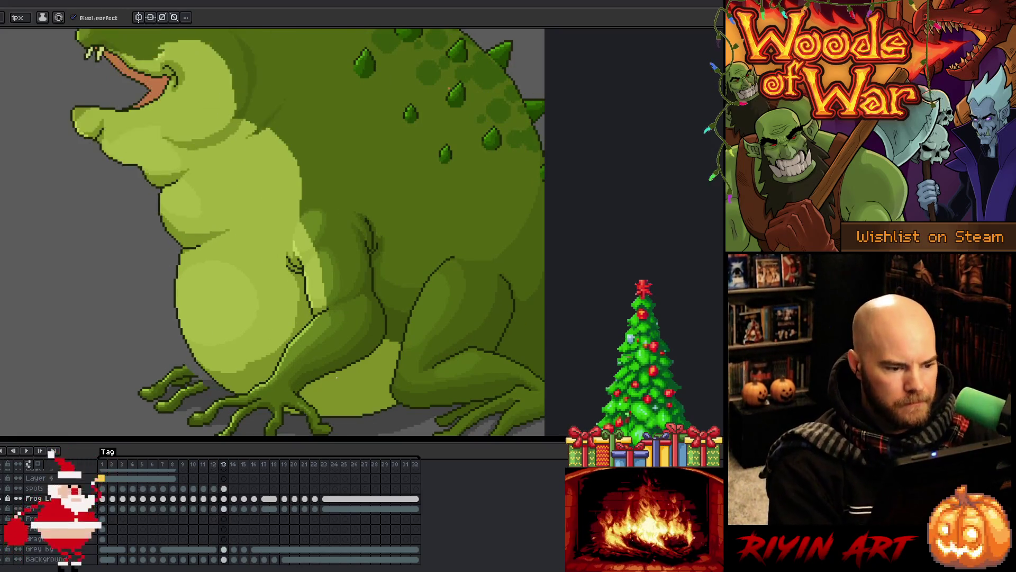
{"action": "key", "text": "period"}
{"action": "key", "text": "period"}
{"action": "key", "text": "comma"}
{"action": "key", "text": "comma"}
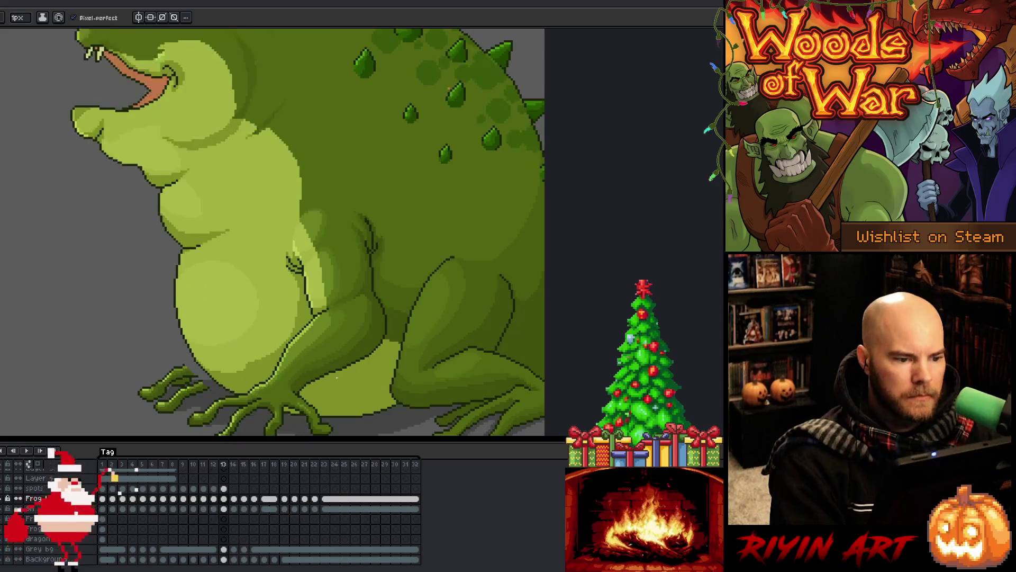
{"action": "key", "text": "Return"}
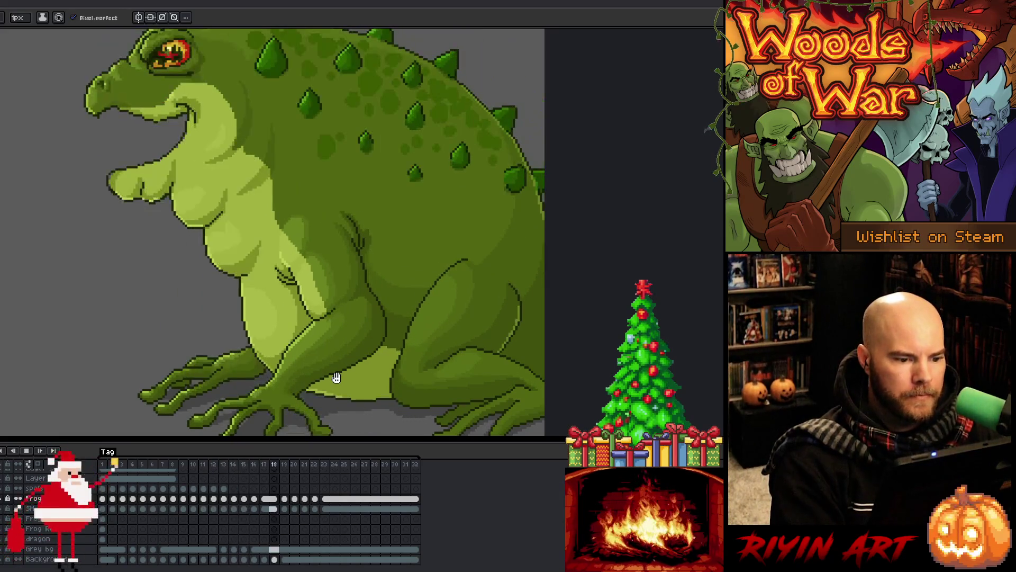
{"action": "key", "text": "Return"}
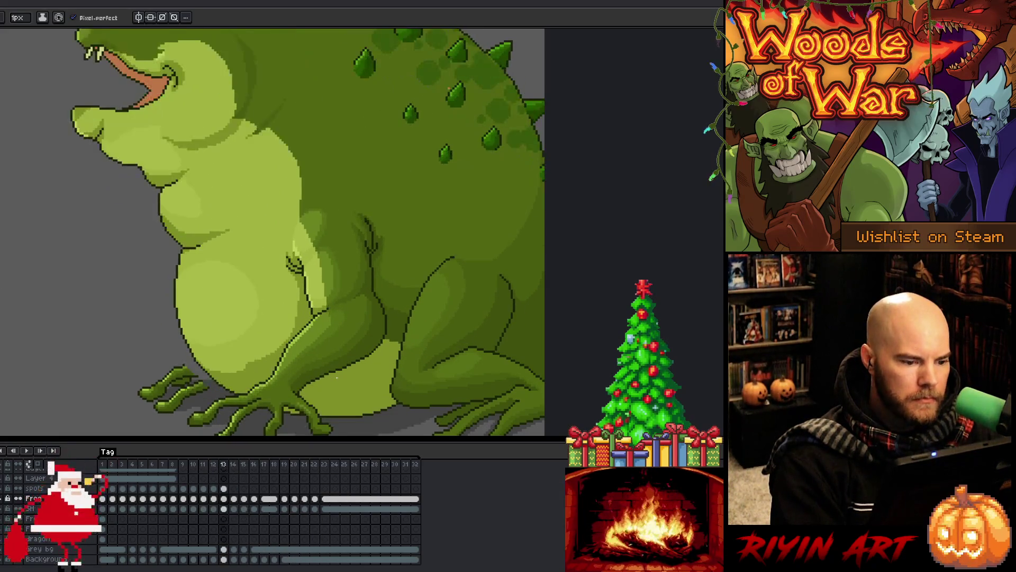
Step: Scroll the view on frames 14 and 15 to compare their belly outlines
{"action": "key", "text": "period"}
{"action": "scroll", "coordinate": [336, 377], "scroll_direction": "down", "scroll_amount": 1}
{"action": "scroll", "coordinate": [388, 269], "scroll_direction": "down", "scroll_amount": 1}
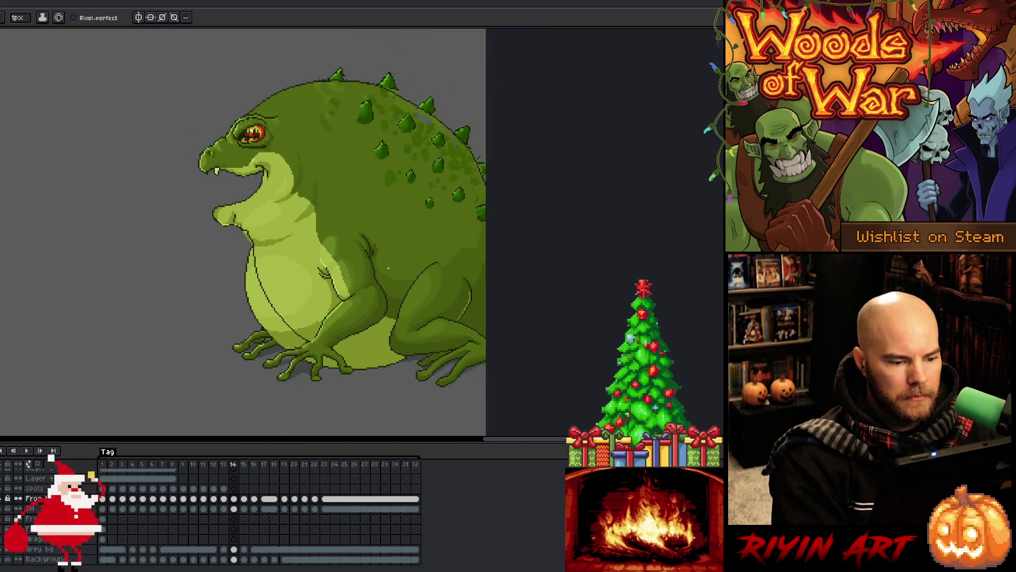
{"action": "scroll", "coordinate": [388, 269], "scroll_direction": "down", "scroll_amount": 1}
{"action": "key", "text": "period"}
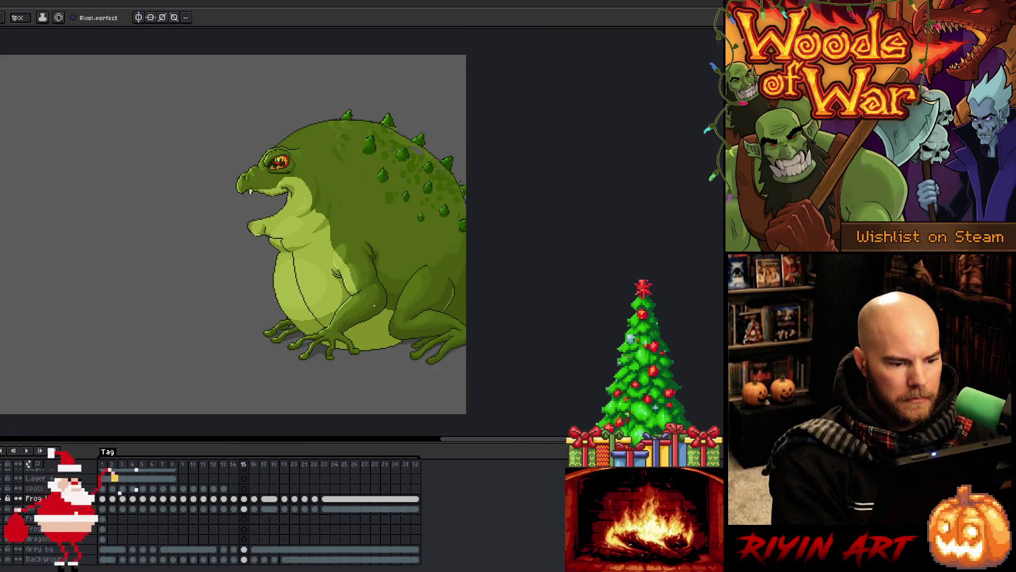
{"action": "scroll", "coordinate": [370, 283], "scroll_direction": "up", "scroll_amount": 1}
{"action": "key", "text": "period"}
{"action": "key", "text": "period"}
{"action": "key", "text": "comma"}
{"action": "key", "text": "comma"}
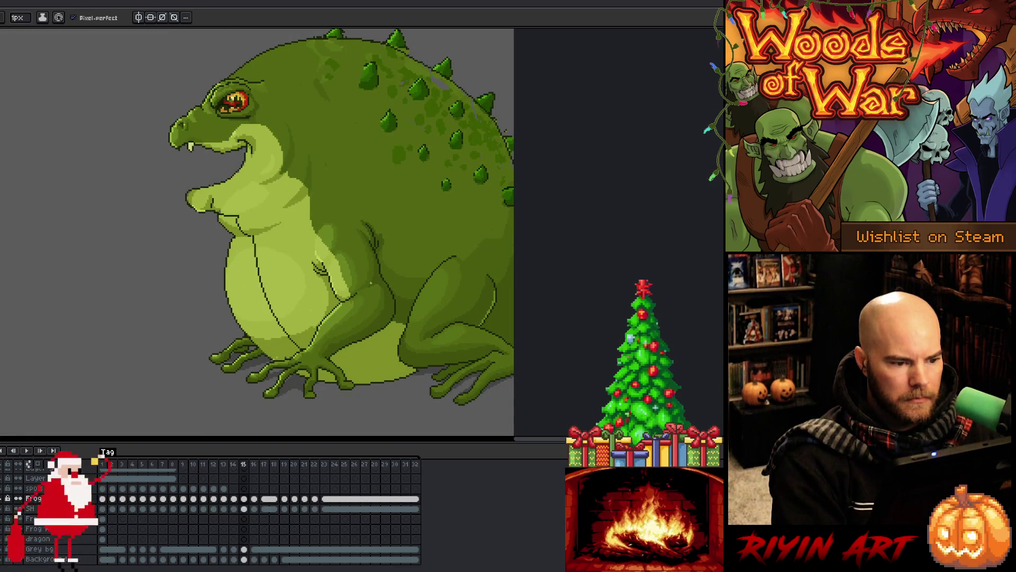
{"action": "scroll", "coordinate": [336, 258], "scroll_direction": "up", "scroll_amount": 1}
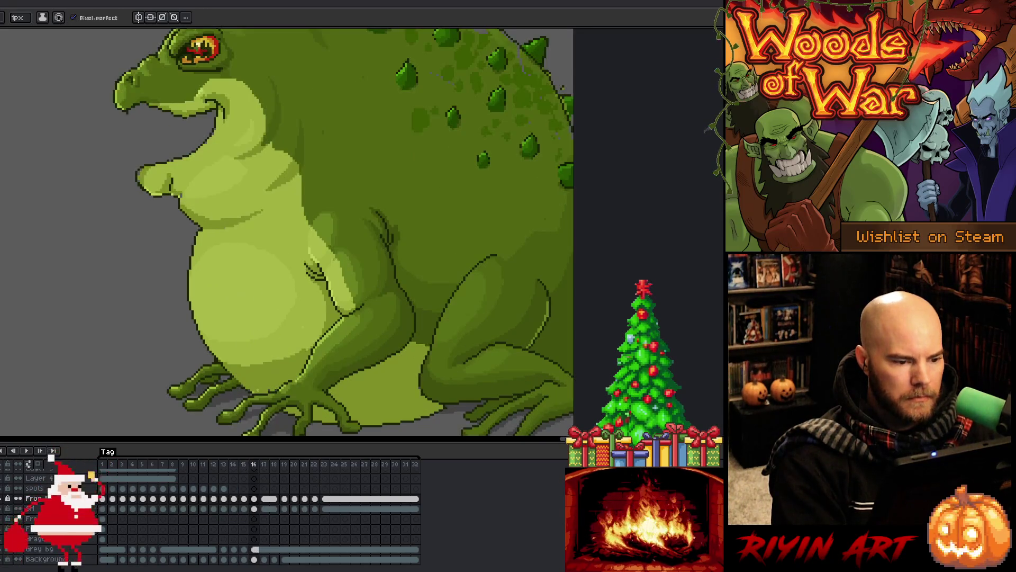
Step: Step from frame 18 back to frame 15, flicking between frames to compare belly lines
{"action": "key", "text": "period"}
{"action": "key", "text": "period"}
{"action": "key", "text": "period"}
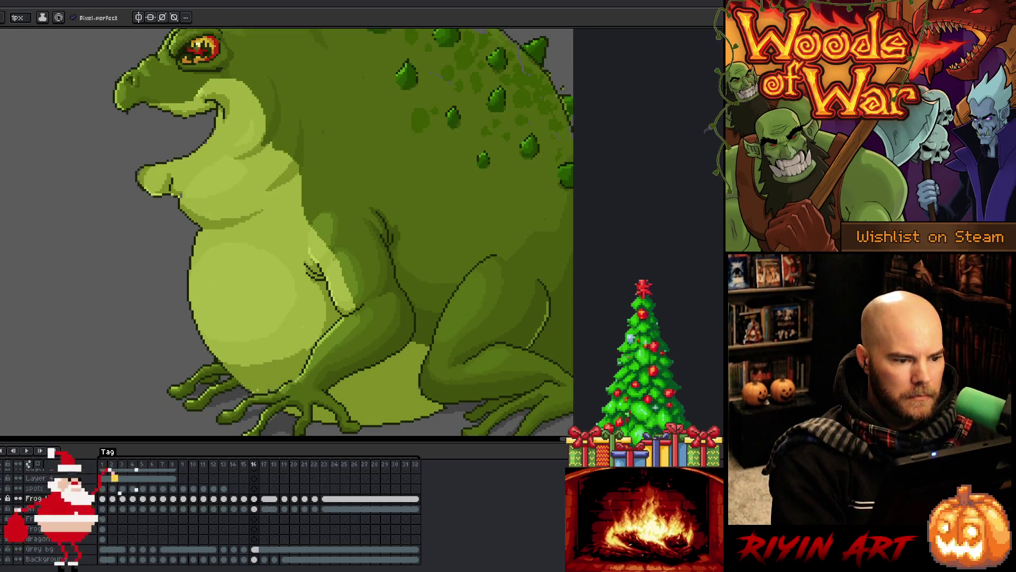
{"action": "key", "text": "comma"}
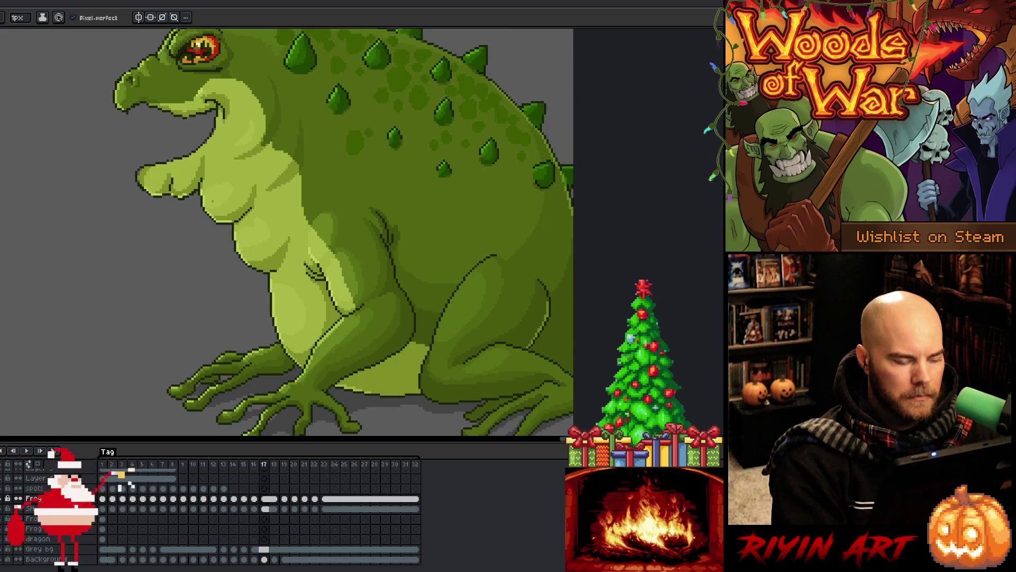
{"action": "key", "text": "comma"}
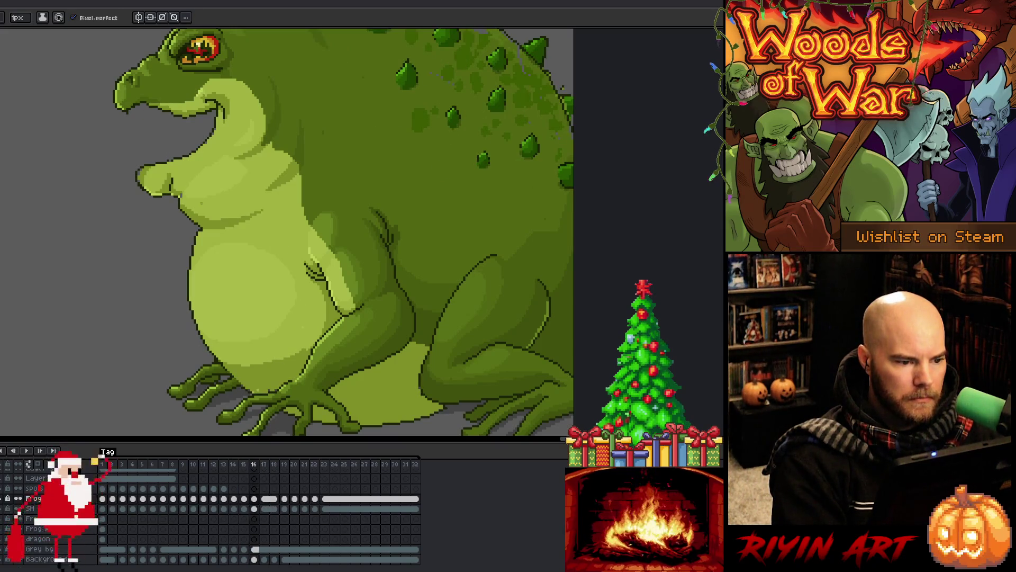
{"action": "key", "text": "comma"}
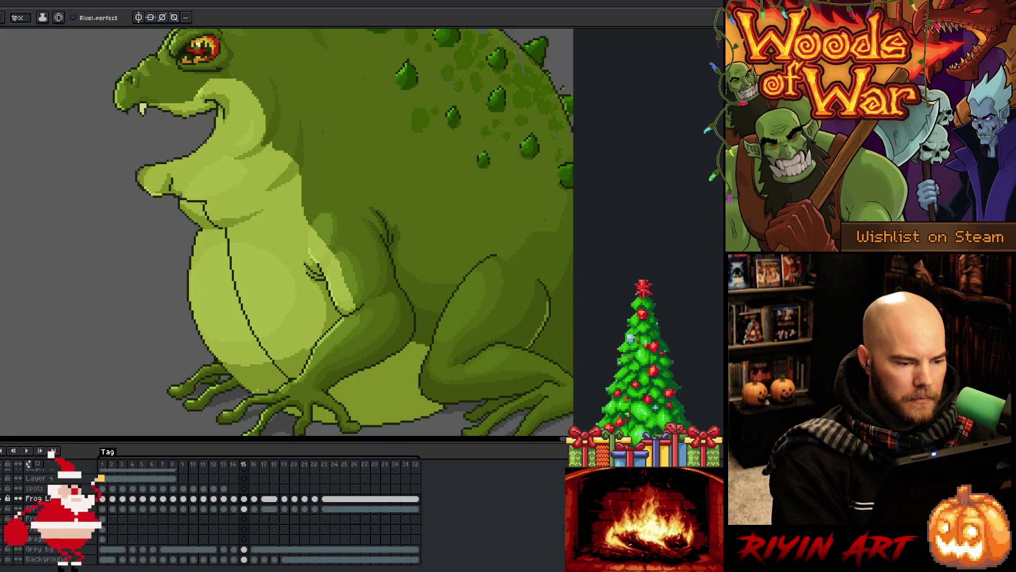
{"action": "key", "text": "period"}
{"action": "key", "text": "comma"}
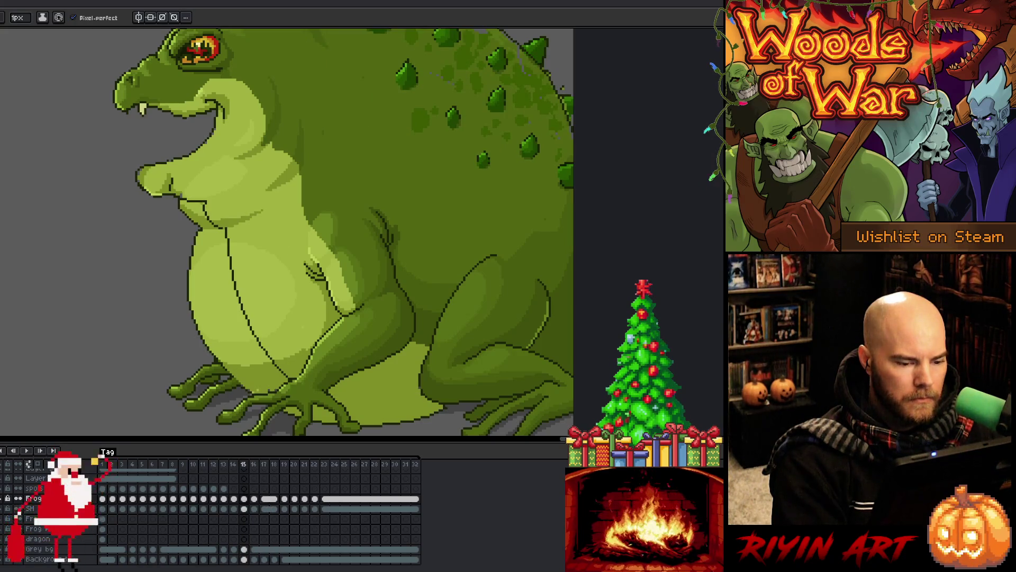
{"action": "key", "text": "period"}
{"action": "key", "text": "comma"}
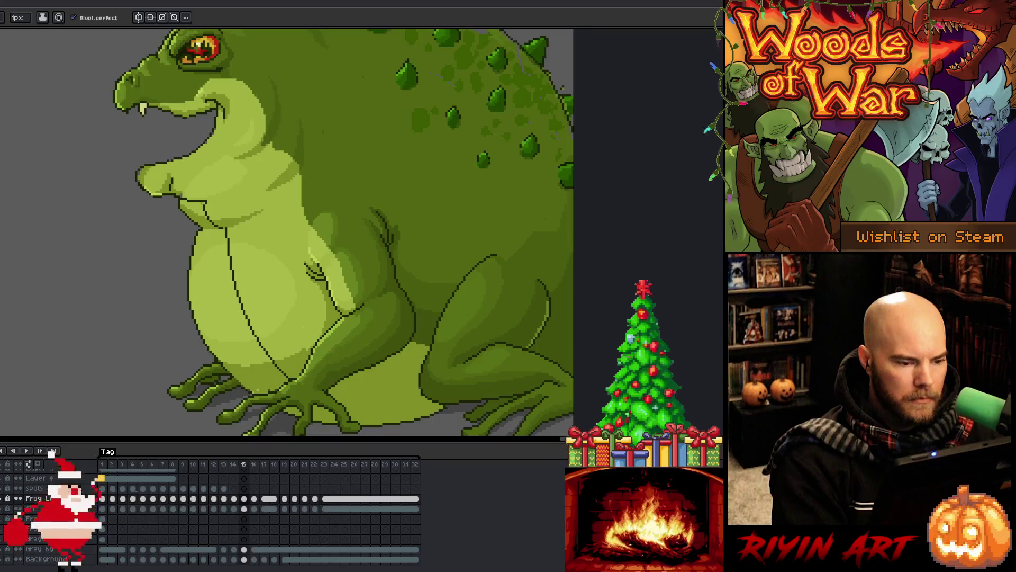
Step: Flick across frames 16, 14 and 13, ending one frame ahead on frame 14
{"action": "key", "text": "period"}
{"action": "key", "text": "comma"}
{"action": "key", "text": "period"}
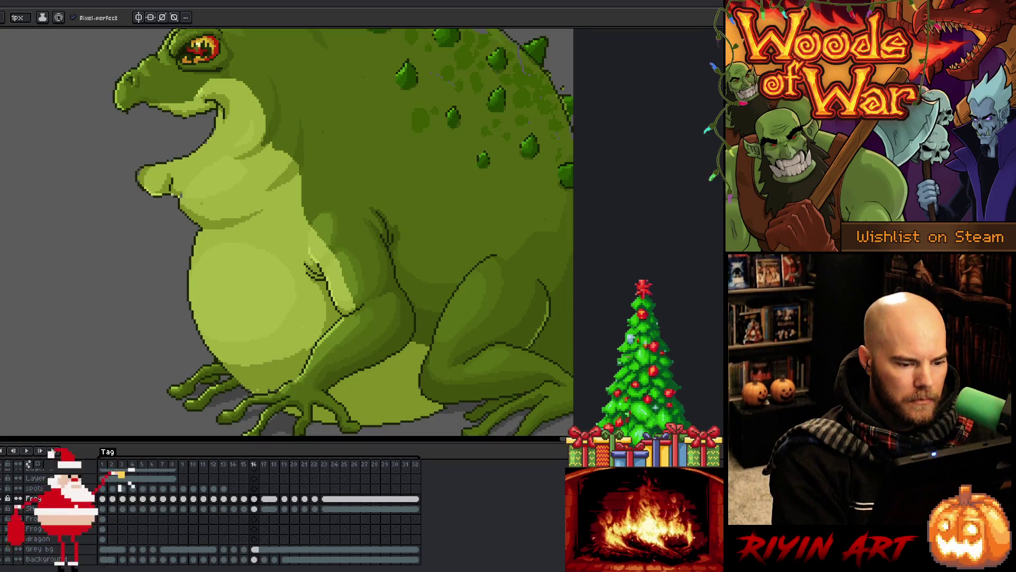
{"action": "key", "text": "comma"}
{"action": "key", "text": "comma"}
{"action": "key", "text": "comma"}
{"action": "key", "text": "period"}
{"action": "key", "text": "comma"}
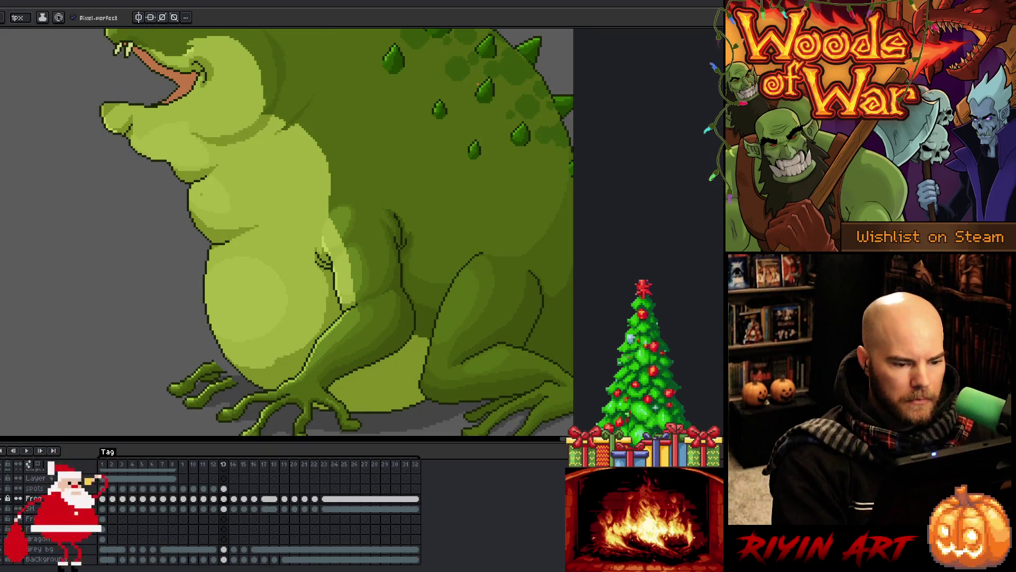
{"action": "key", "text": "comma"}
{"action": "key", "text": "period"}
{"action": "key", "text": "period"}
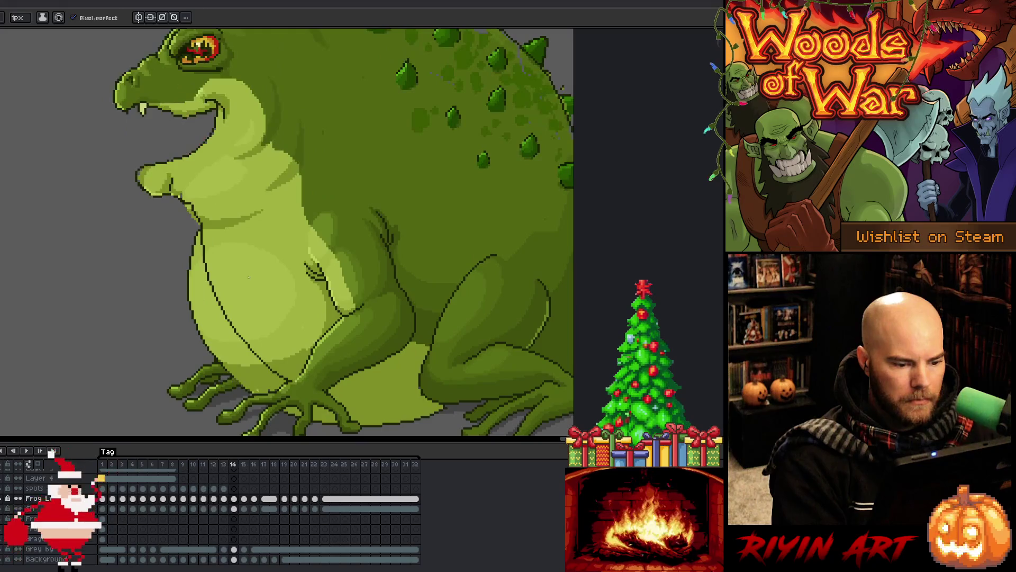
Step: Select the toad's lower belly with the Magic Wand and drag it upward
{"action": "key", "text": "w"}
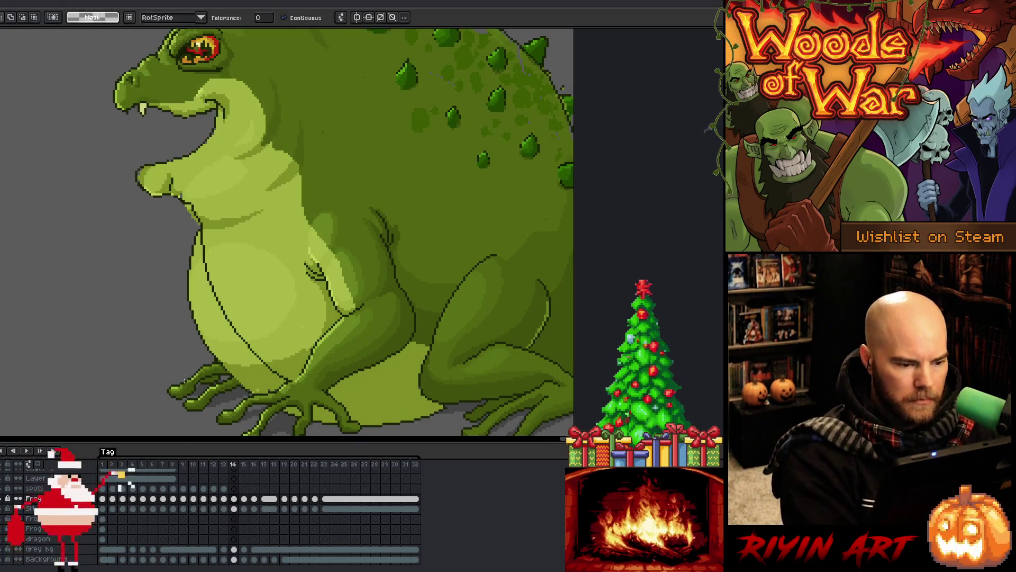
{"action": "left_click", "coordinate": [200, 289]}
{"action": "left_click_drag", "start_coordinate": [199, 289], "coordinate": [200, 236]}
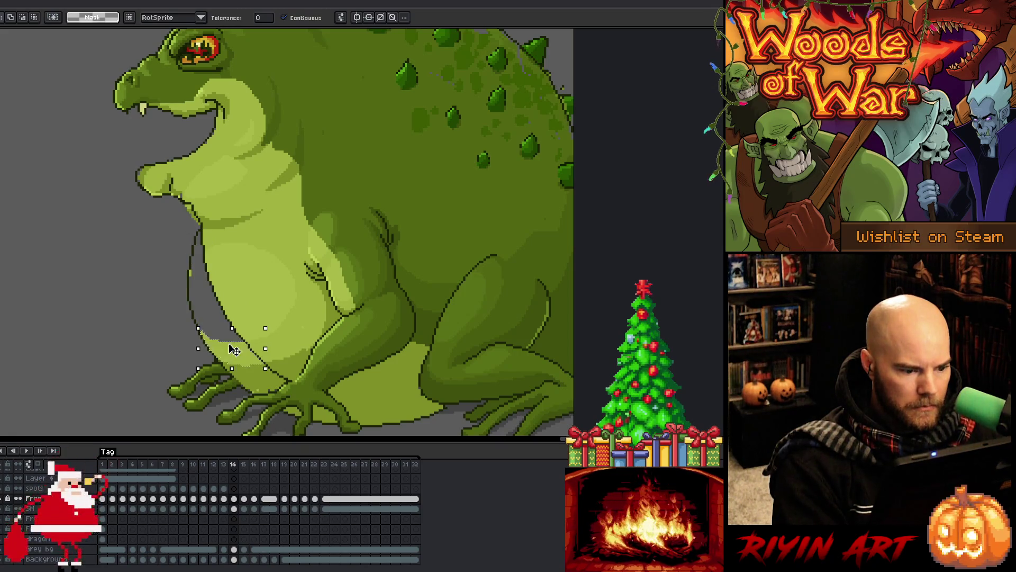
Step: Delete the leftover light patches between the legs and near the toes, then deselect
{"action": "left_click", "coordinate": [384, 407]}
{"action": "key", "text": "Delete"}
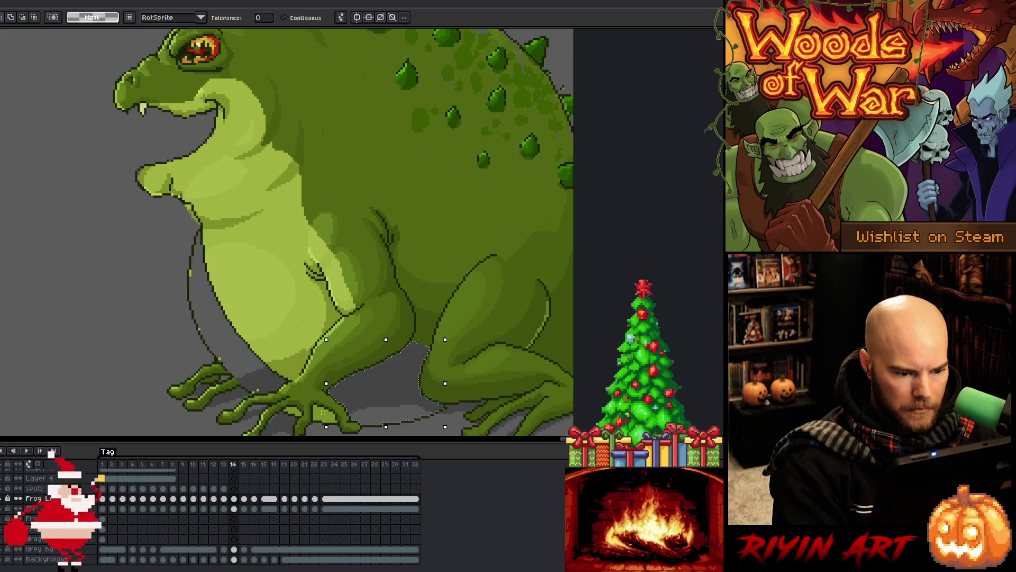
{"action": "left_click", "coordinate": [295, 411]}
{"action": "key", "text": "Delete"}
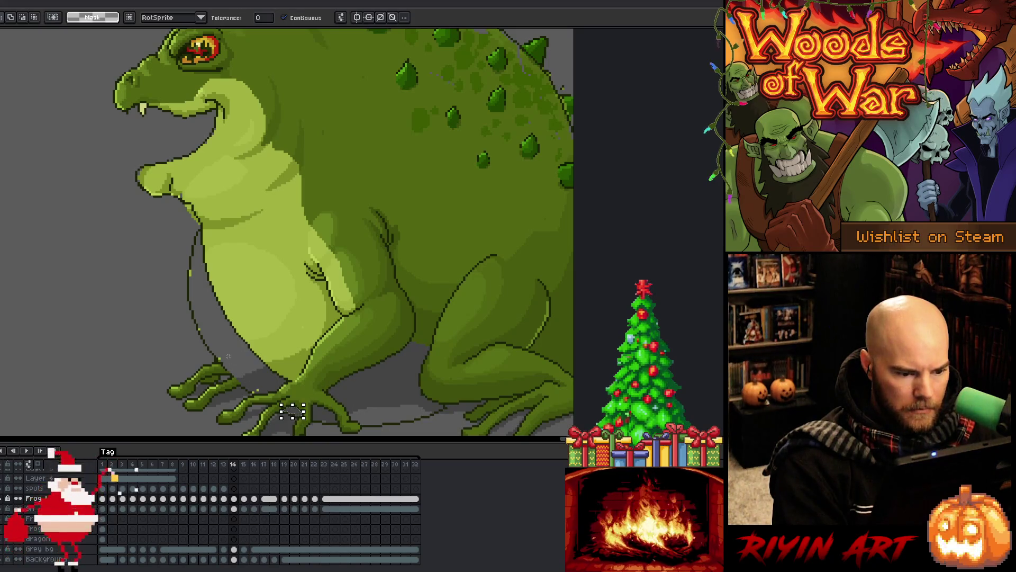
{"action": "key", "text": "ctrl+d"}
{"action": "scroll", "coordinate": [226, 343], "scroll_direction": "down", "scroll_amount": 2}
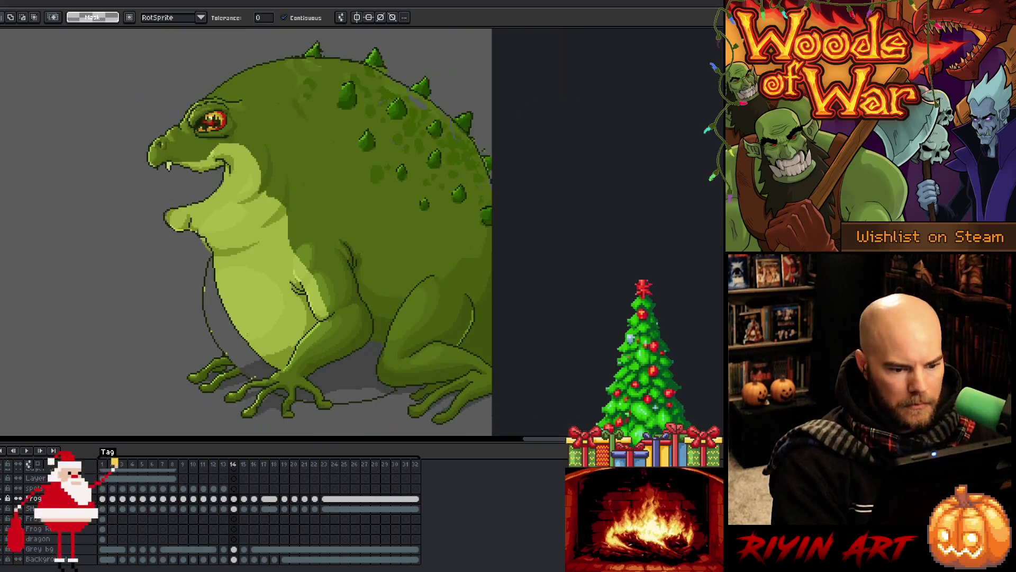
{"action": "scroll", "coordinate": [232, 307], "scroll_direction": "up", "scroll_amount": 2}
{"action": "scroll", "coordinate": [233, 307], "scroll_direction": "down", "scroll_amount": 2}
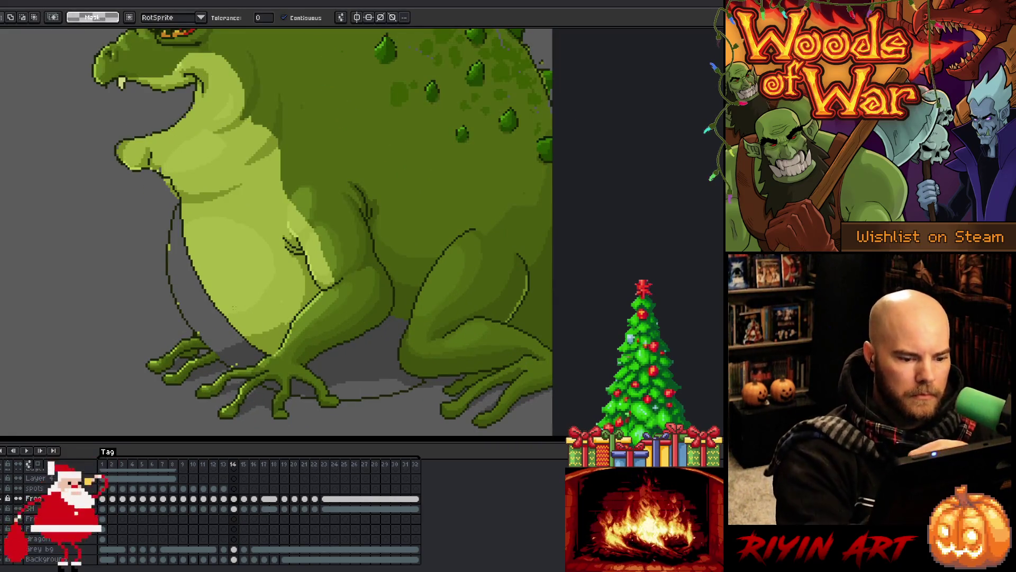
{"action": "scroll", "coordinate": [342, 409], "scroll_direction": "up", "scroll_amount": 2}
{"action": "key", "text": "b"}
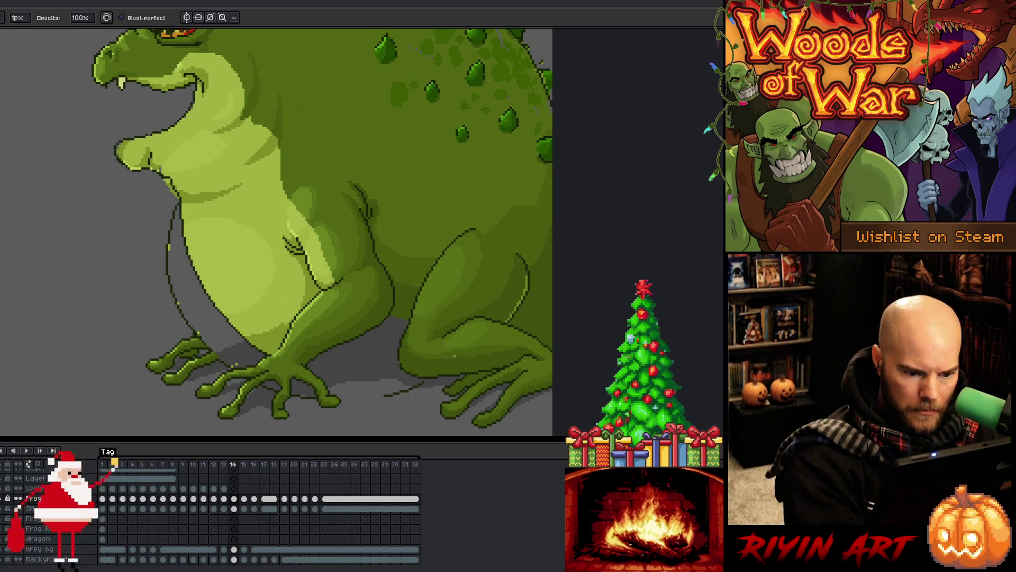
Step: Erase the faint sketch line under the belly and trim the lower belly outline
{"action": "key", "text": "e"}
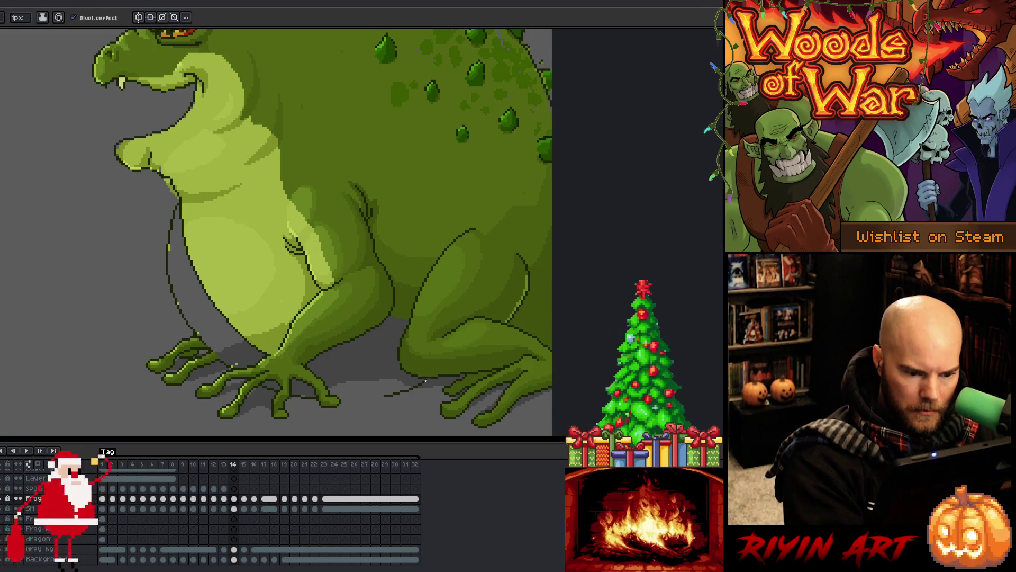
{"action": "key", "text": "e"}
{"action": "left_click_drag", "start_coordinate": [424, 381], "coordinate": [398, 388]}
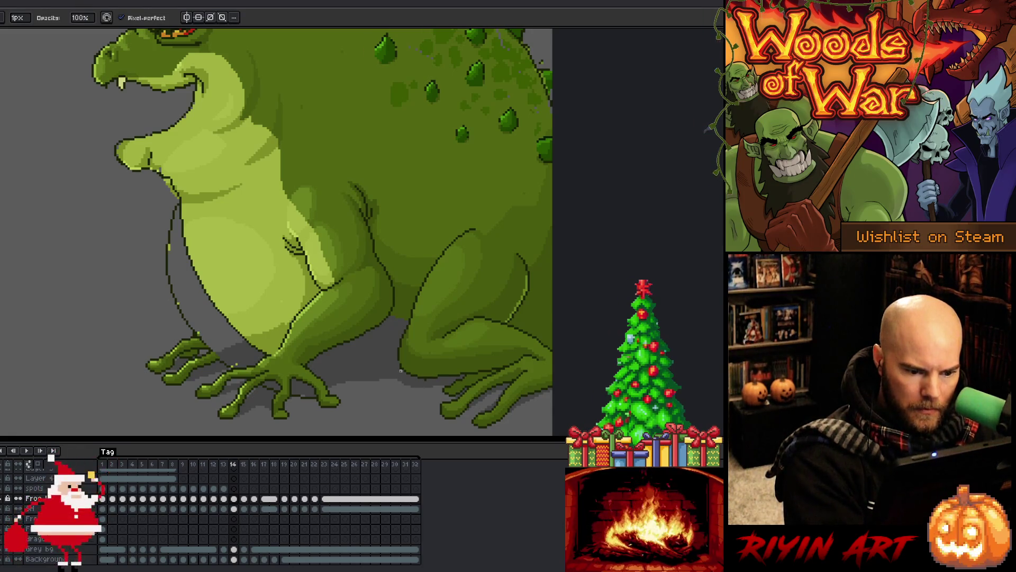
{"action": "key", "text": "e"}
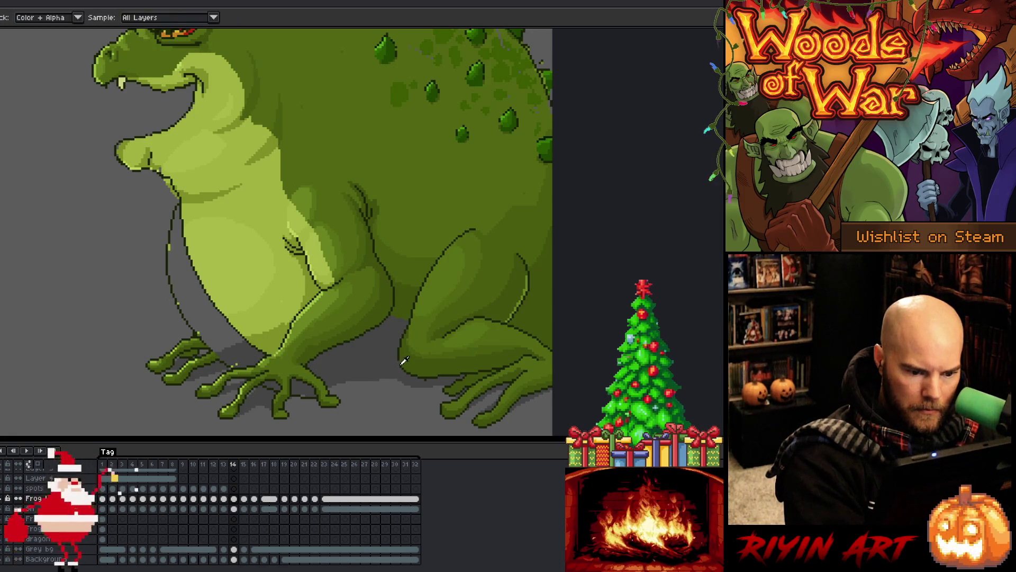
{"action": "key", "text": "b"}
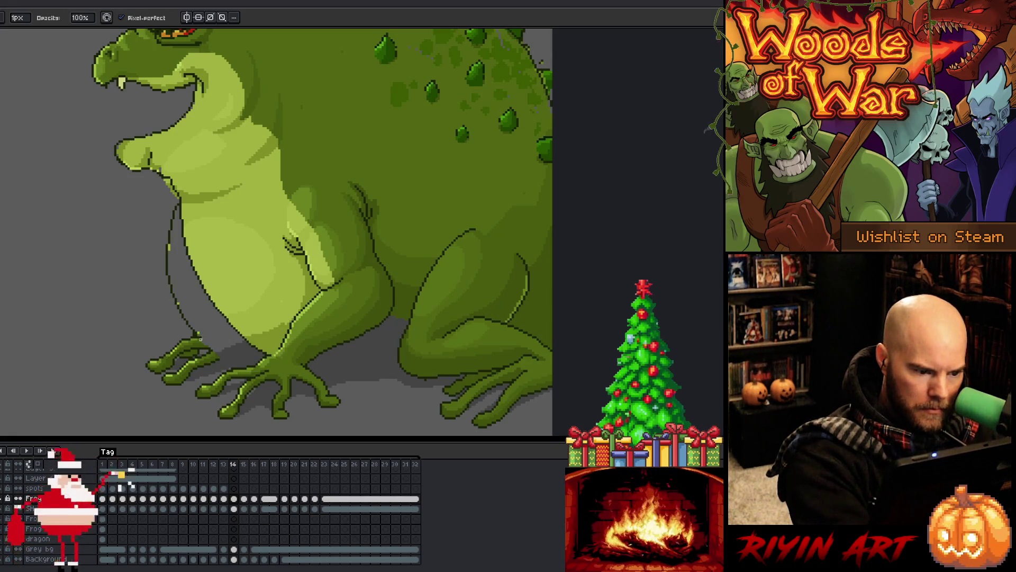
{"action": "mouse_move", "coordinate": [197, 332]}
{"action": "left_mouse_down"}
{"action": "mouse_move", "coordinate": [178, 299]}
{"action": "mouse_move", "coordinate": [169, 231]}
{"action": "left_mouse_up"}
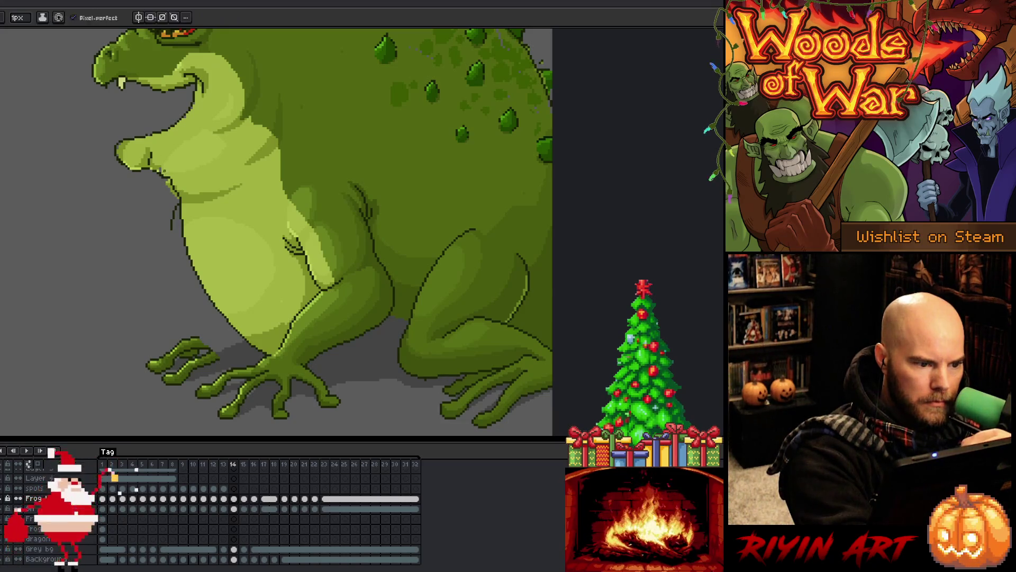
{"action": "key", "text": "e"}
{"action": "key", "text": "b"}
{"action": "key", "text": "ctrl+z"}
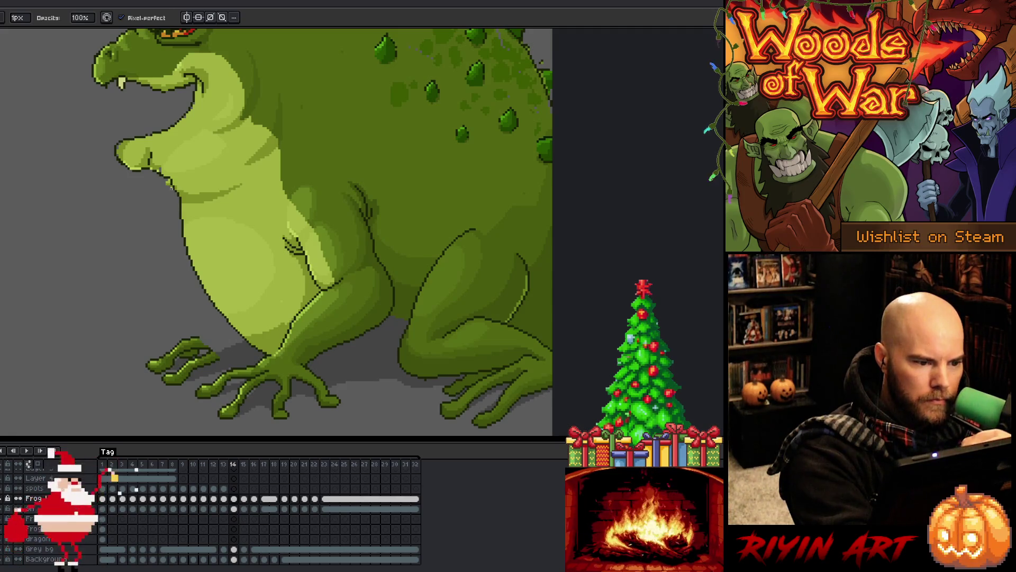
{"action": "key", "text": "e"}
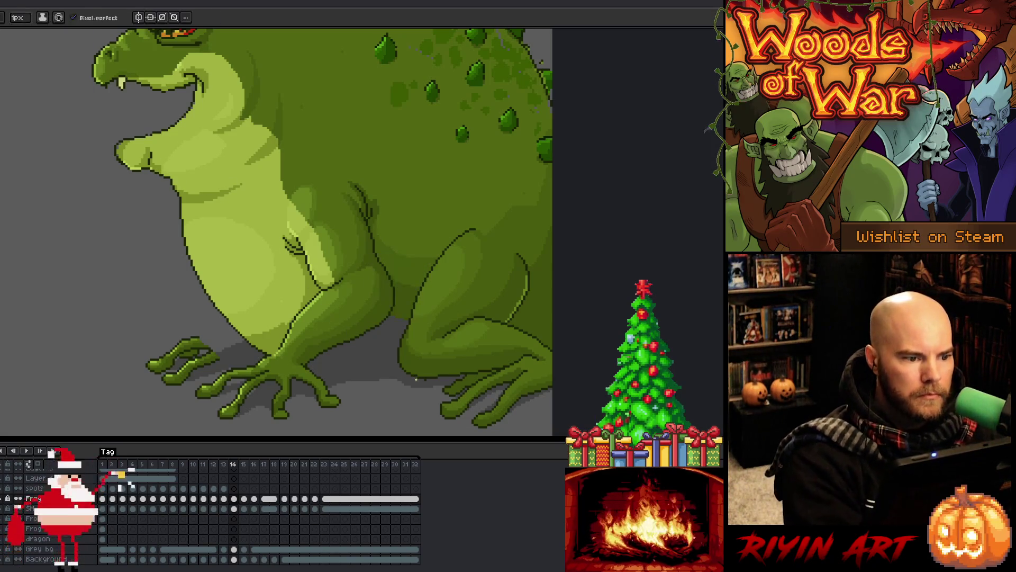
Step: Sample the toad's body and belly colours and save the animation file
{"action": "key", "text": "i"}
{"action": "left_click", "coordinate": [120, 138]}
{"action": "key", "text": "b"}
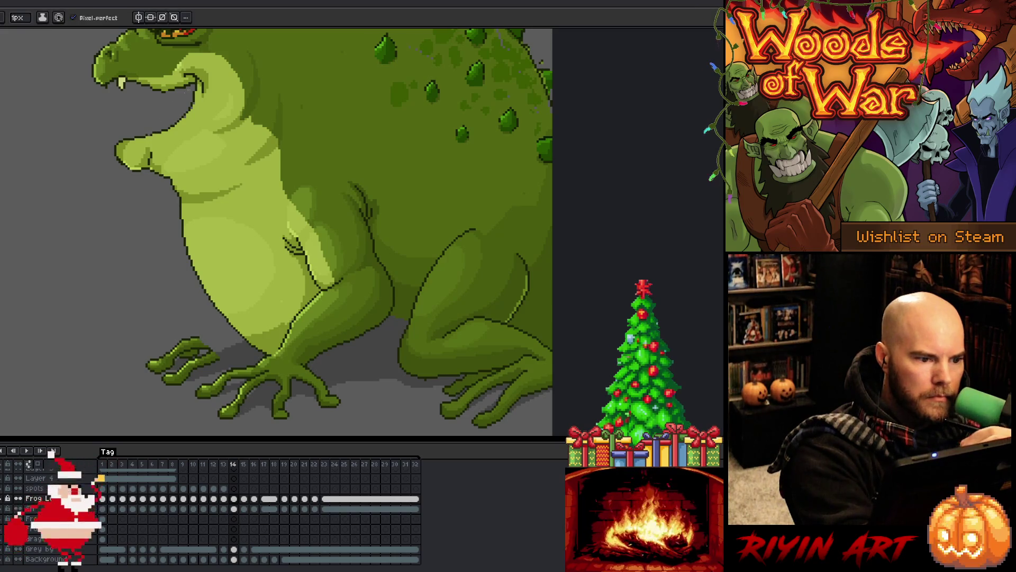
{"action": "left_click", "coordinate": [158, 130], "text": "alt"}
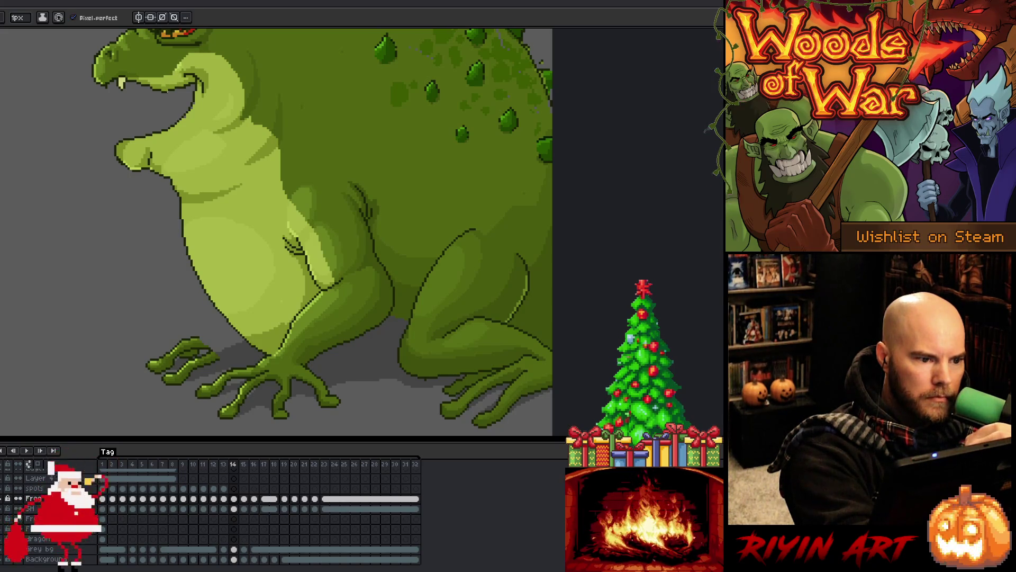
{"action": "left_click", "coordinate": [310, 221], "text": "alt"}
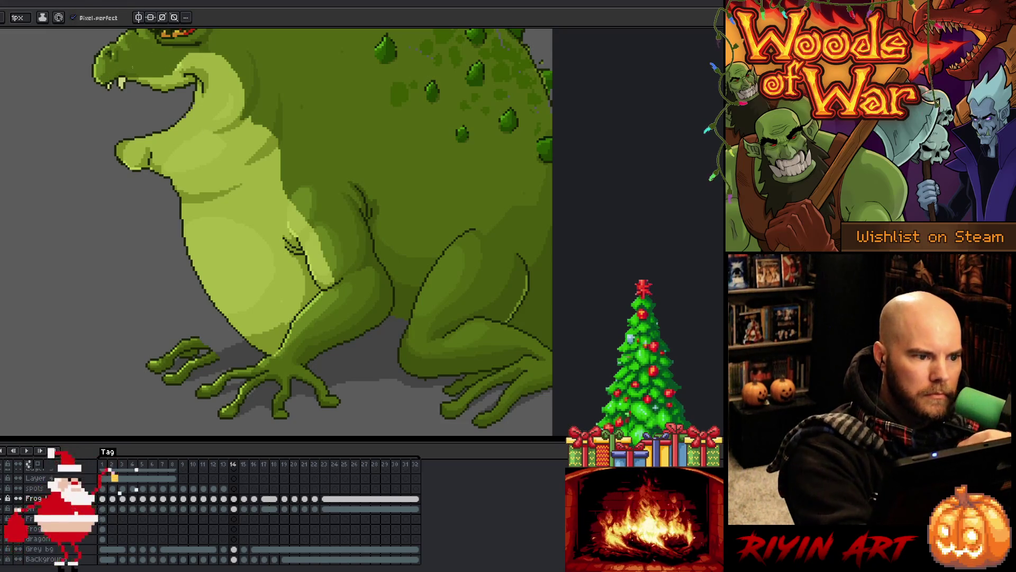
{"action": "key", "text": "i"}
{"action": "key", "text": "b"}
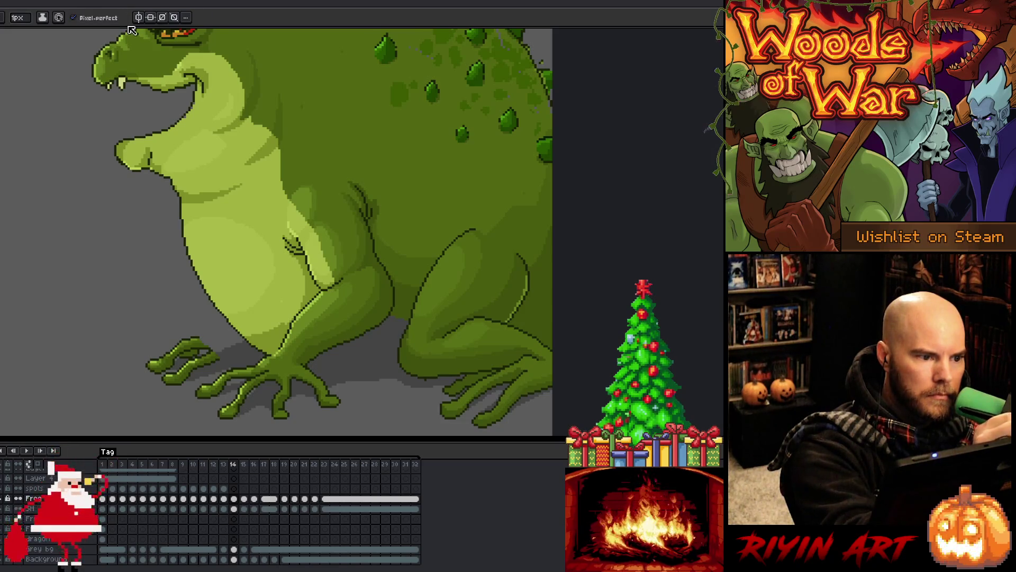
{"action": "key", "text": "ctrl+s"}
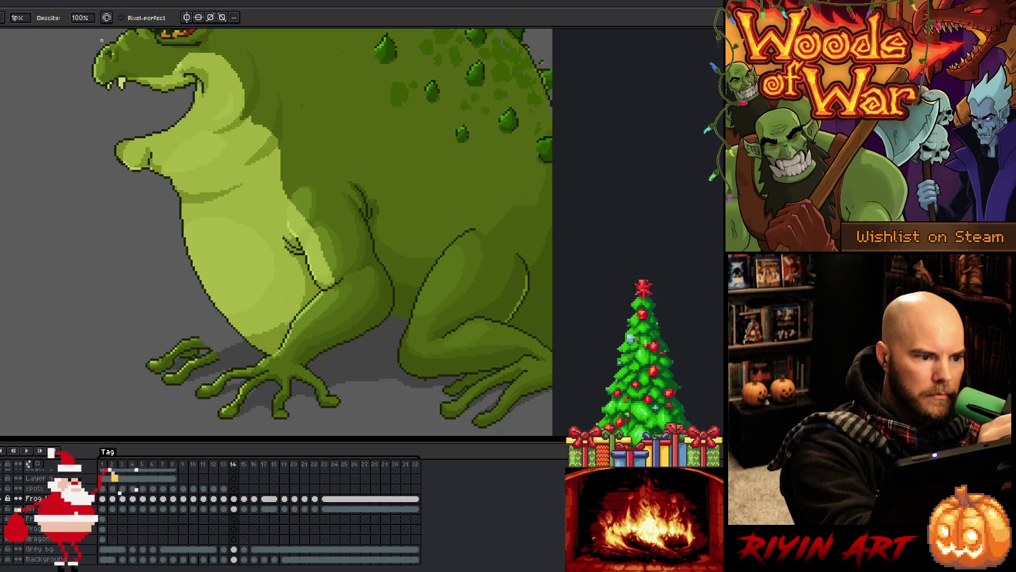
{"action": "key", "text": "alt"}
{"action": "key", "text": "b"}
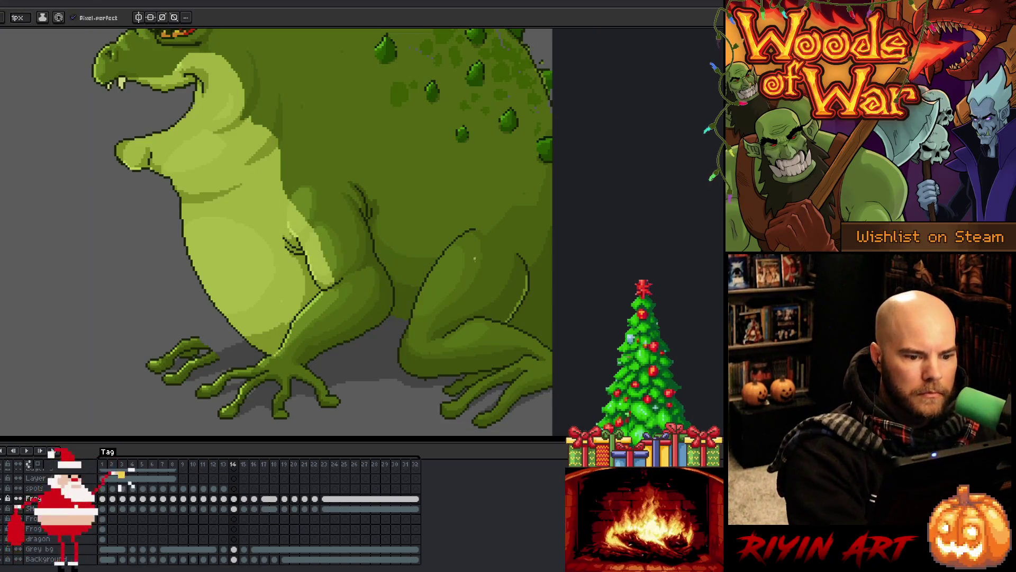
Step: Draw a dark ground shadow line under the belly and fill the belly-leg gap light green
{"action": "left_click", "coordinate": [277, 349], "text": "alt"}
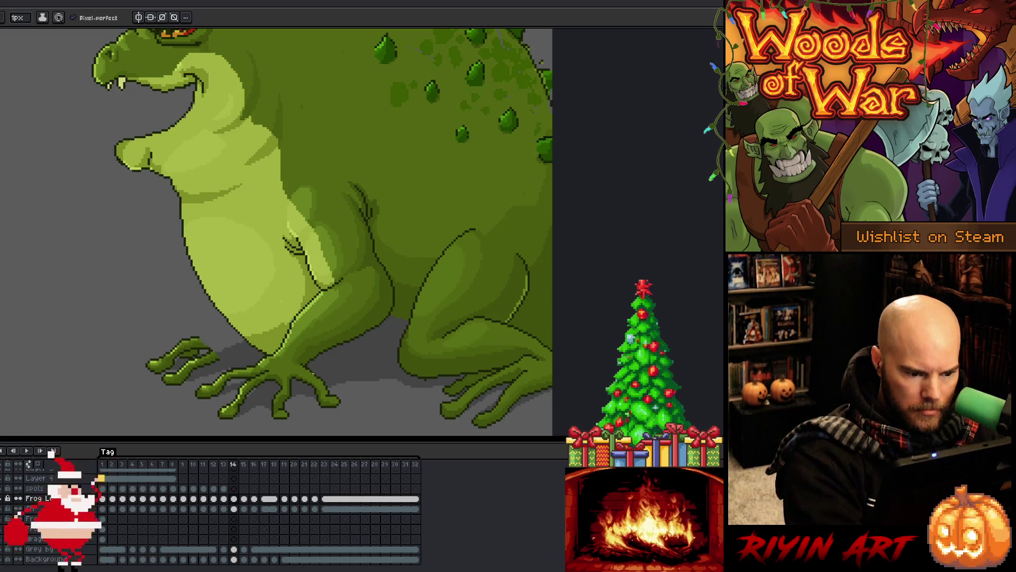
{"action": "left_click_drag", "start_coordinate": [326, 379], "coordinate": [402, 373]}
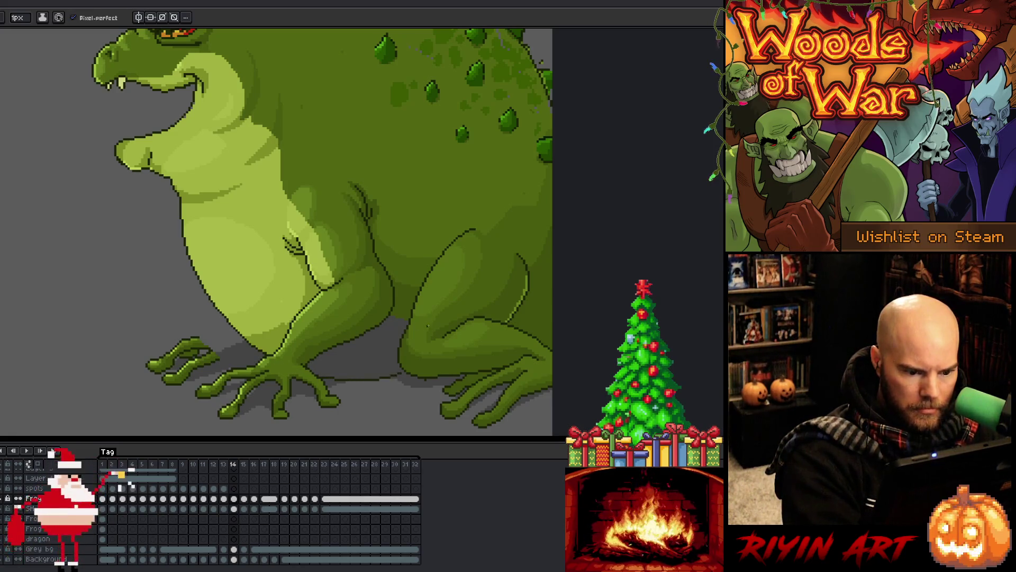
{"action": "key", "text": "b"}
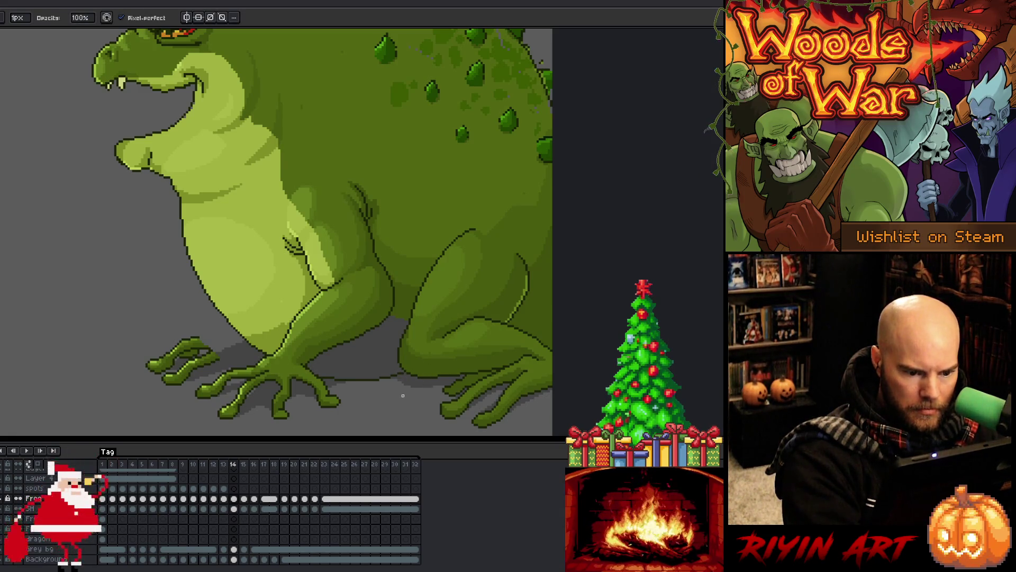
{"action": "key", "text": "g"}
{"action": "left_click", "coordinate": [360, 354]}
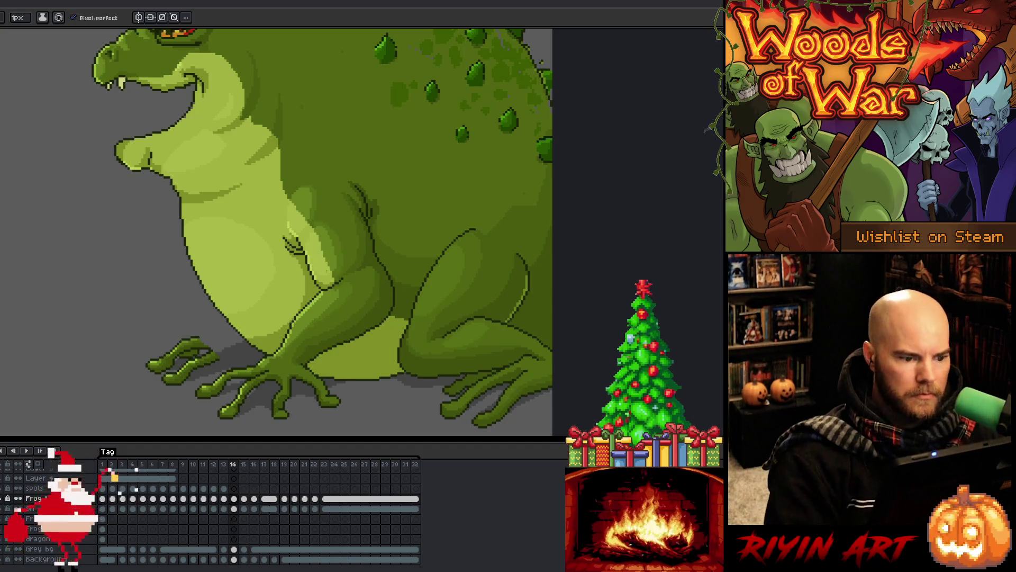
{"action": "key", "text": "Left"}
Step: Sample a colour from the toad and flip between frames 14, 15 and 16 to compare bellies
{"action": "key", "text": "Right"}
{"action": "key", "text": "Right"}
{"action": "key", "text": "Left"}
{"action": "key", "text": "Right"}
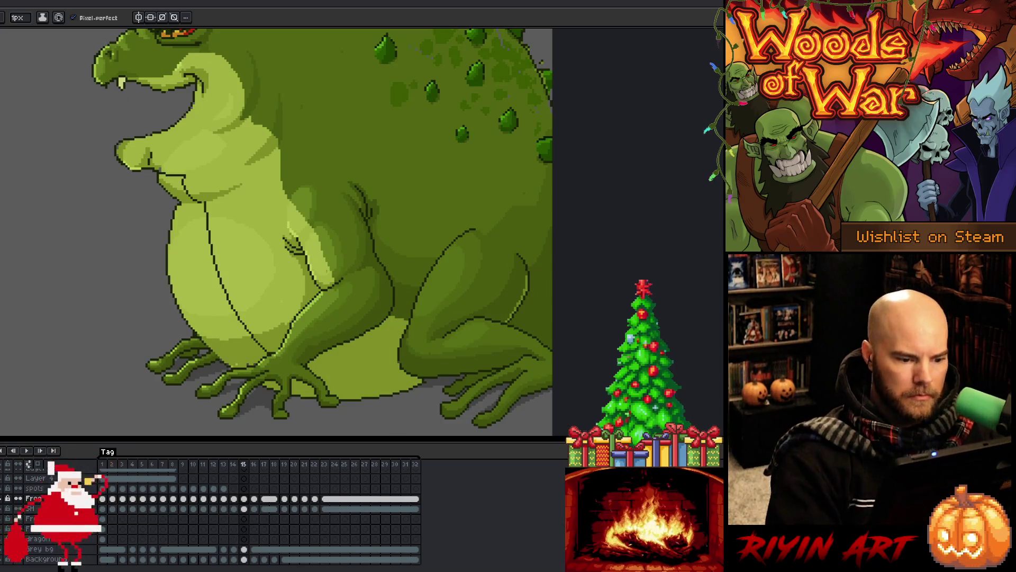
{"action": "key", "text": "i"}
{"action": "left_click", "coordinate": [256, 331]}
{"action": "key", "text": "b"}
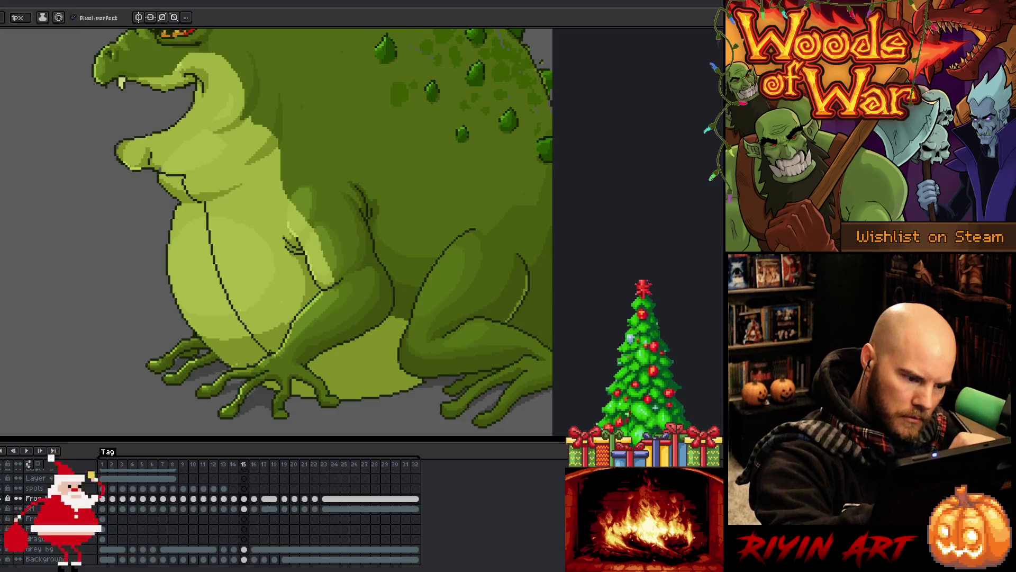
{"action": "key", "text": "Left"}
{"action": "key", "text": "Right"}
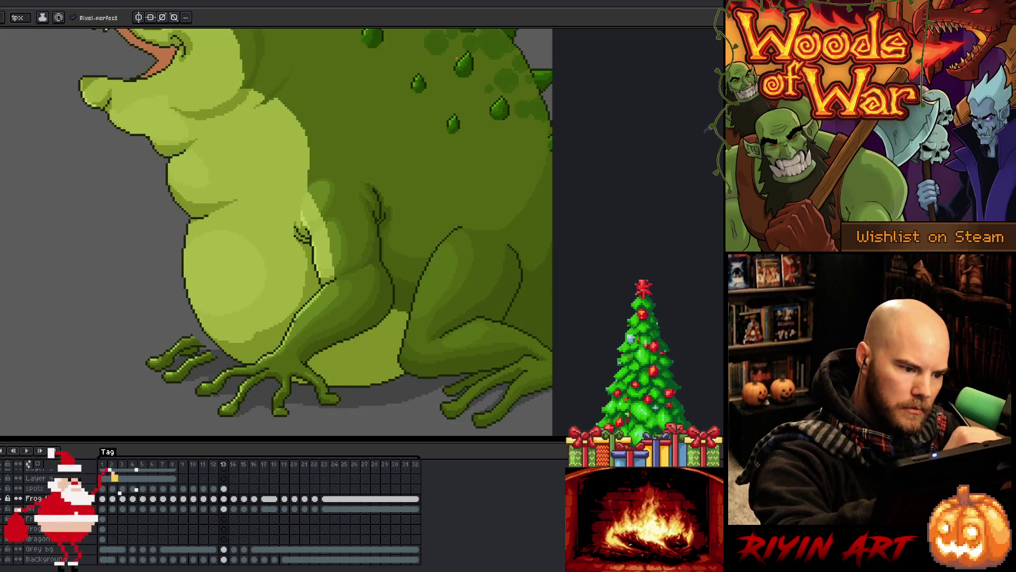
{"action": "key", "text": "Right"}
{"action": "key", "text": "Left"}
{"action": "key", "text": "Left"}
{"action": "key", "text": "Right"}
Step: Step through frames 14 to 17 checking the breathing motion, returning to frame 15
{"action": "key", "text": "Right"}
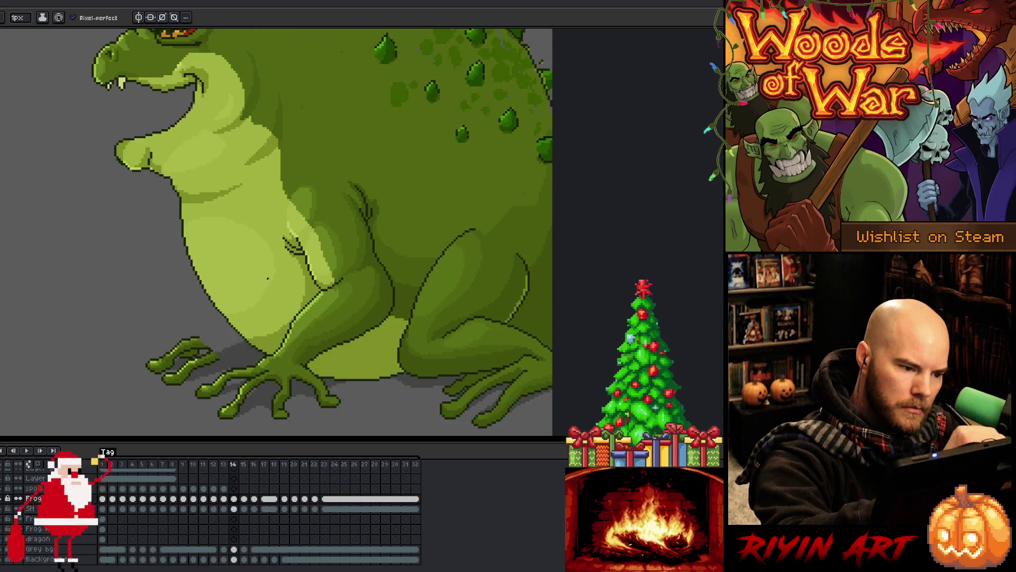
{"action": "key", "text": "Left"}
{"action": "key", "text": "Right"}
{"action": "key", "text": "Right"}
{"action": "key", "text": "Left"}
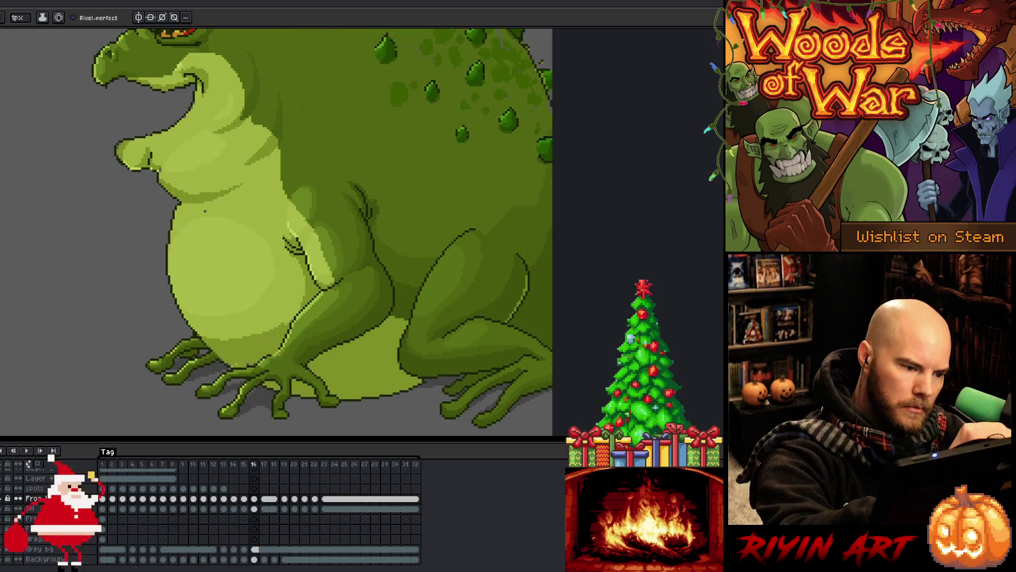
{"action": "key", "text": "Left"}
{"action": "key", "text": "Right"}
{"action": "key", "text": "Left"}
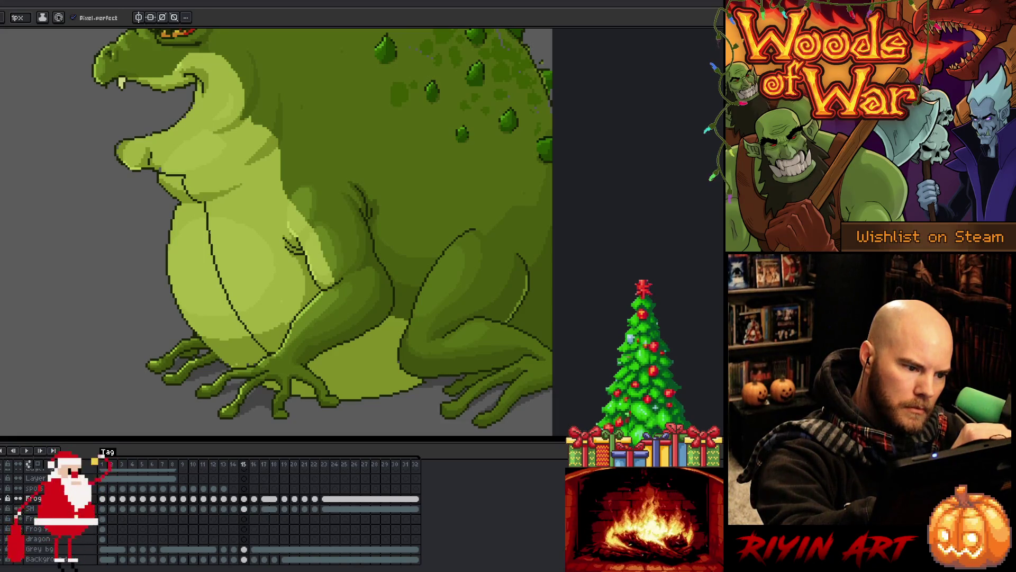
{"action": "key", "text": "Left"}
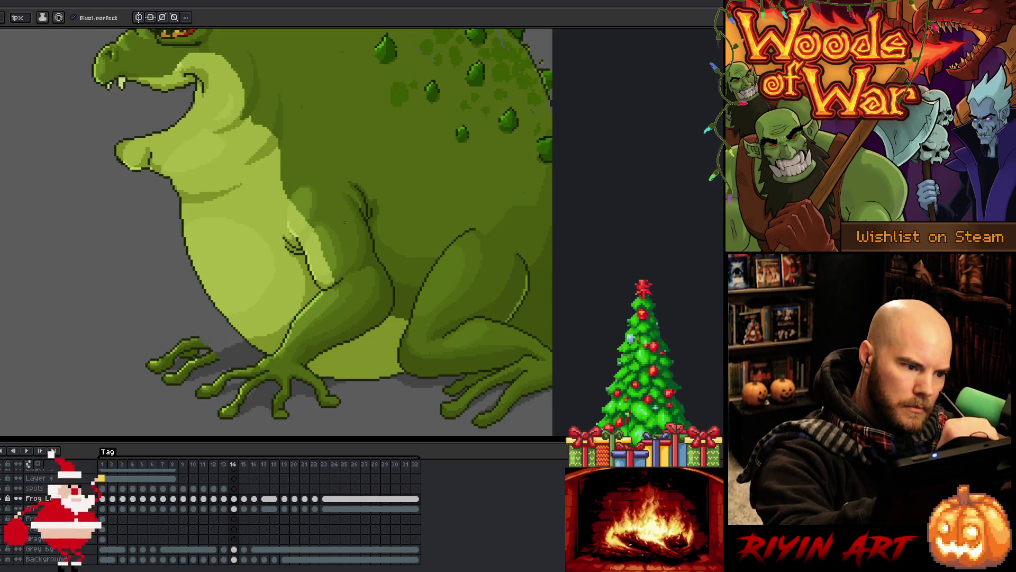
{"action": "key", "text": "Right"}
{"action": "key", "text": "Right"}
{"action": "key", "text": "Right"}
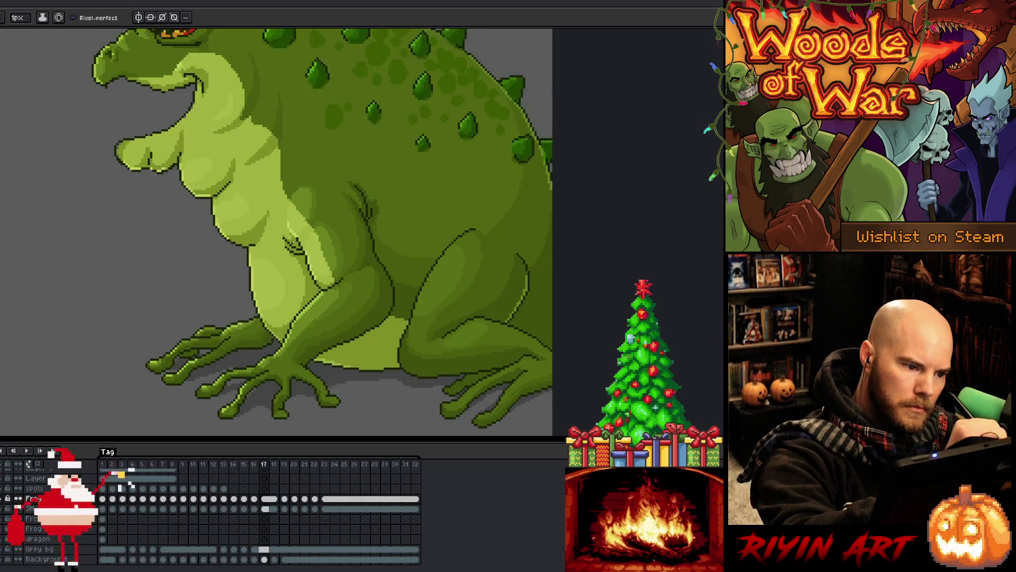
{"action": "key", "text": "Left"}
{"action": "key", "text": "Right"}
{"action": "key", "text": "Left"}
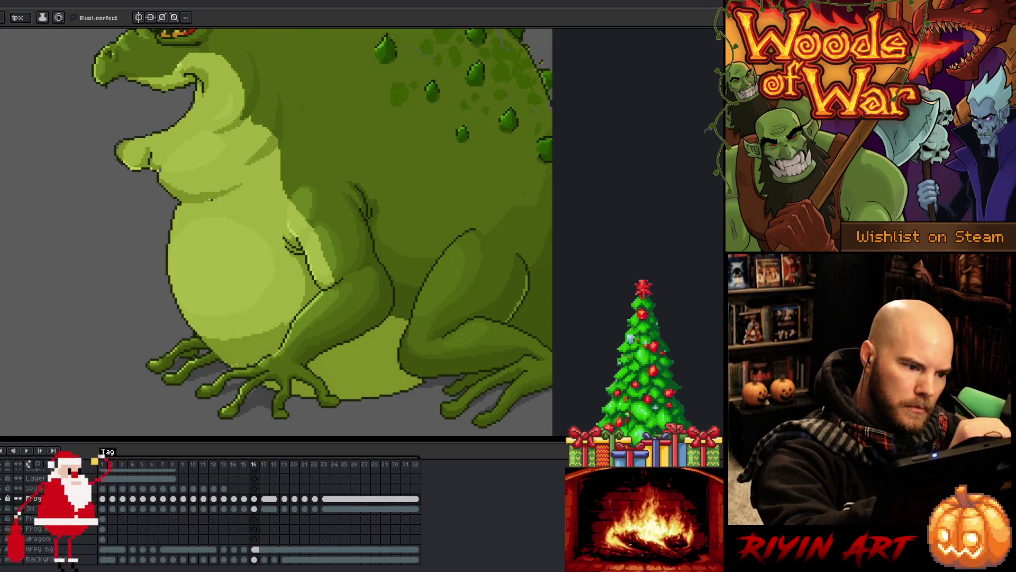
{"action": "key", "text": "Right"}
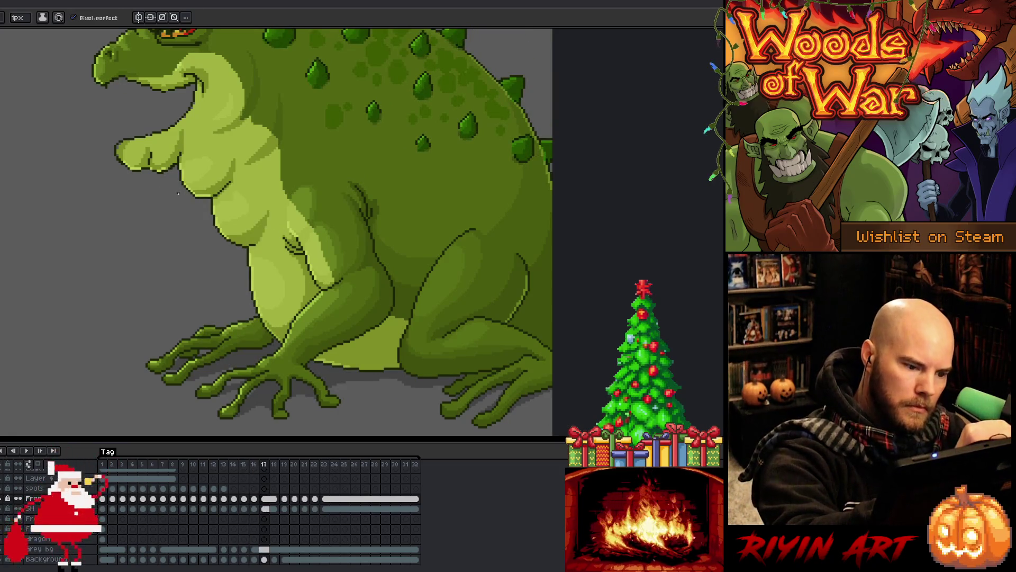
{"action": "key", "text": "Left"}
{"action": "key", "text": "Left"}
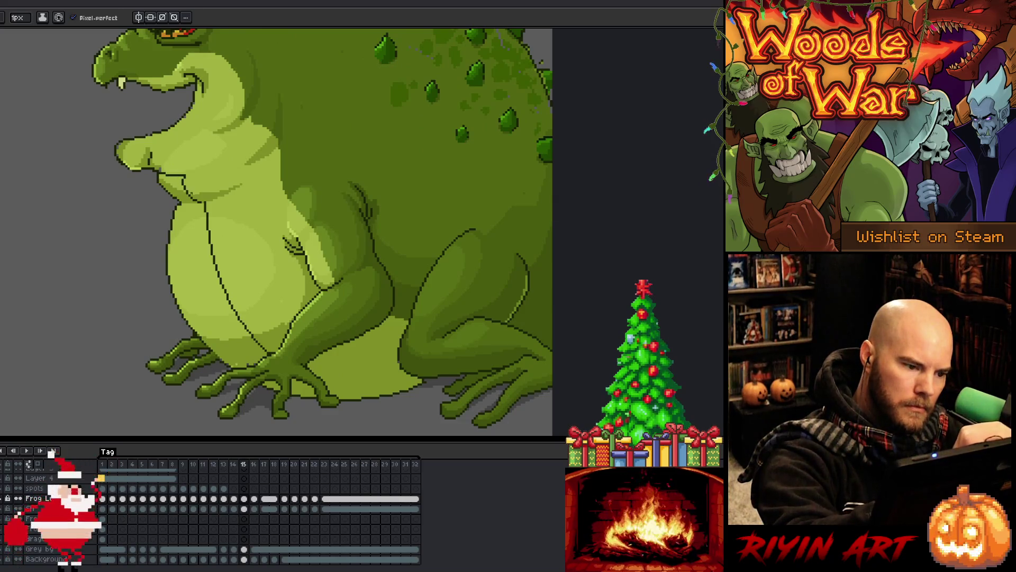
Step: Toggle between frames 14 and 15, then redraw a few belly outline pixels on frame 15
{"action": "key", "text": "Left"}
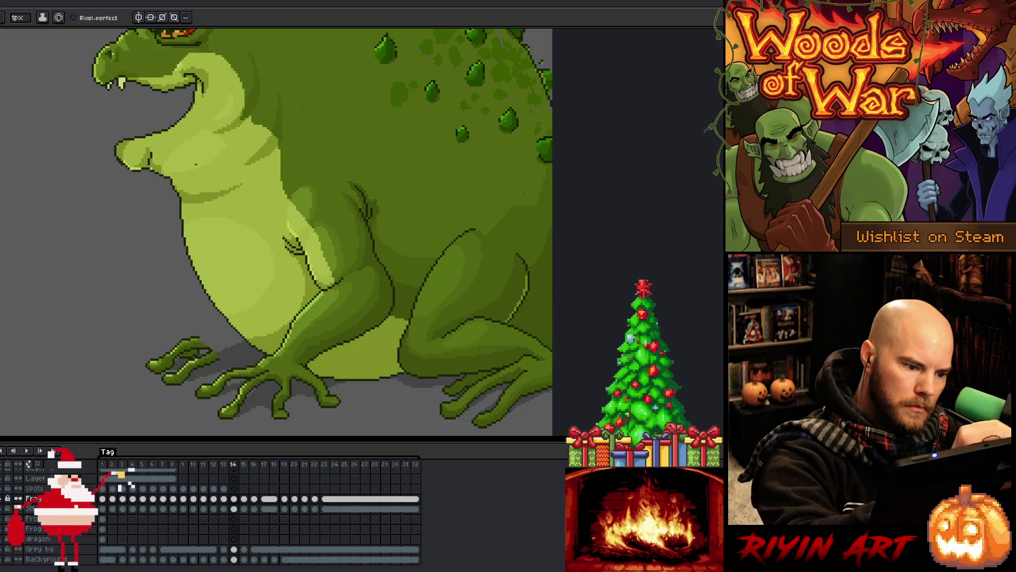
{"action": "key", "text": "Right"}
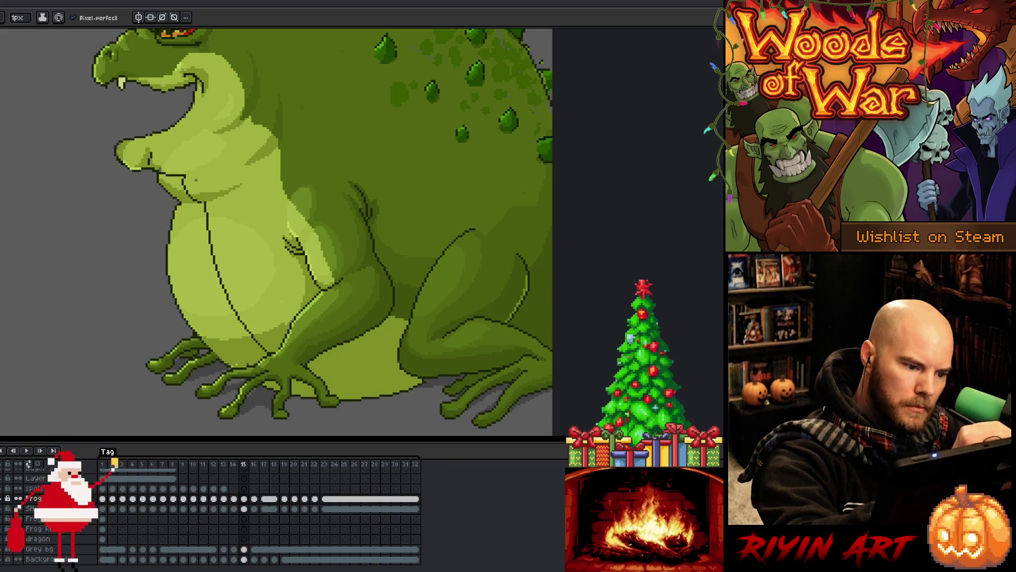
{"action": "key", "text": "Left"}
{"action": "key", "text": "Right"}
{"action": "key", "text": "Left"}
{"action": "key", "text": "Right"}
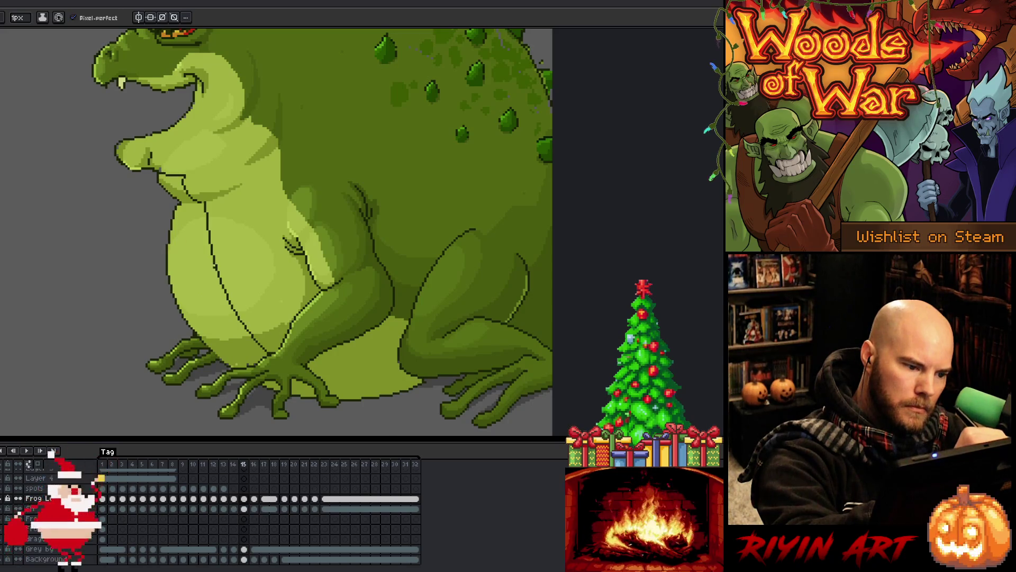
{"action": "left_click_drag", "start_coordinate": [223, 290], "coordinate": [227, 300]}
Step: Pick the dark outline colour and draw a line along the belly's bottom edge
{"action": "left_click_drag", "start_coordinate": [221, 258], "coordinate": [219, 303]}
{"action": "key", "text": "ctrl+z"}
{"action": "key", "text": "b"}
{"action": "key", "text": "e"}
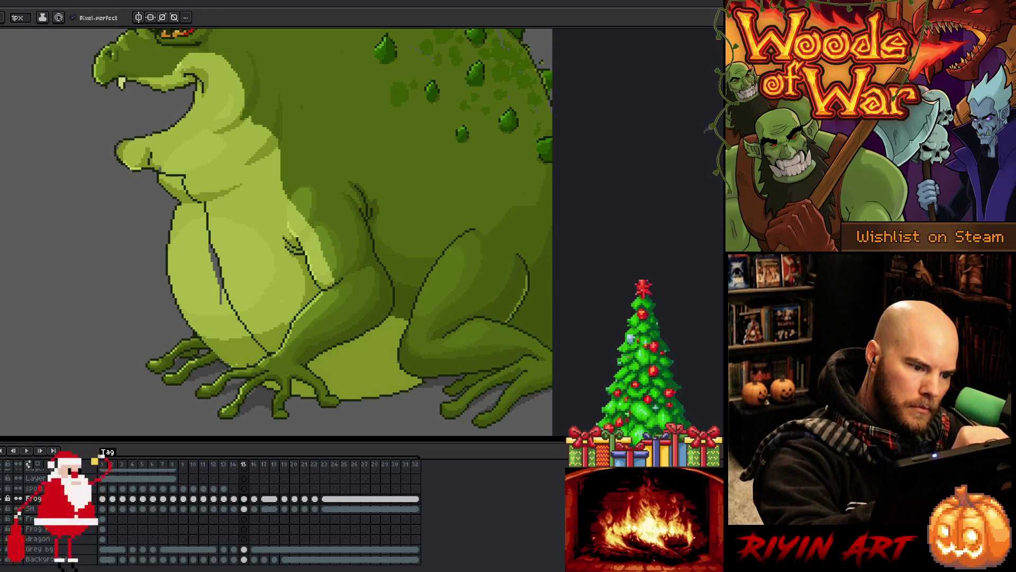
{"action": "left_click", "coordinate": [314, 366], "text": "alt"}
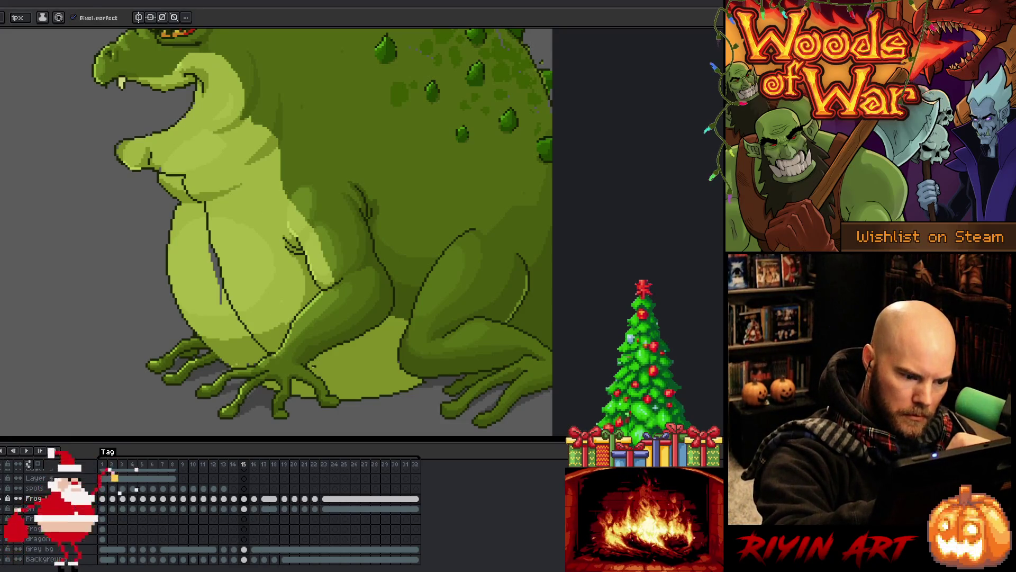
{"action": "left_click_drag", "start_coordinate": [309, 366], "coordinate": [398, 365]}
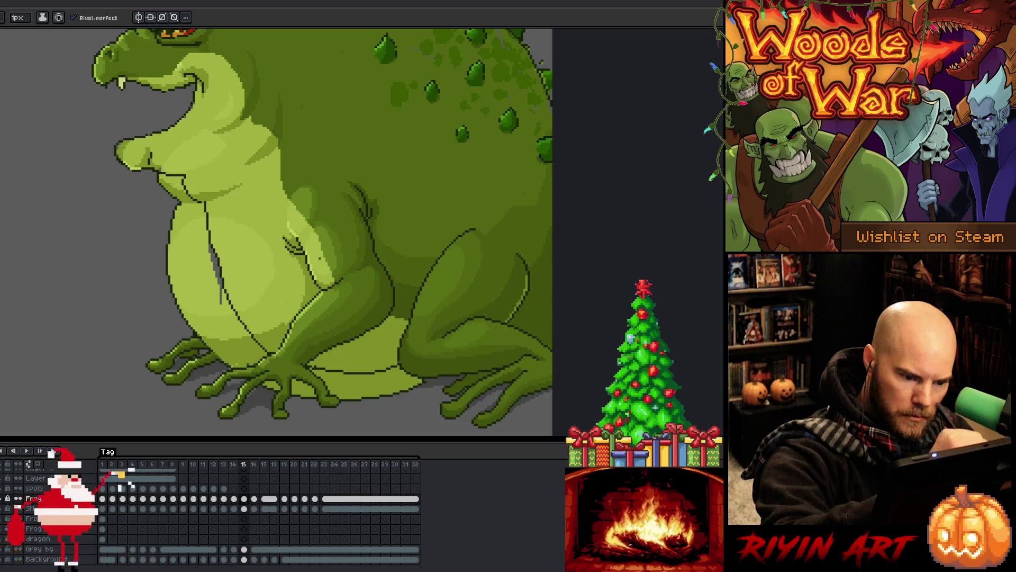
Step: Alternate between pencil, eraser and eyedropper to touch up the belly outline
{"action": "key", "text": "b"}
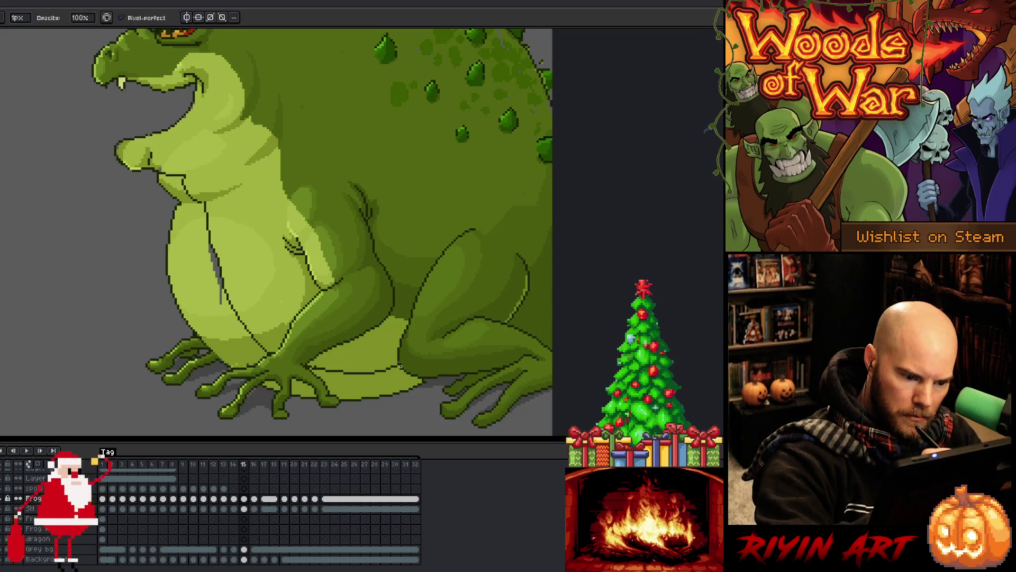
{"action": "key", "text": "e"}
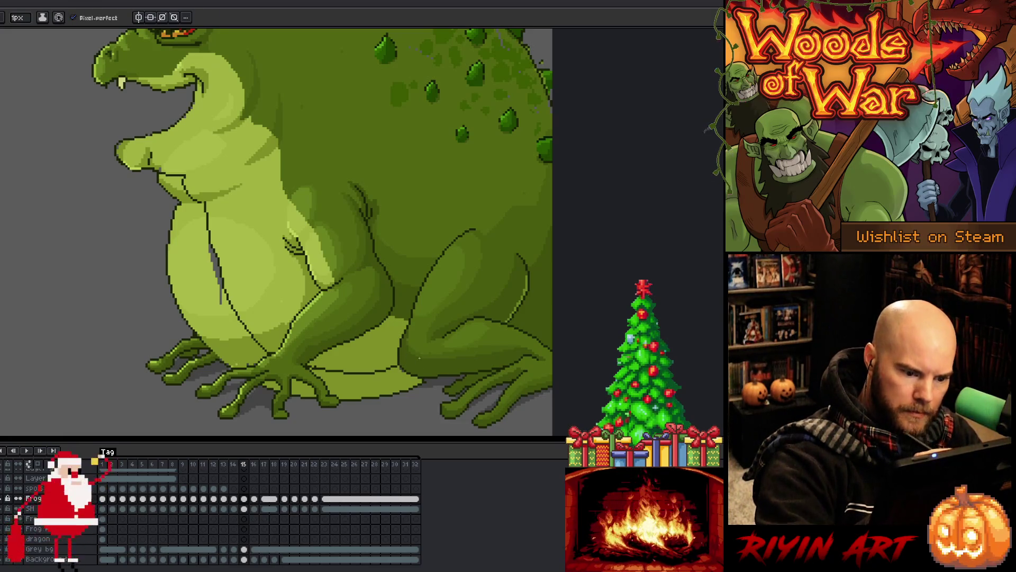
{"action": "key", "text": "b"}
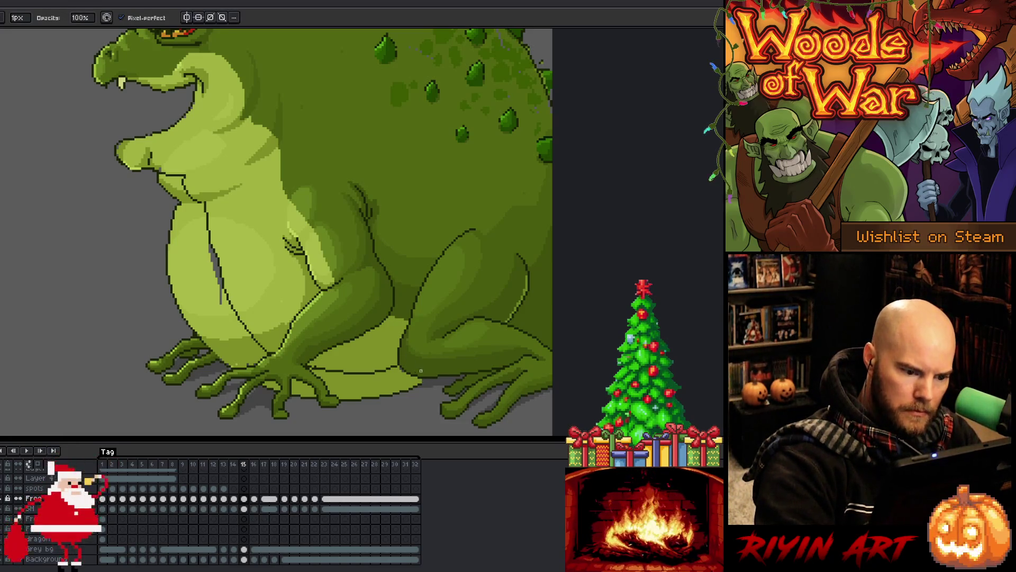
{"action": "key", "text": "e"}
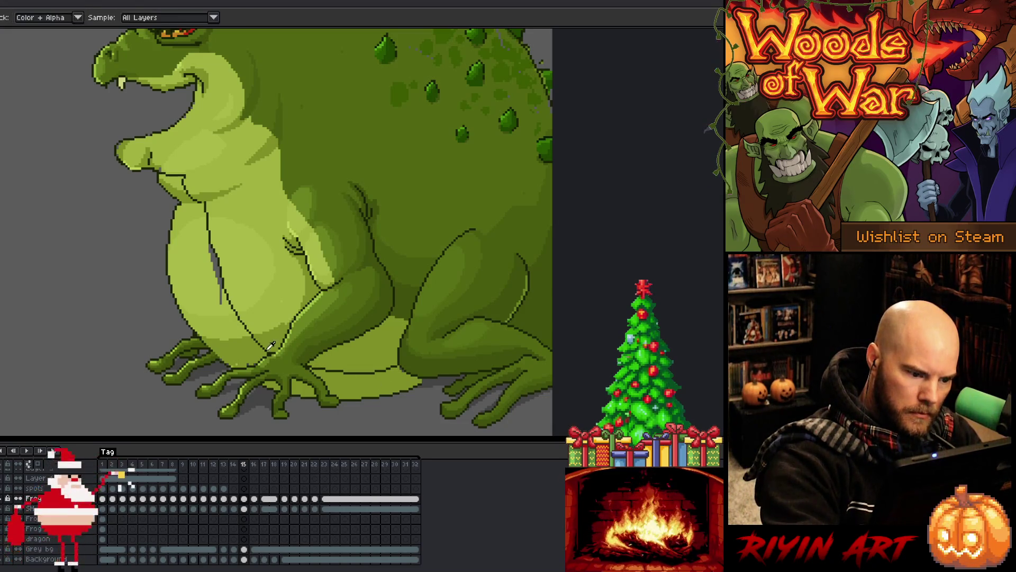
{"action": "key", "text": "b"}
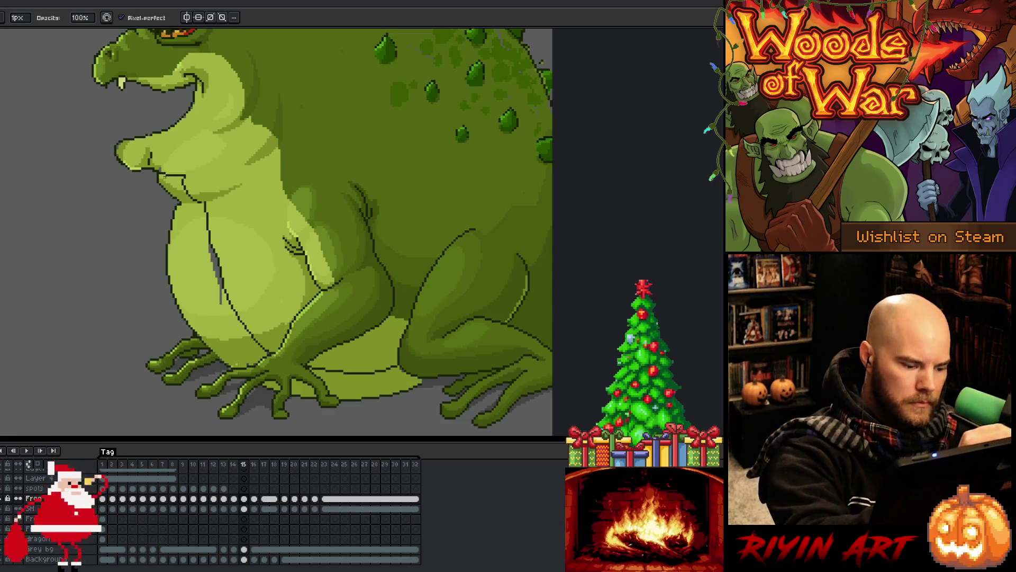
{"action": "key", "text": "i"}
{"action": "key", "text": "e"}
{"action": "key", "text": "i"}
{"action": "key", "text": "e"}
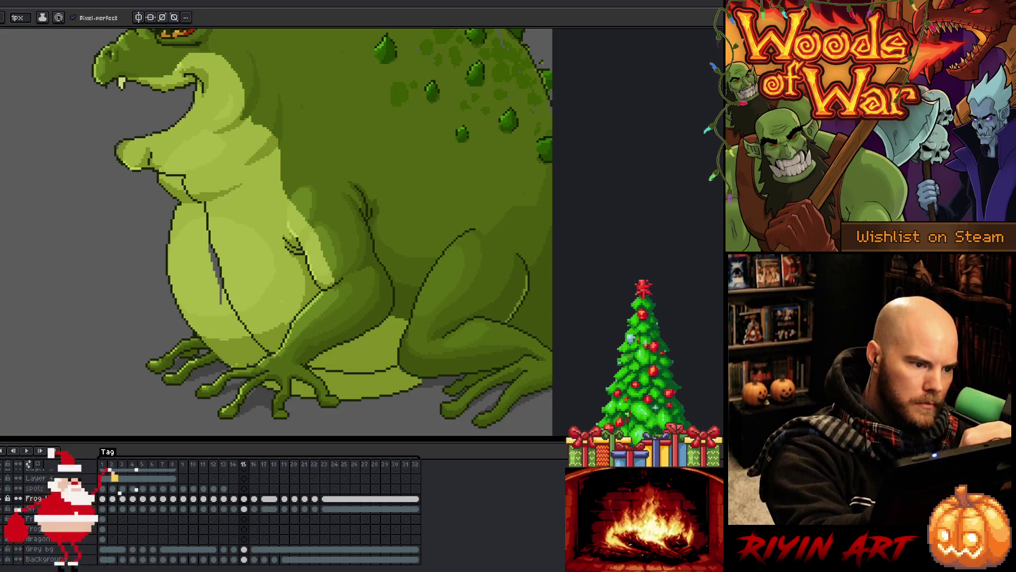
Step: Magic-wand and delete the old belly fill, the sliver above it, and the chin patch
{"action": "right_click", "coordinate": [369, 254]}
{"action": "key", "text": "Escape"}
{"action": "key", "text": "w"}
{"action": "left_click", "coordinate": [197, 248]}
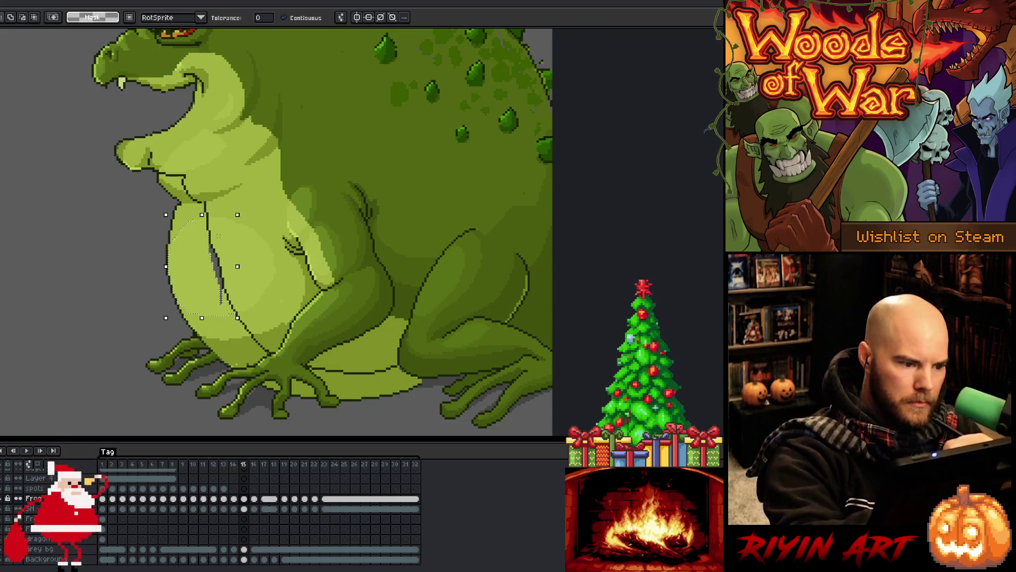
{"action": "key", "text": "Delete"}
{"action": "left_click", "coordinate": [188, 222]}
{"action": "key", "text": "Delete"}
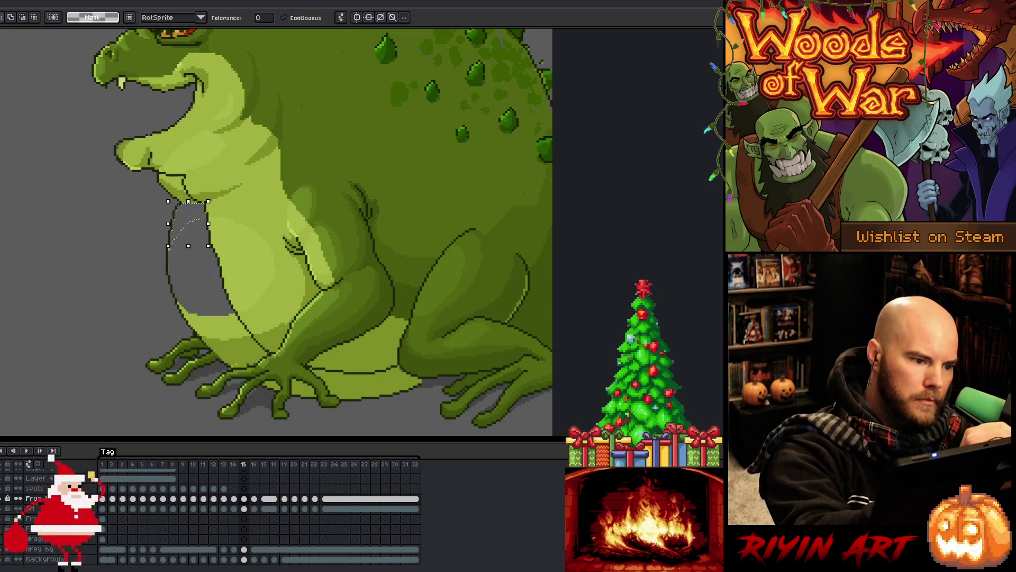
{"action": "left_click", "coordinate": [171, 182]}
{"action": "key", "text": "Delete"}
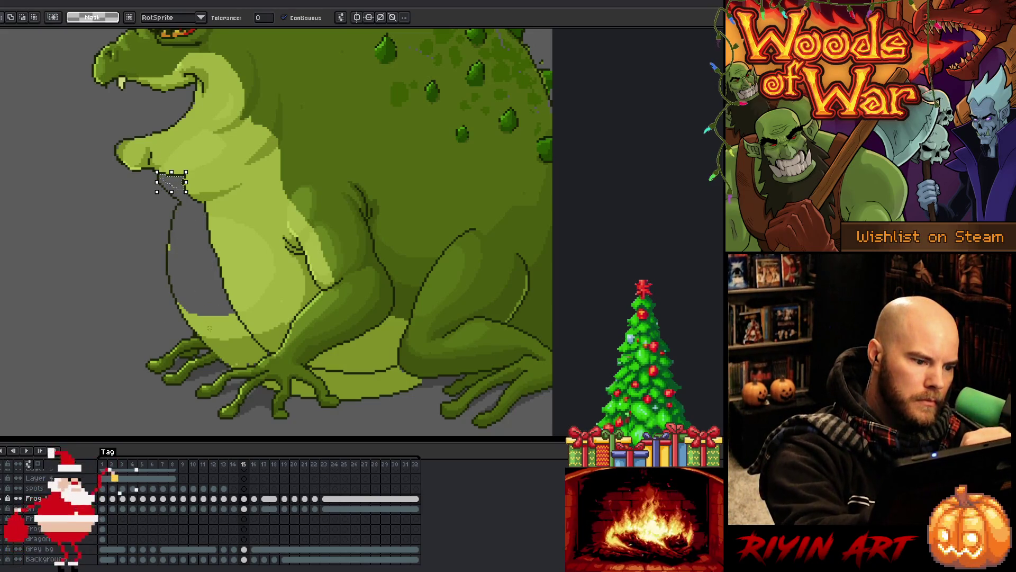
Step: Clear the light strip under the belly and the small patches beside the front foot
{"action": "left_click", "coordinate": [235, 352]}
{"action": "left_click", "coordinate": [349, 380]}
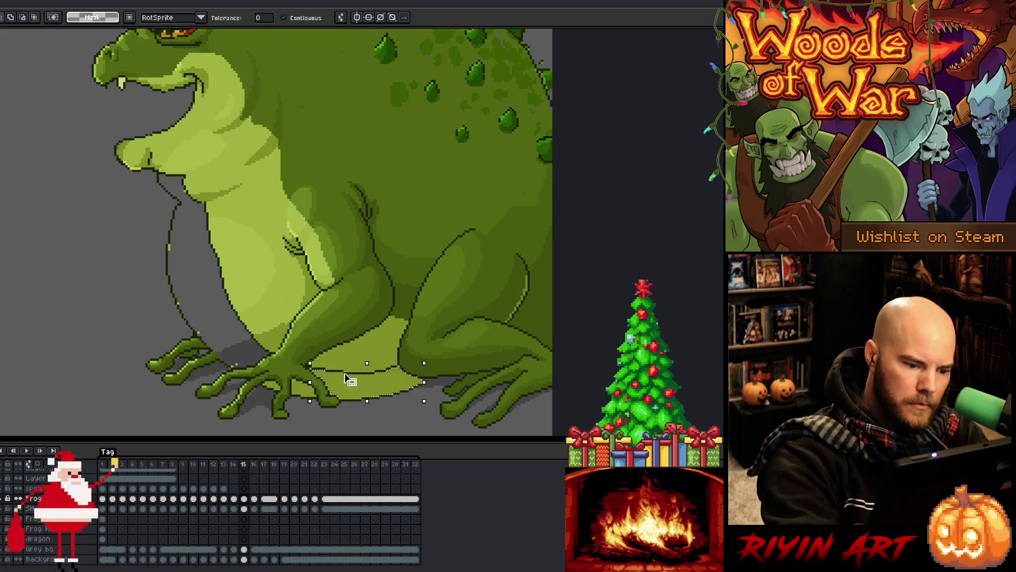
{"action": "key", "text": "Delete"}
{"action": "left_click", "coordinate": [302, 388]}
{"action": "key", "text": "Delete"}
{"action": "left_click", "coordinate": [271, 385]}
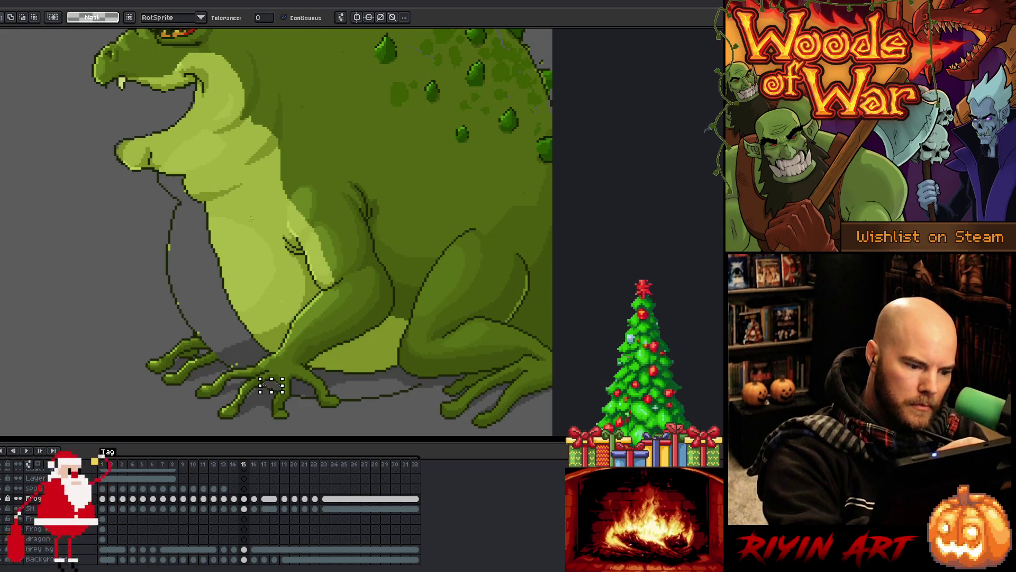
{"action": "key", "text": "Delete"}
Step: Paint grey over the old belly outline strokes on the left side
{"action": "key", "text": "b"}
{"action": "left_click_drag", "start_coordinate": [168, 274], "coordinate": [180, 206]}
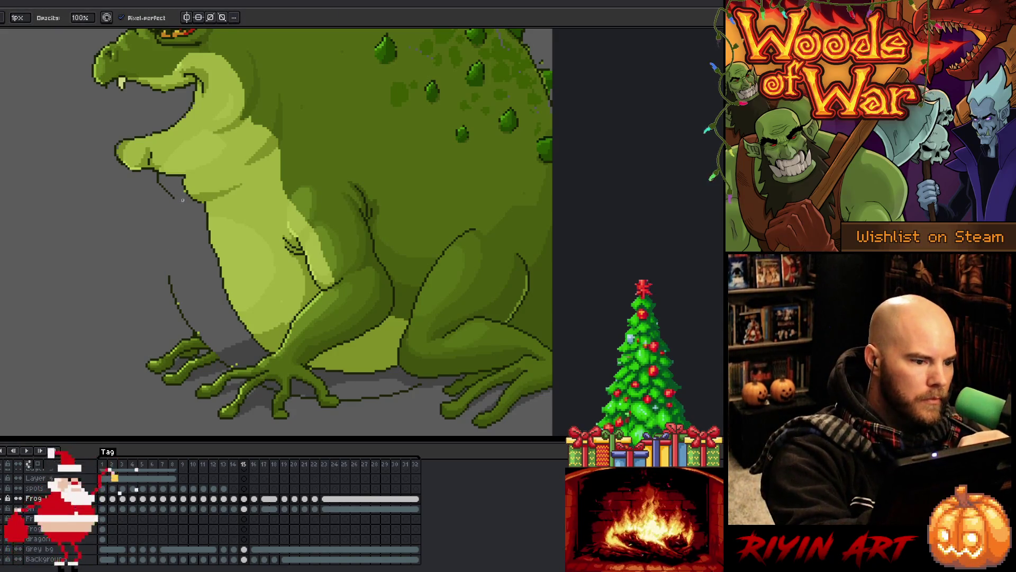
{"action": "left_click_drag", "start_coordinate": [167, 194], "coordinate": [158, 180]}
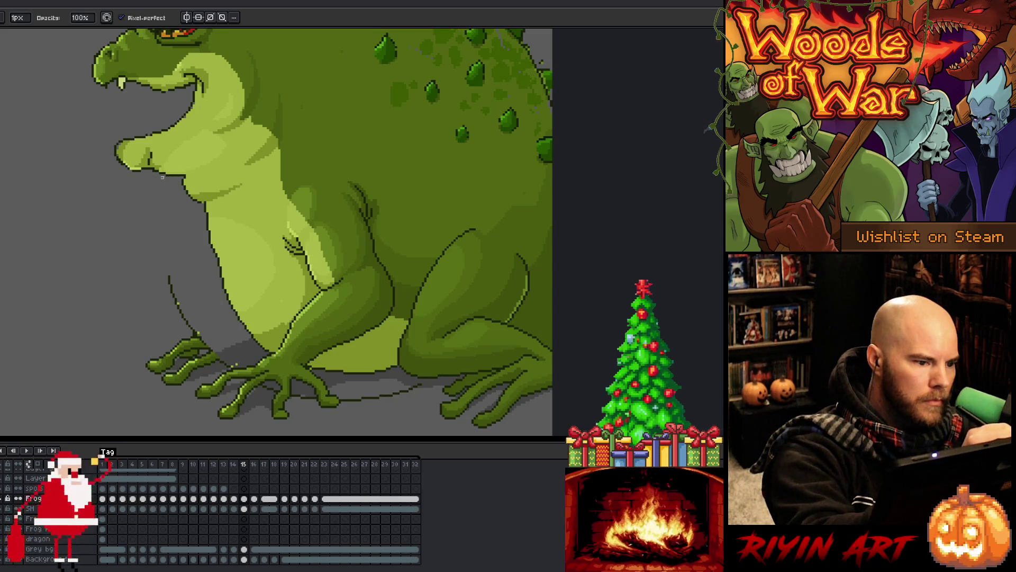
Step: Erase the stray outline line left of the front foot
{"action": "key", "text": "g"}
{"action": "key", "text": "e"}
{"action": "key", "text": "g"}
{"action": "key", "text": "e"}
{"action": "key", "text": "g"}
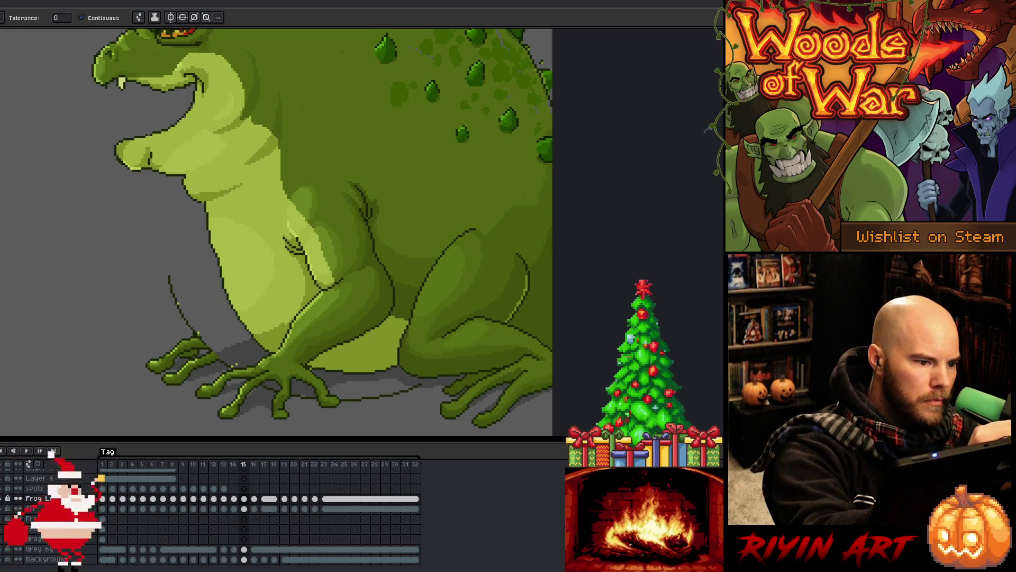
{"action": "key", "text": "e"}
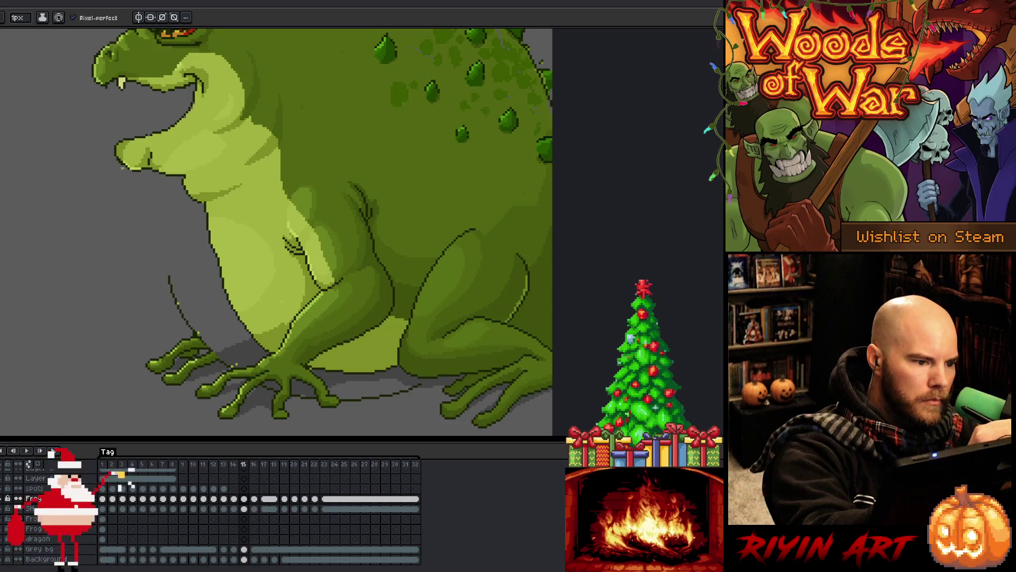
{"action": "key", "text": "b"}
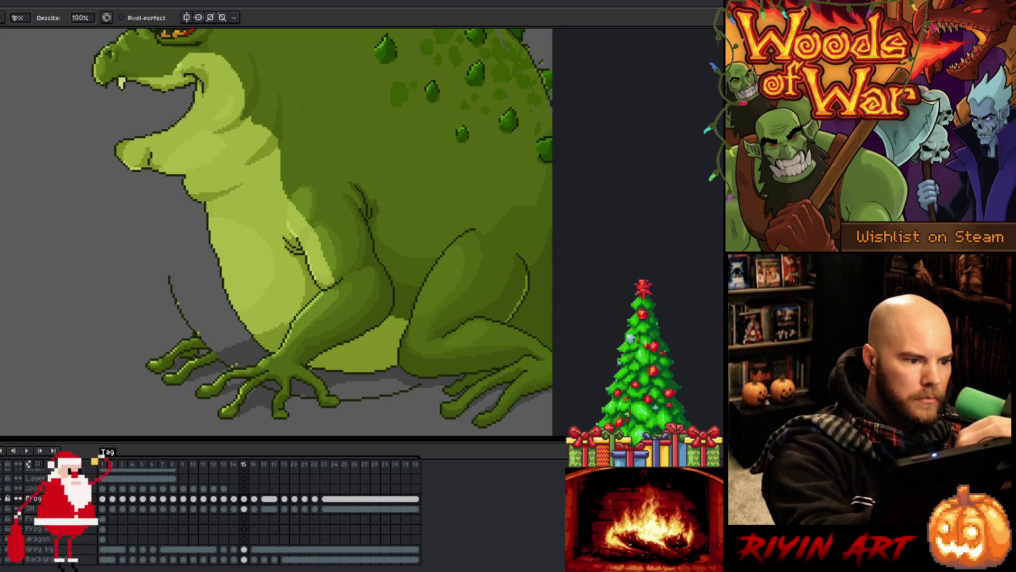
{"action": "key", "text": "e"}
{"action": "key", "text": "g"}
{"action": "key", "text": "e"}
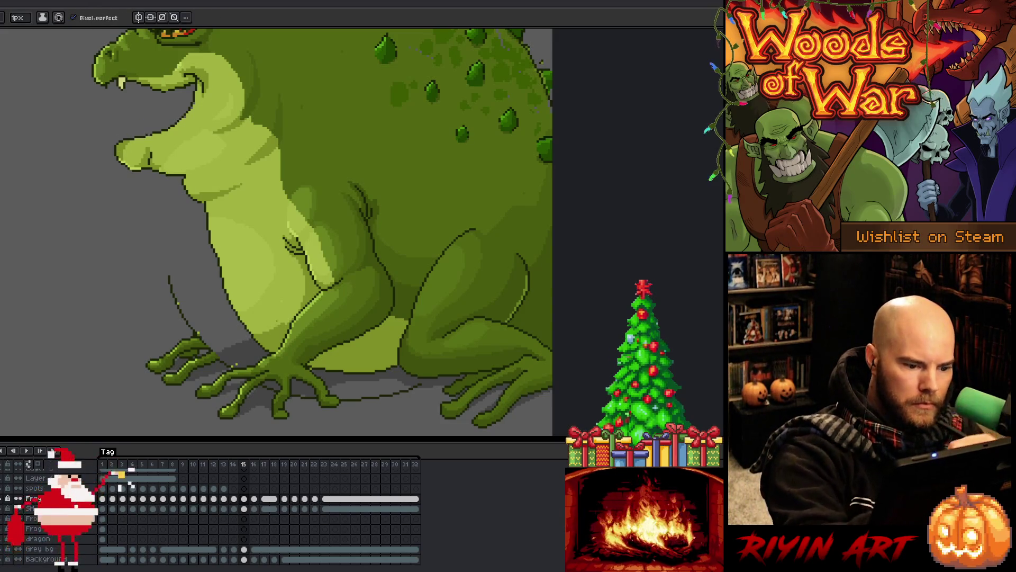
{"action": "left_click_drag", "start_coordinate": [189, 325], "coordinate": [182, 310]}
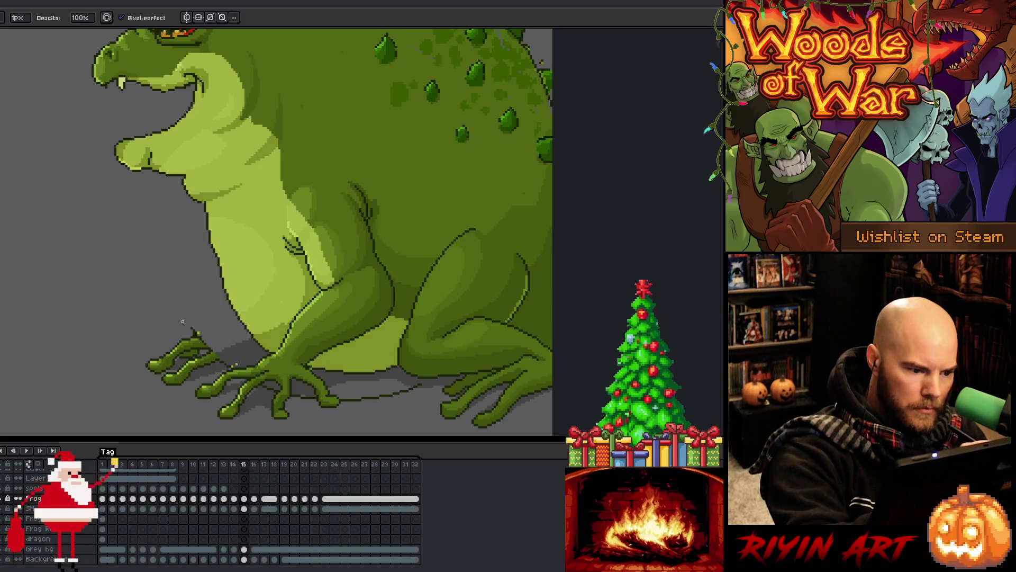
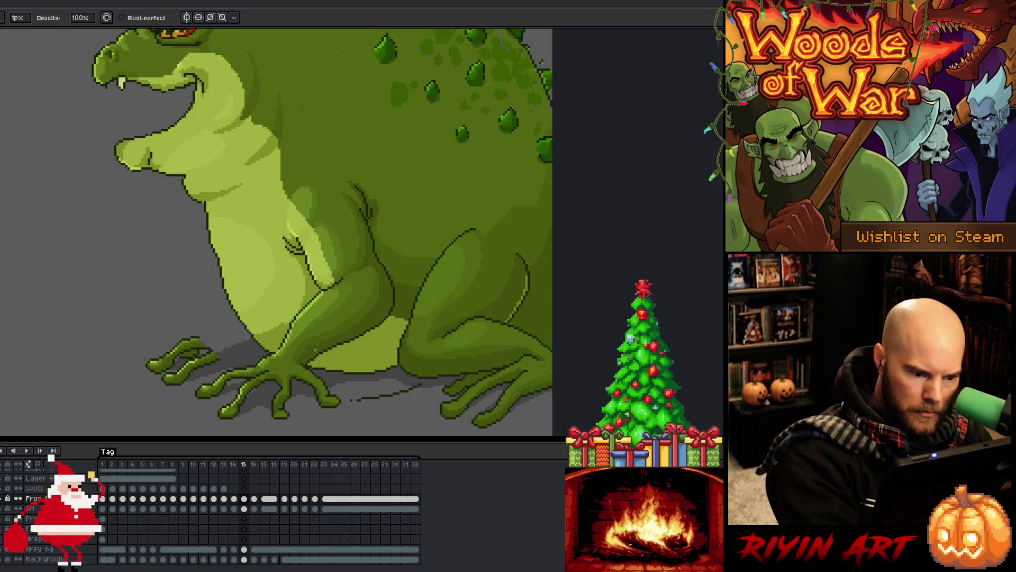
Step: Erase the stray ground-line pixels under the frog, zoom out, and return to frame 13
{"action": "mouse_move", "coordinate": [379, 395]}
{"action": "left_mouse_down"}
{"action": "mouse_move", "coordinate": [361, 399]}
{"action": "mouse_move", "coordinate": [394, 391]}
{"action": "left_mouse_up"}
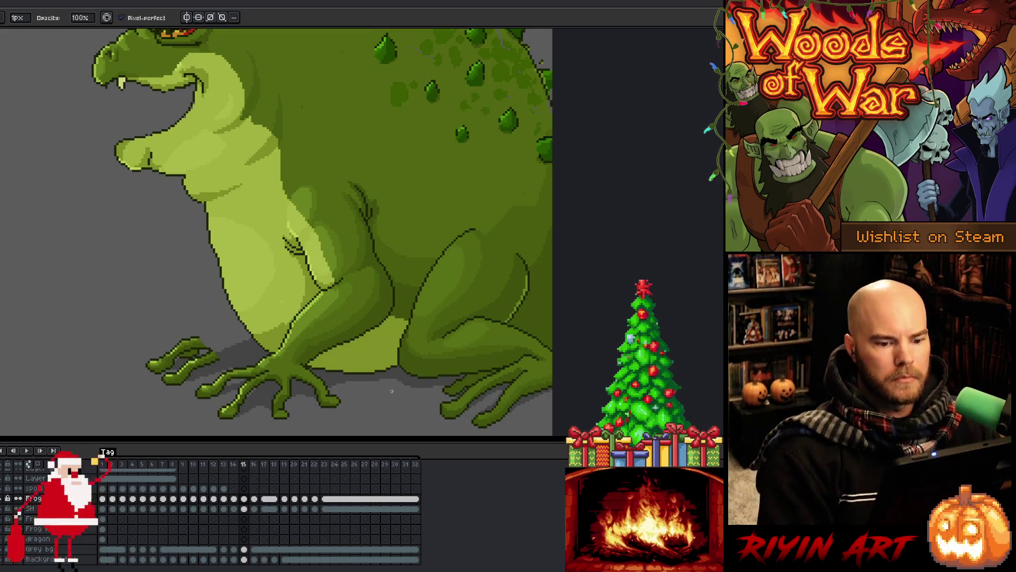
{"action": "scroll", "coordinate": [387, 282], "scroll_direction": "down", "scroll_amount": 2}
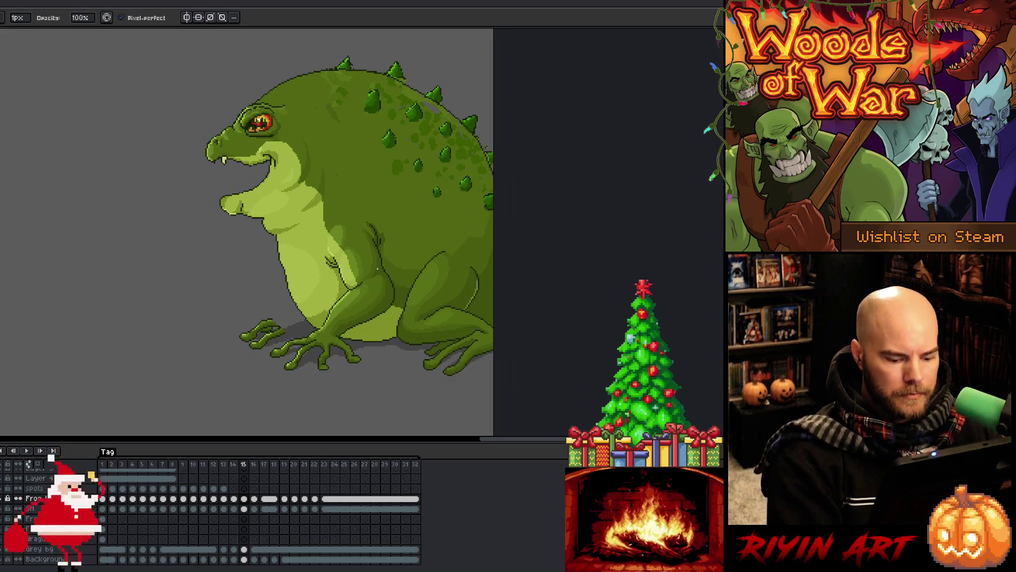
{"action": "key", "text": "comma"}
{"action": "key", "text": "comma"}
Step: Play the breathing loop, then inspect the Frog and Shadow cels on frames 13–17
{"action": "key", "text": "Return"}
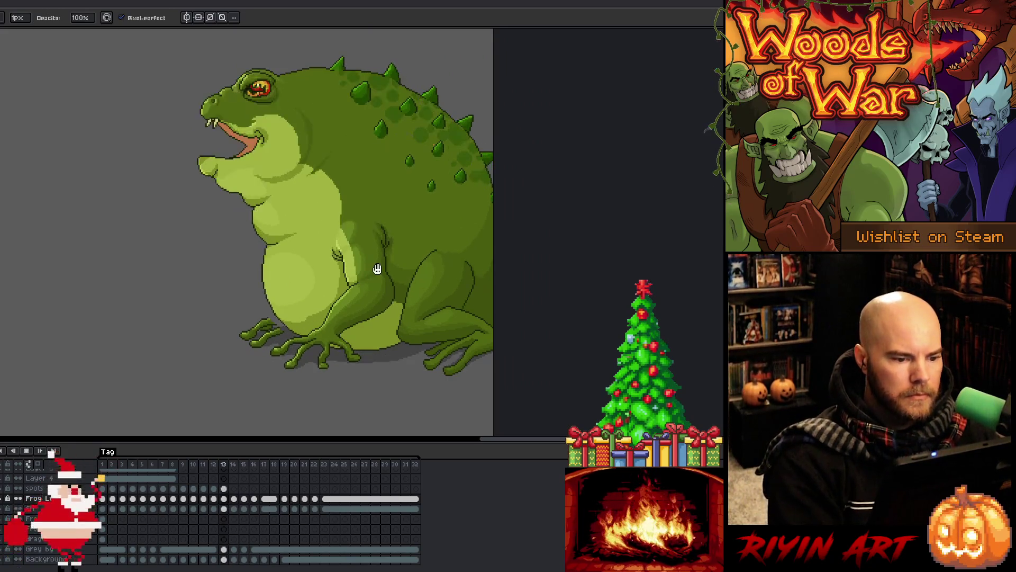
{"action": "left_click", "coordinate": [240, 464]}
{"action": "left_click", "coordinate": [245, 509]}
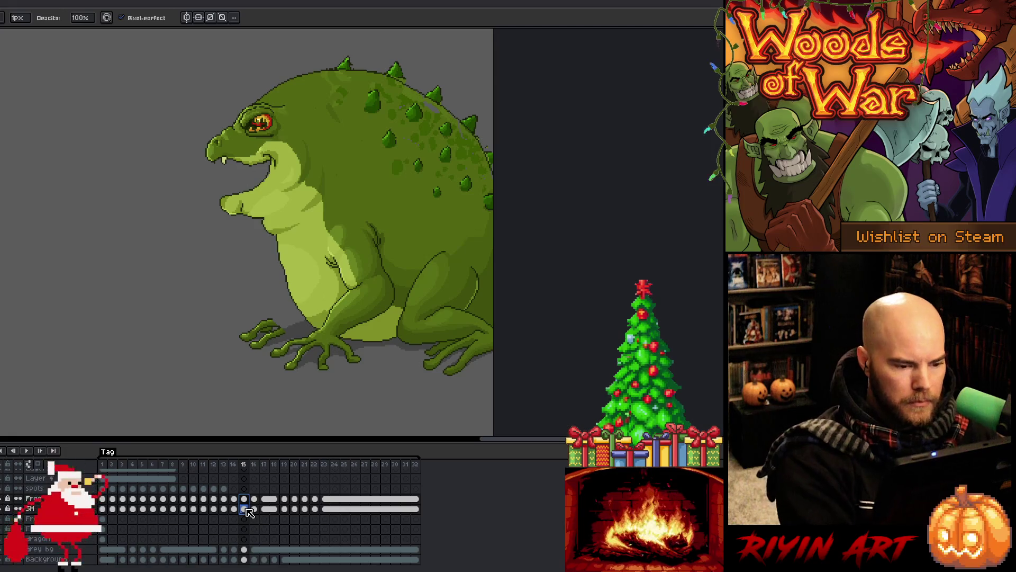
{"action": "left_click_drag", "start_coordinate": [254, 499], "coordinate": [264, 499]}
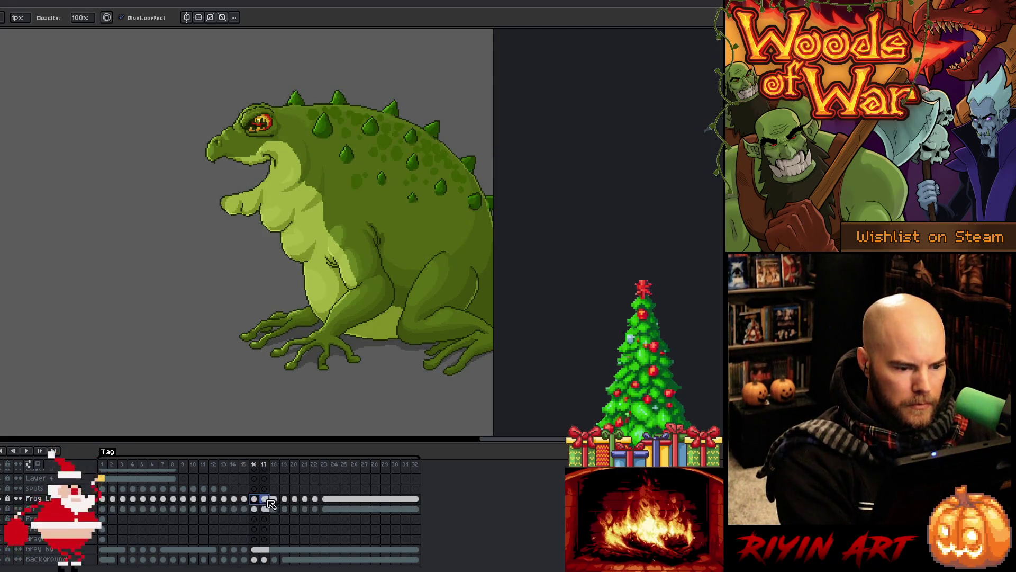
{"action": "left_click", "coordinate": [246, 499]}
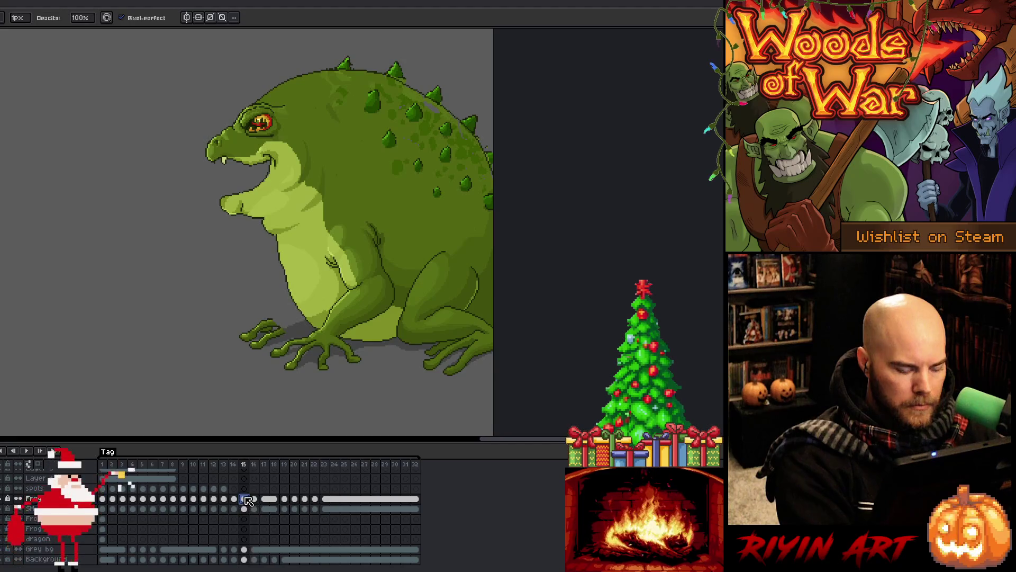
{"action": "left_click", "coordinate": [244, 509]}
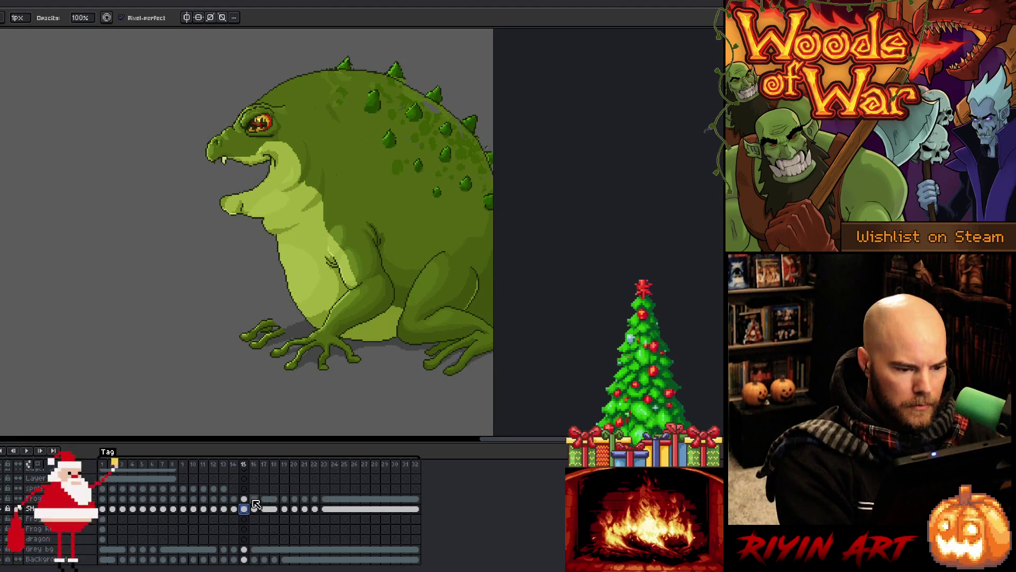
{"action": "left_click", "coordinate": [254, 499]}
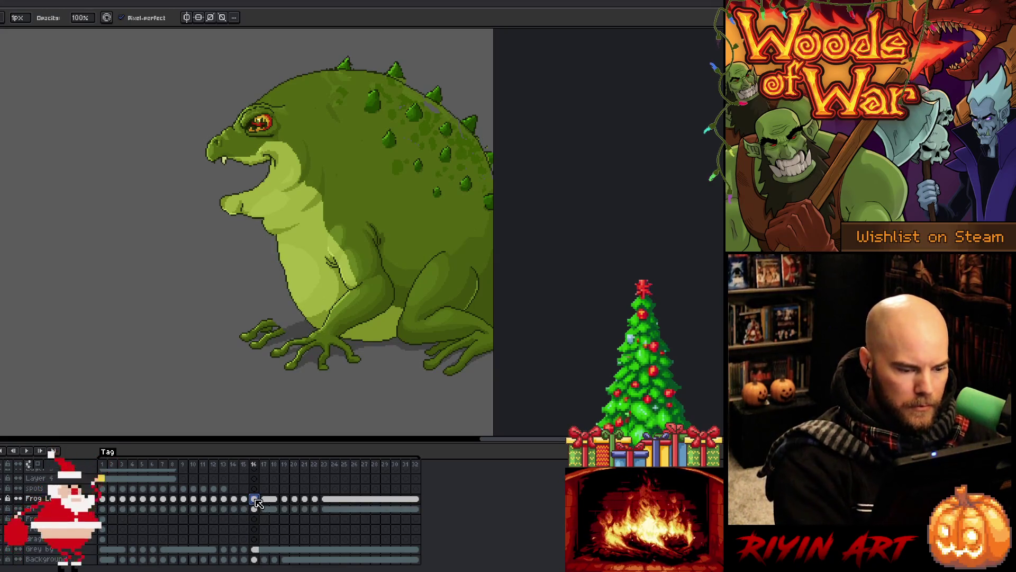
{"action": "left_click", "coordinate": [225, 464]}
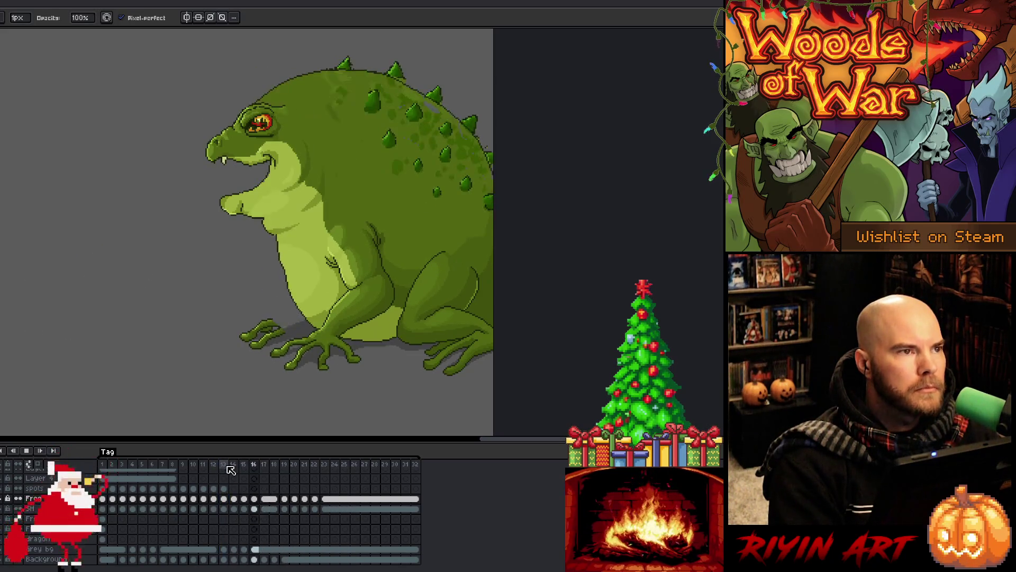
{"action": "key", "text": "p"}
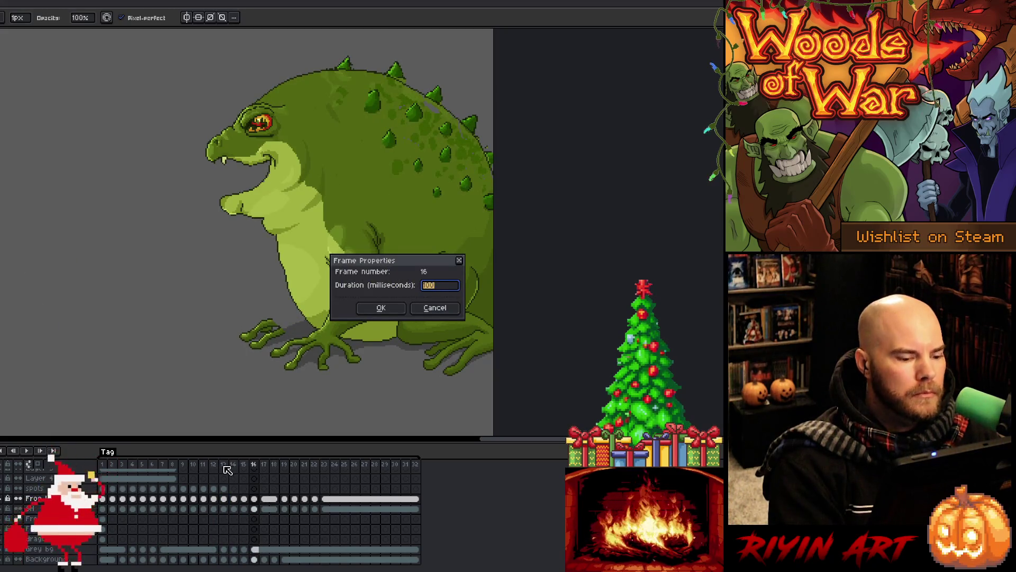
{"action": "left_click", "coordinate": [459, 260]}
{"action": "key", "text": "Return"}
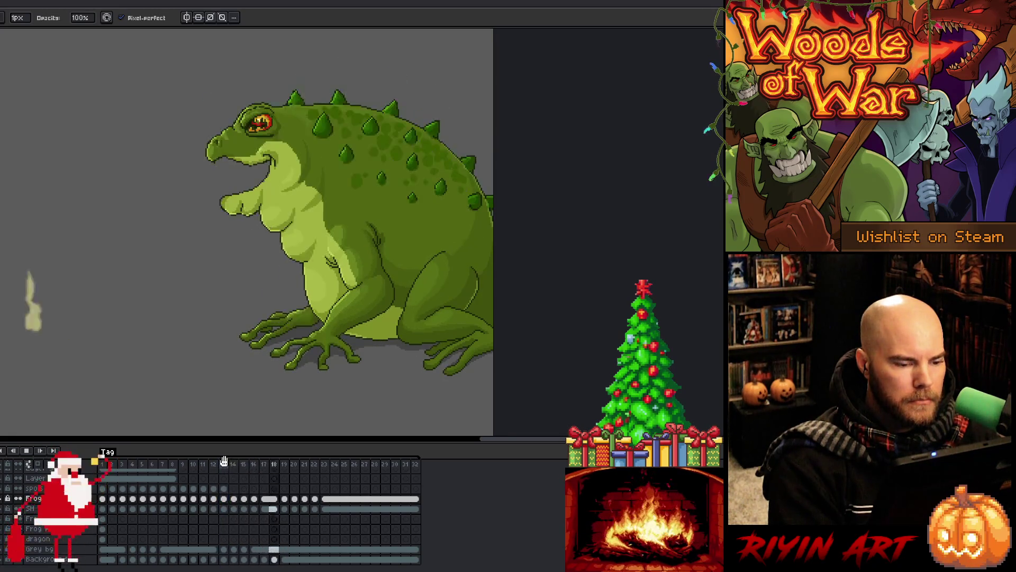
{"action": "double_click", "coordinate": [263, 464]}
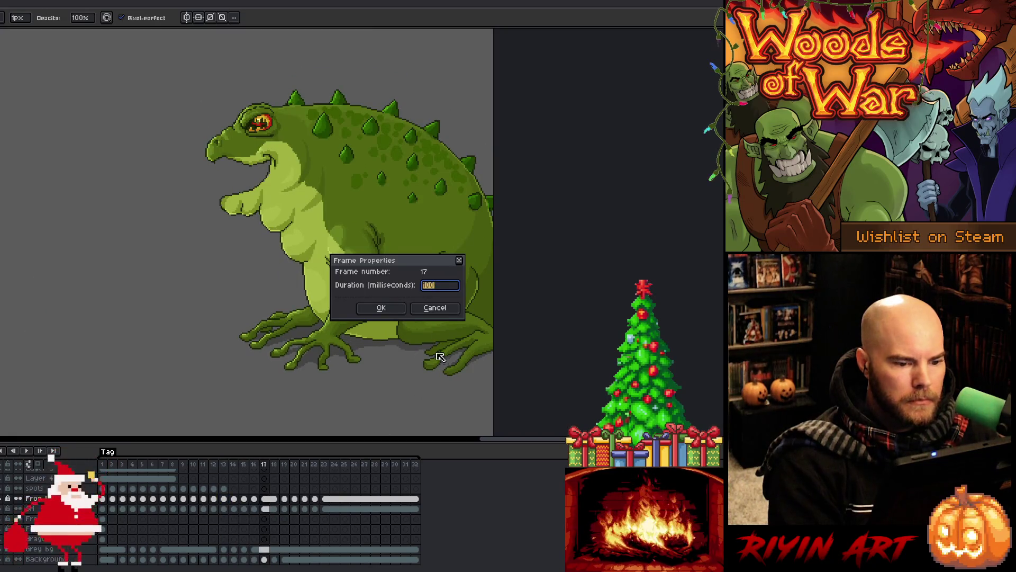
{"action": "left_click", "coordinate": [433, 307]}
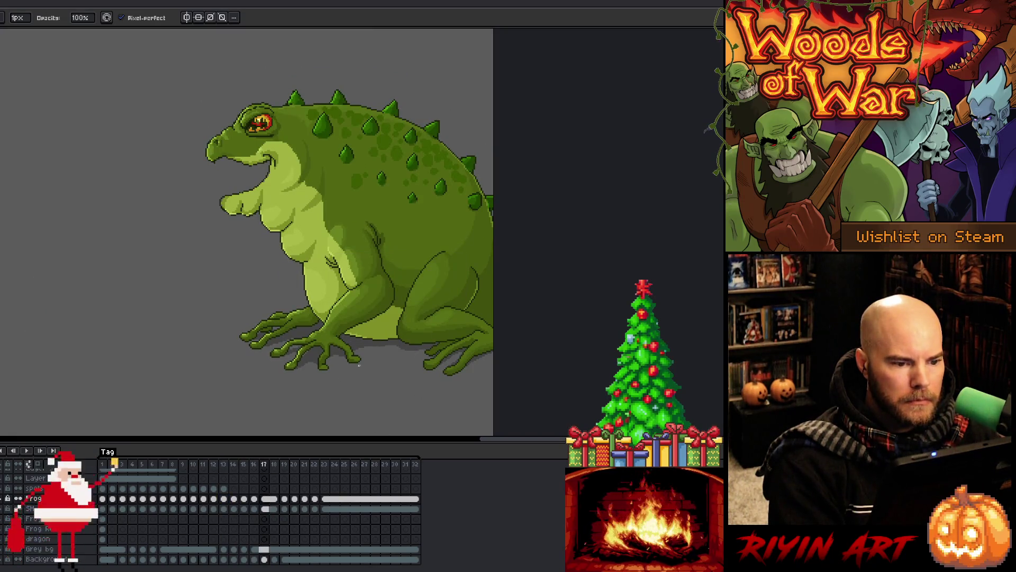
{"action": "left_click", "coordinate": [214, 464]}
{"action": "key", "text": "Left"}
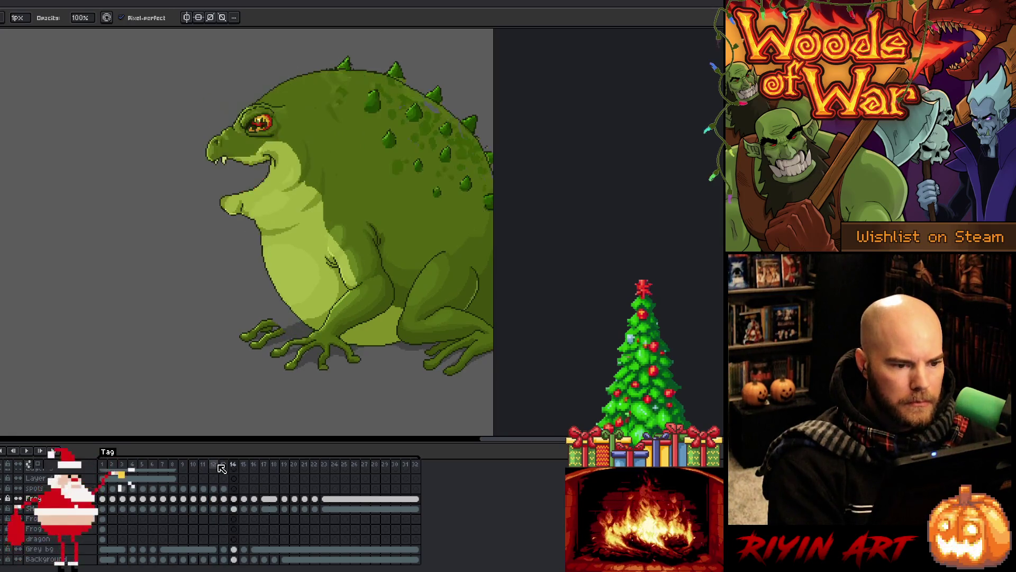
{"action": "key", "text": "Right"}
{"action": "key", "text": "Right"}
{"action": "key", "text": "Right"}
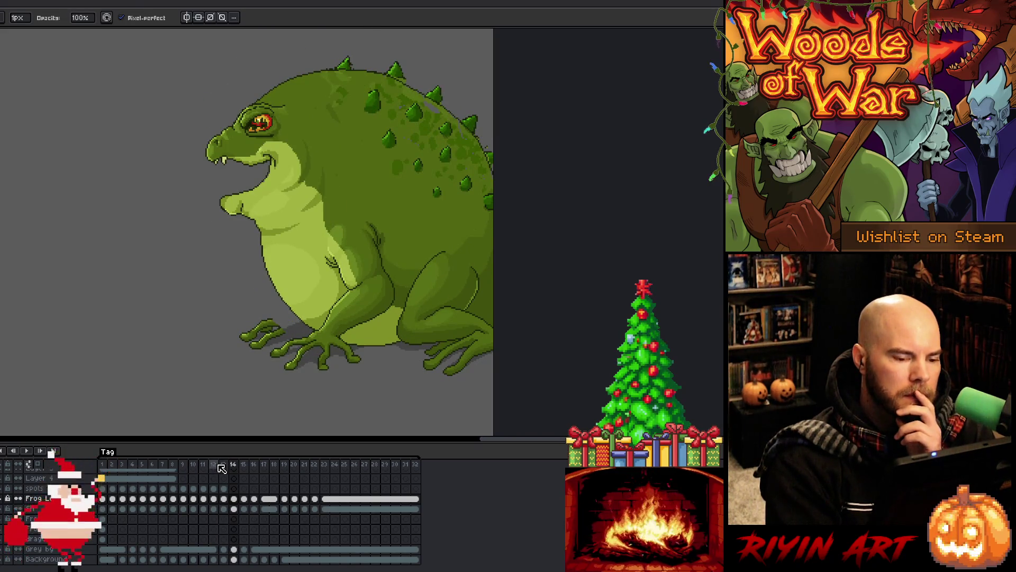
{"action": "key", "text": "Return"}
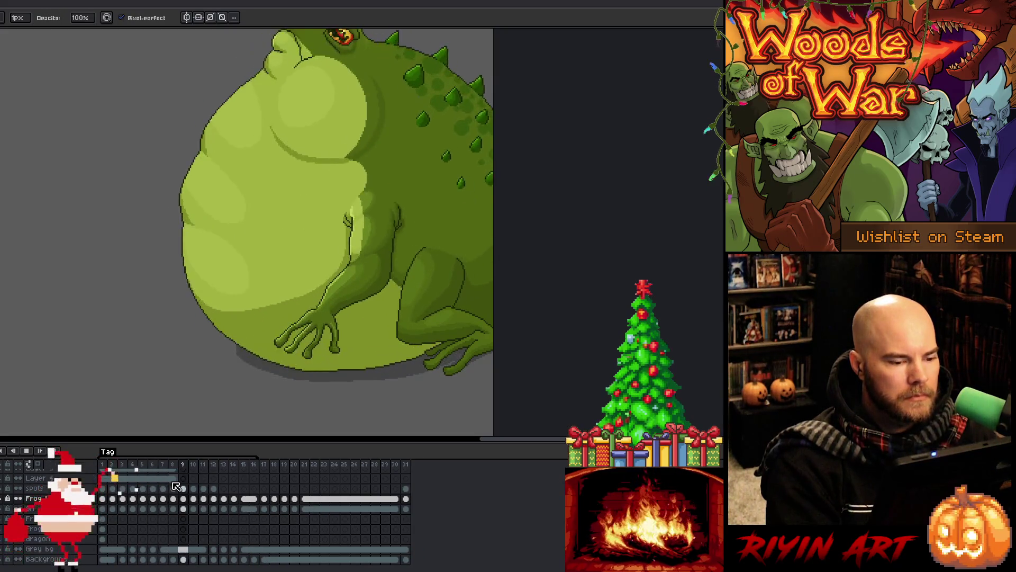
{"action": "key", "text": "Return"}
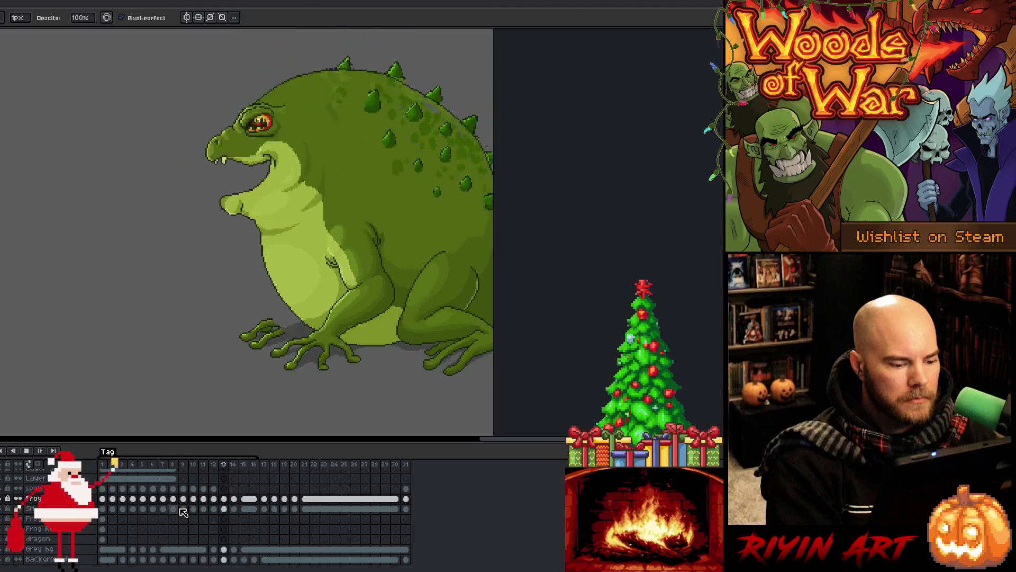
{"action": "key", "text": "Left"}
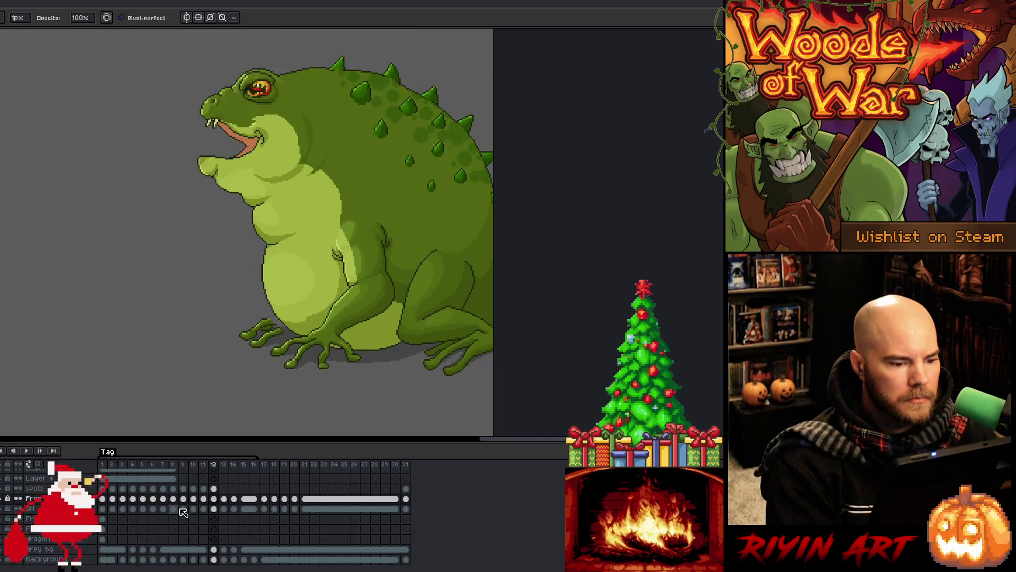
{"action": "key", "text": "Right"}
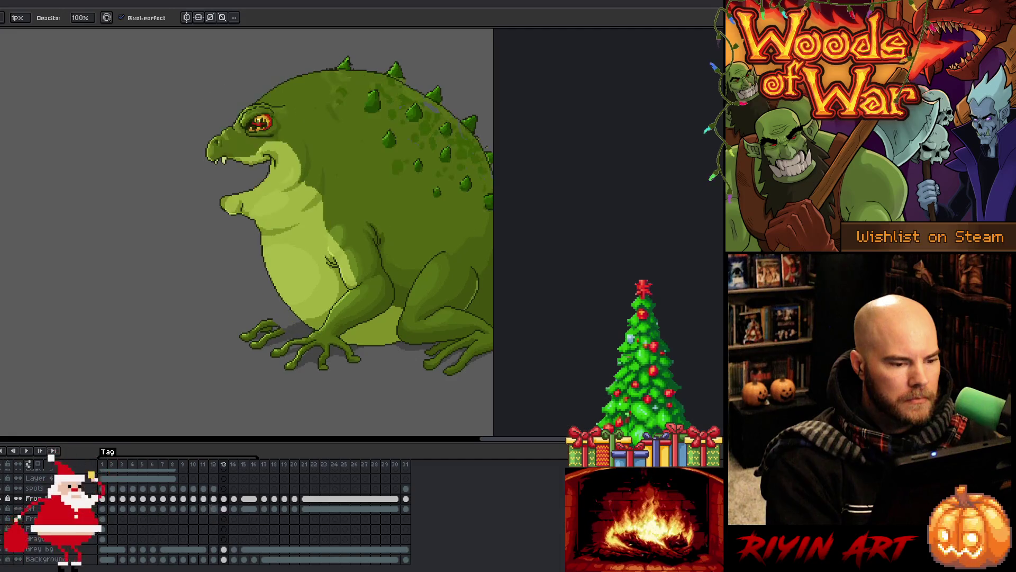
{"action": "key", "text": "Left"}
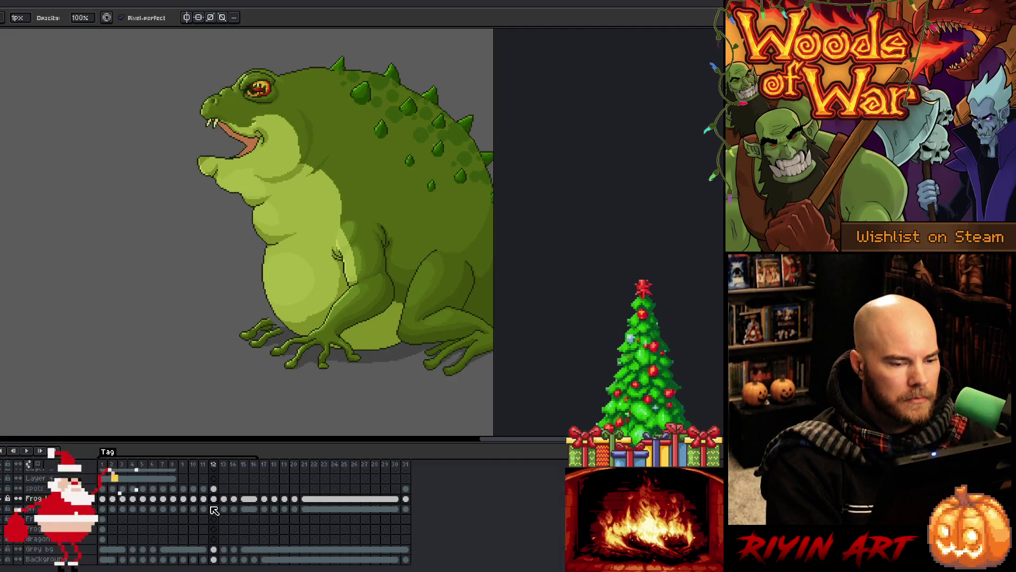
{"action": "key", "text": "Right"}
{"action": "key", "text": "Right"}
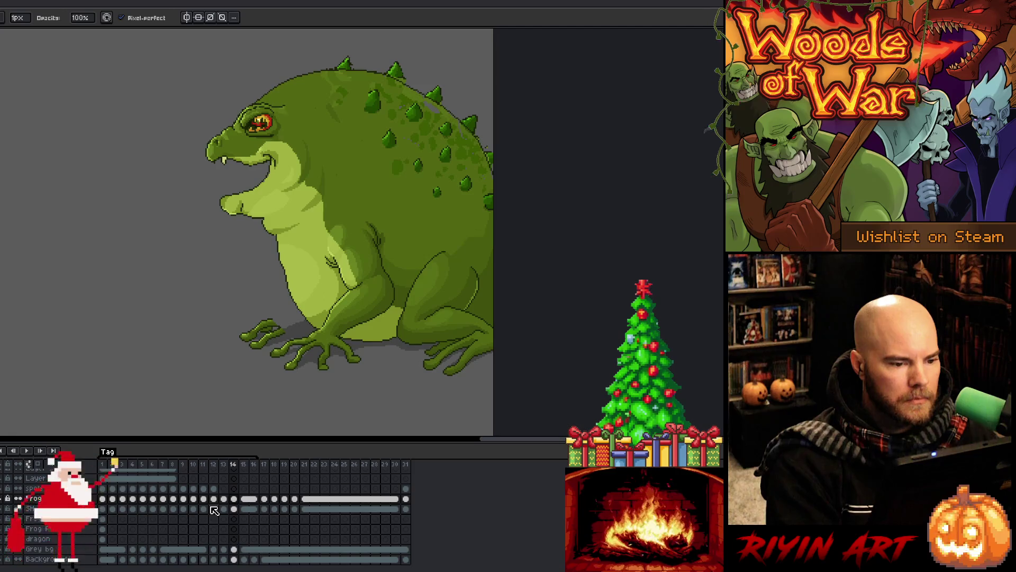
{"action": "key", "text": "Left"}
{"action": "key", "text": "Left"}
{"action": "key", "text": "Right"}
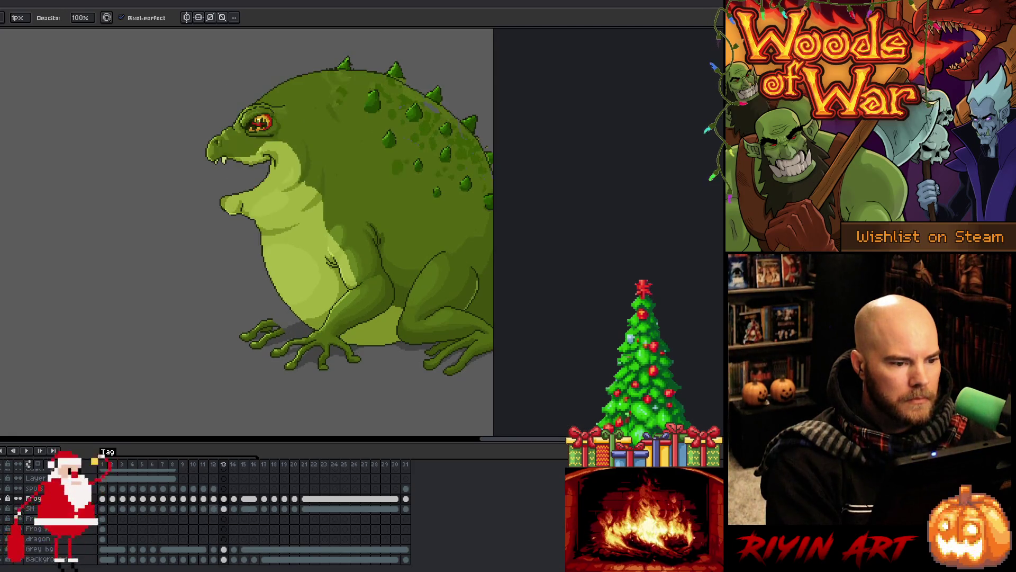
{"action": "key", "text": "Left"}
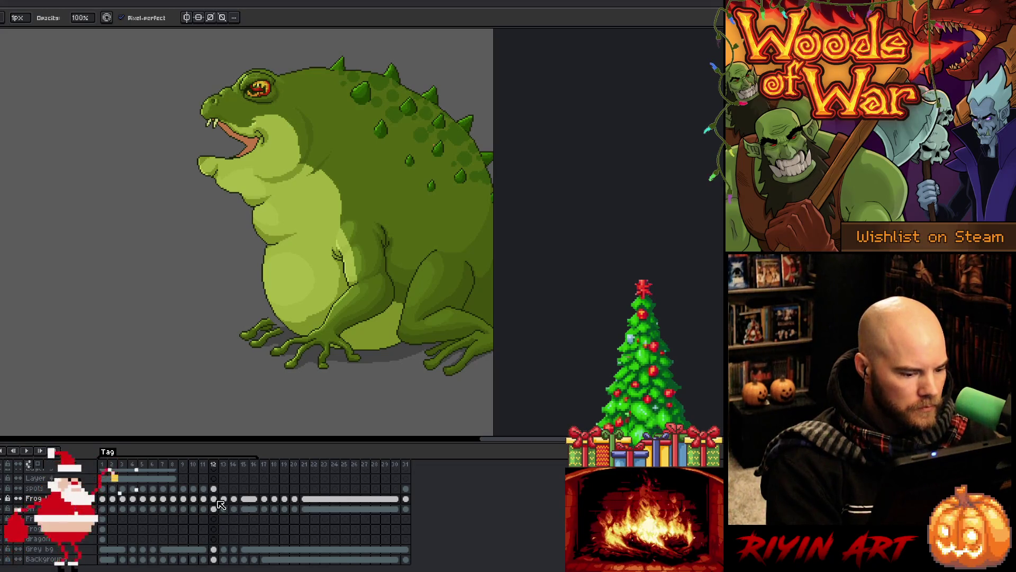
{"action": "key", "text": "Right"}
{"action": "key", "text": "Right"}
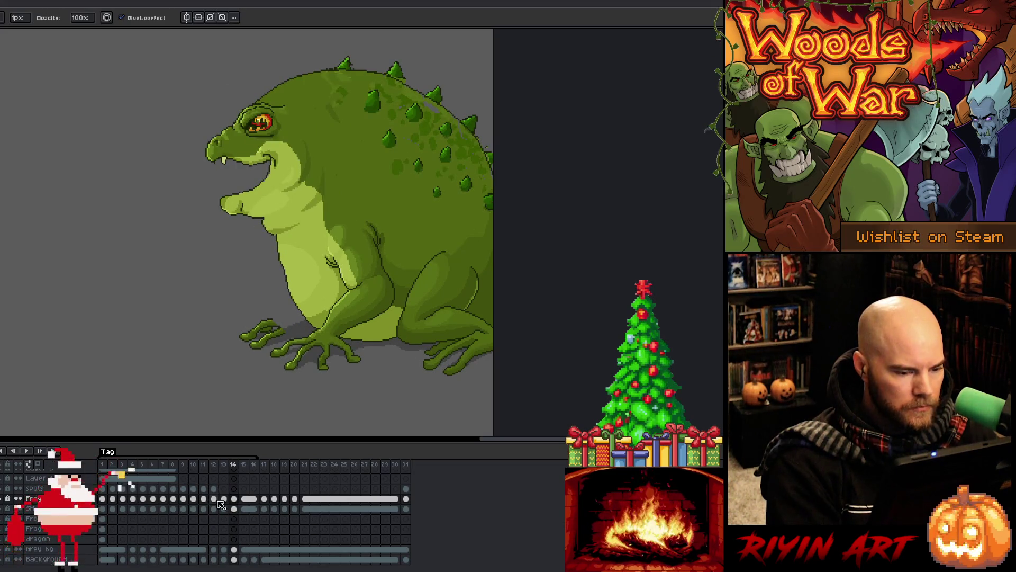
{"action": "key", "text": "Right"}
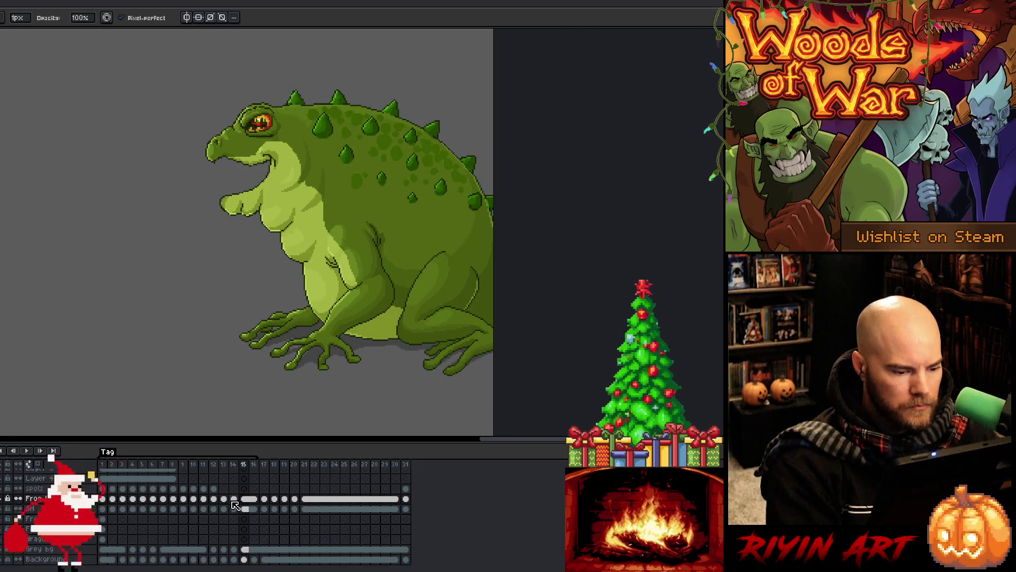
{"action": "left_click", "coordinate": [228, 499]}
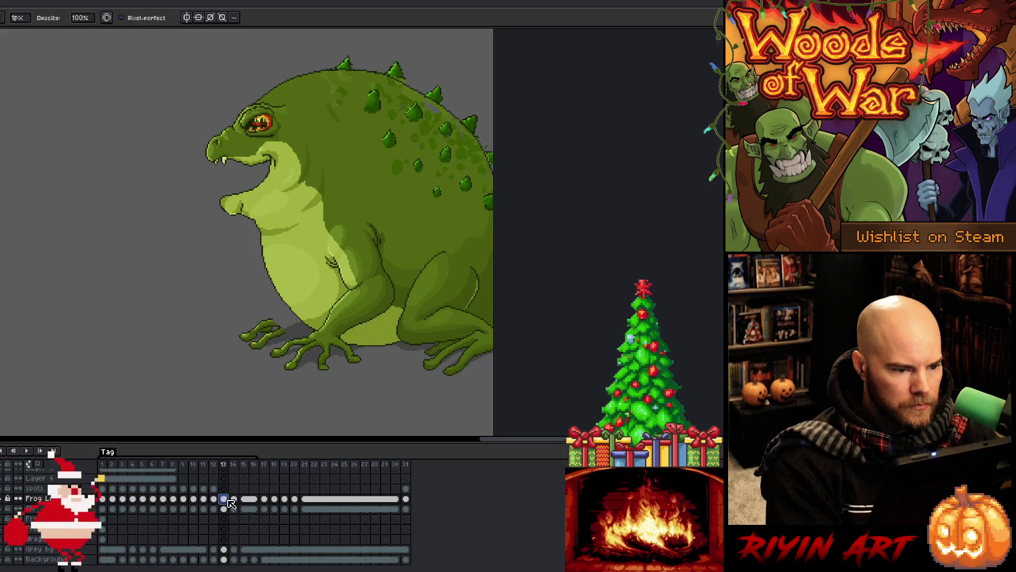
Step: Add a new layer above the Frog layer, starting from frame 15
{"action": "key", "text": "Right"}
{"action": "key", "text": "Right"}
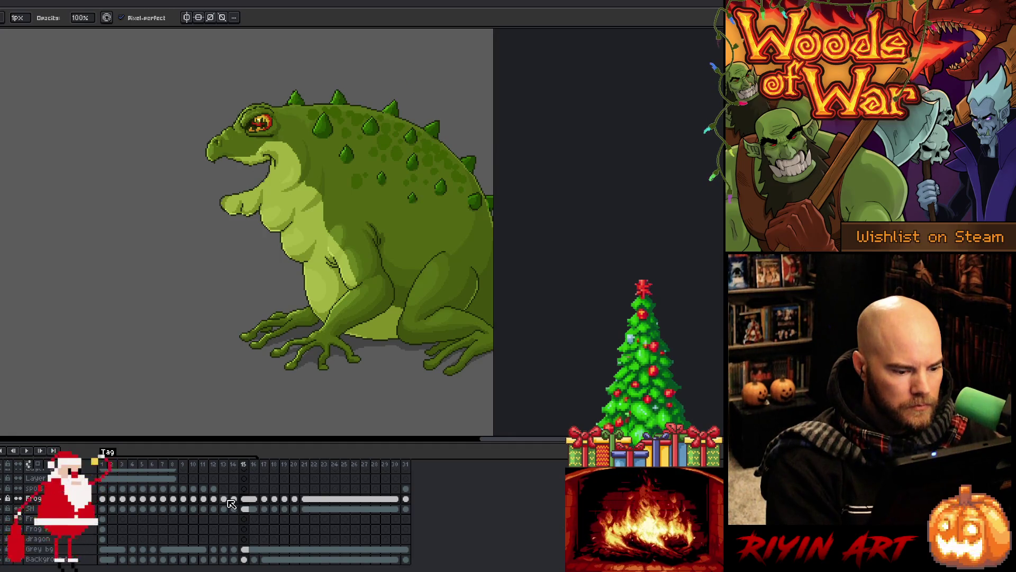
{"action": "left_click", "coordinate": [246, 499]}
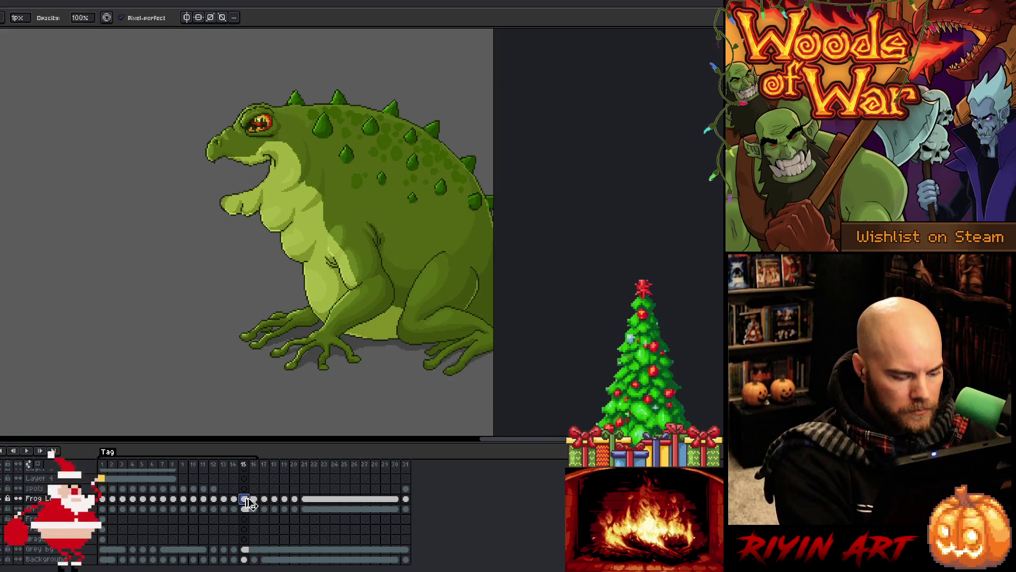
{"action": "left_click", "coordinate": [94, 501]}
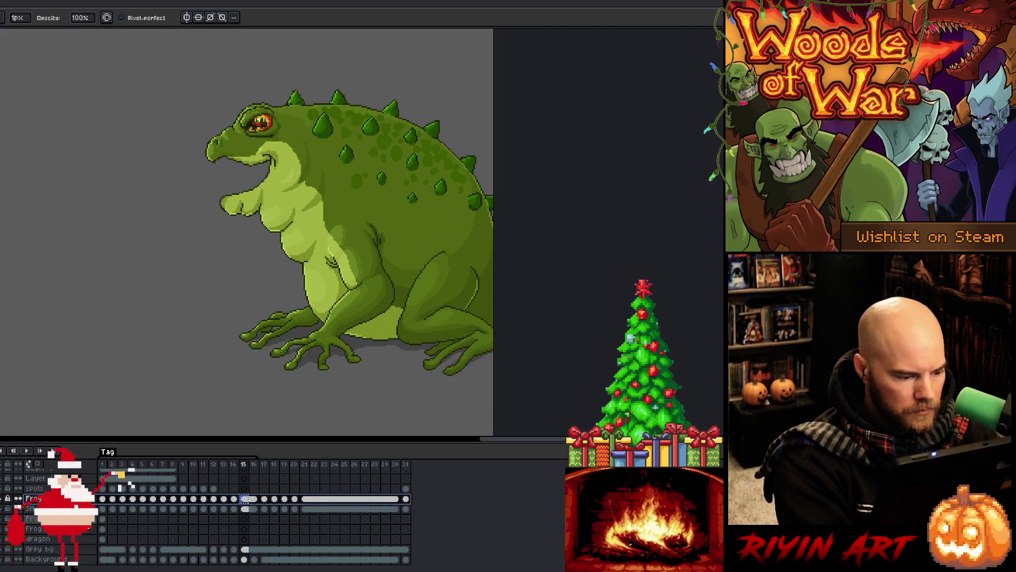
{"action": "left_click", "coordinate": [64, 519]}
{"action": "key", "text": "shift+n"}
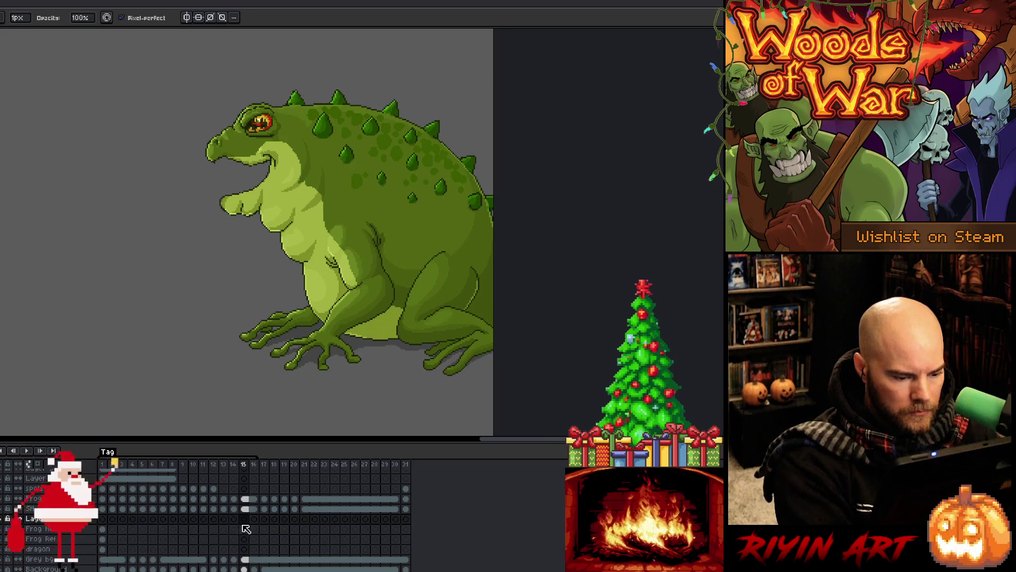
Step: Select the new layer's frame 13 and 14 cels, then drag the layer up above the frog body
{"action": "left_click", "coordinate": [234, 521]}
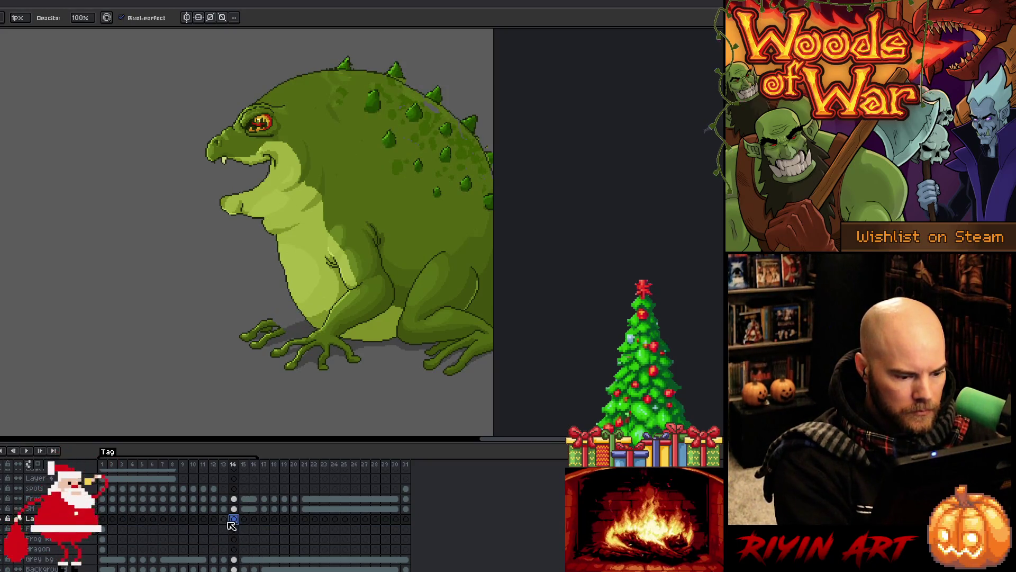
{"action": "left_click", "coordinate": [224, 519]}
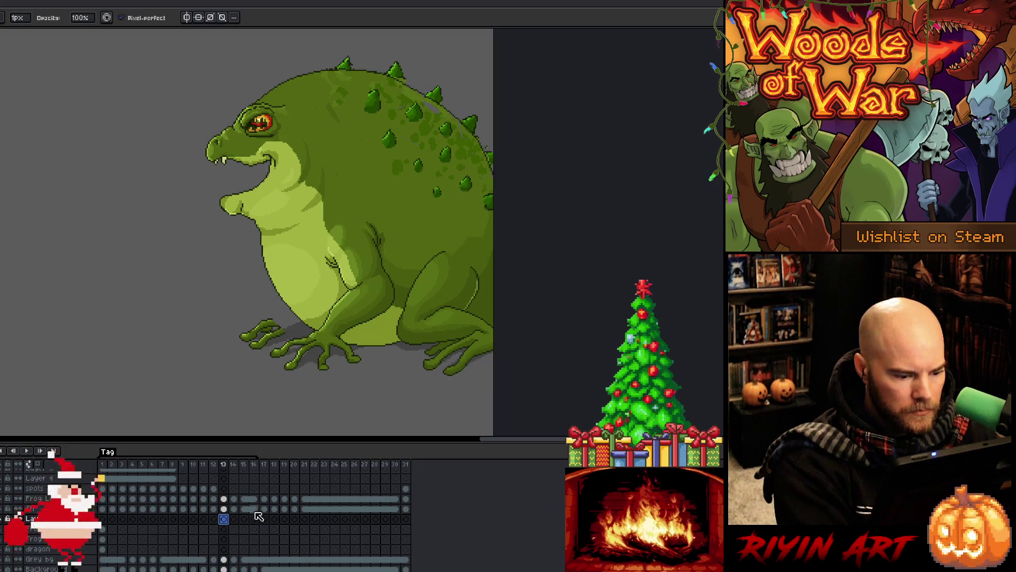
{"action": "left_click", "coordinate": [244, 510]}
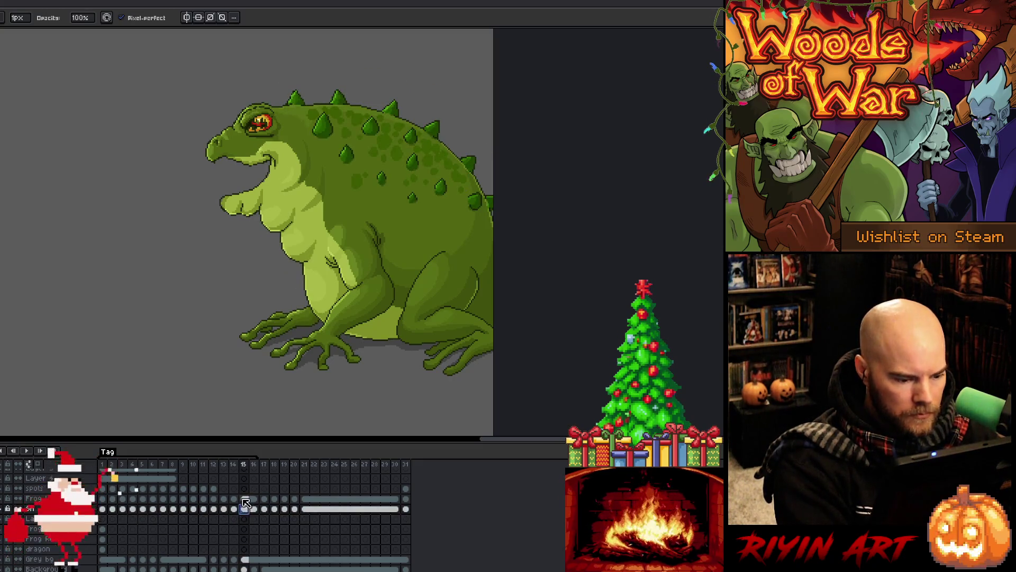
{"action": "left_click", "coordinate": [215, 519]}
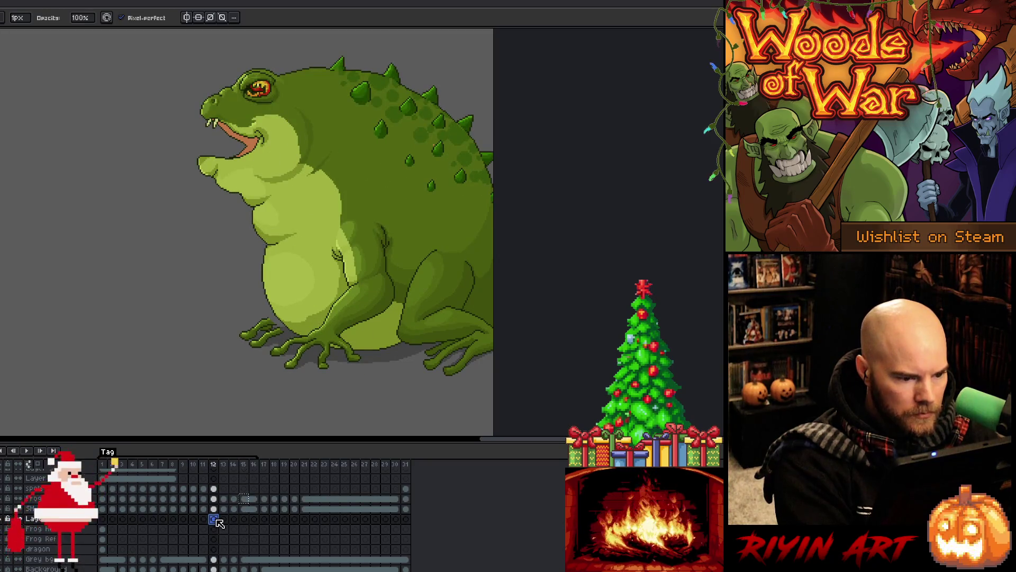
{"action": "left_click", "coordinate": [223, 519]}
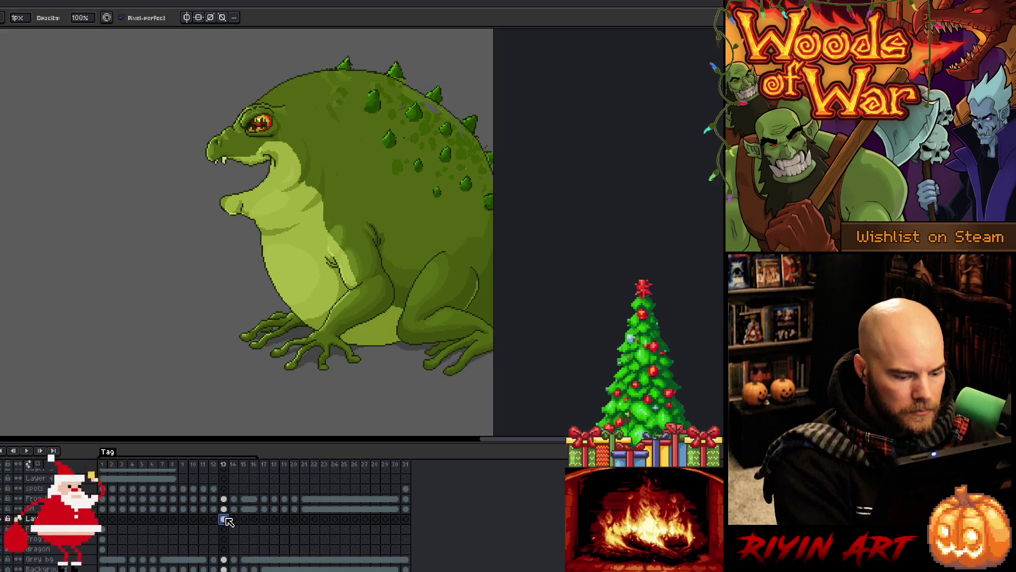
{"action": "left_click", "coordinate": [234, 519]}
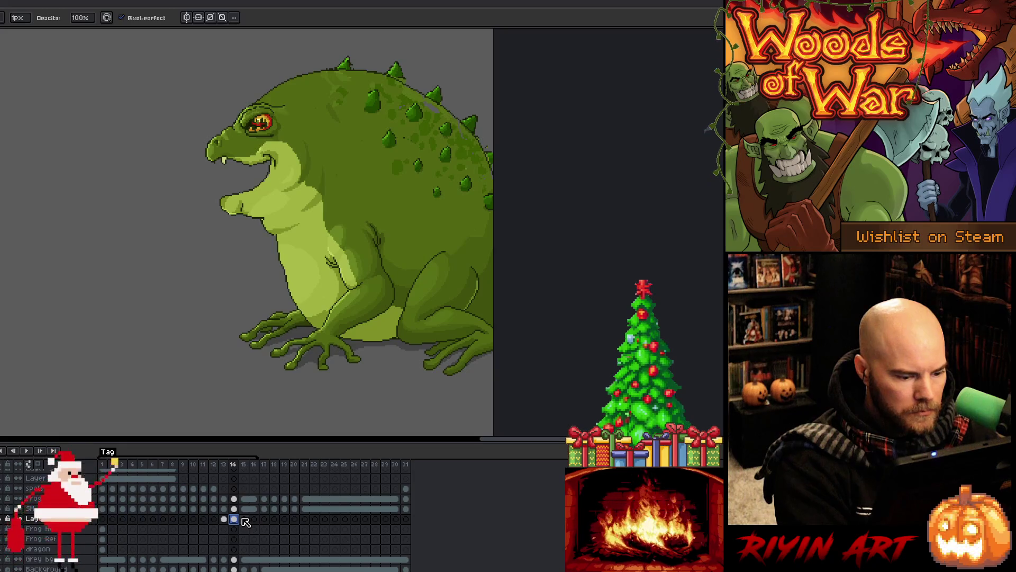
{"action": "left_click", "coordinate": [234, 499]}
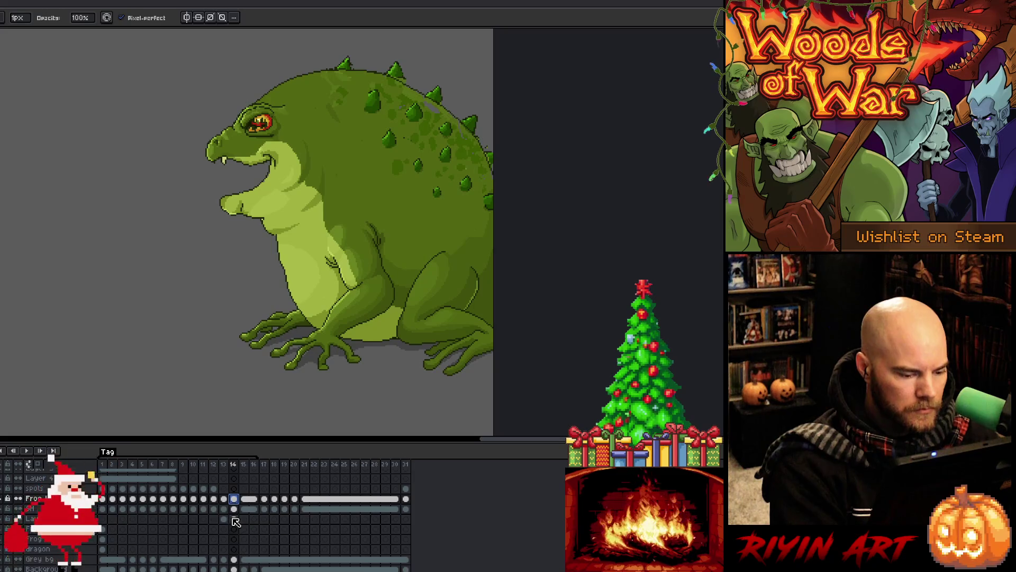
{"action": "left_click", "coordinate": [223, 519]}
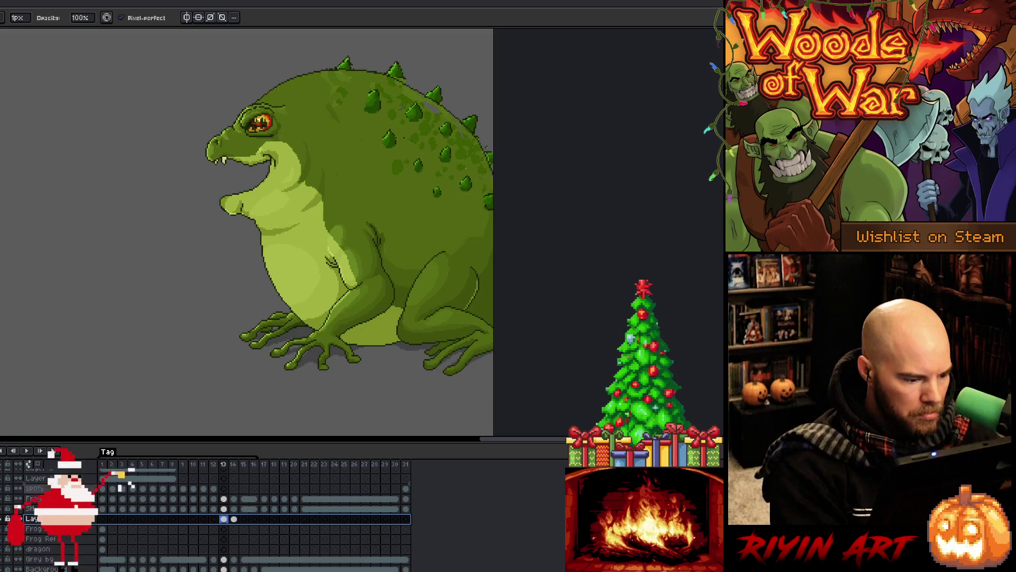
{"action": "left_click_drag", "start_coordinate": [32, 518], "coordinate": [32, 488]}
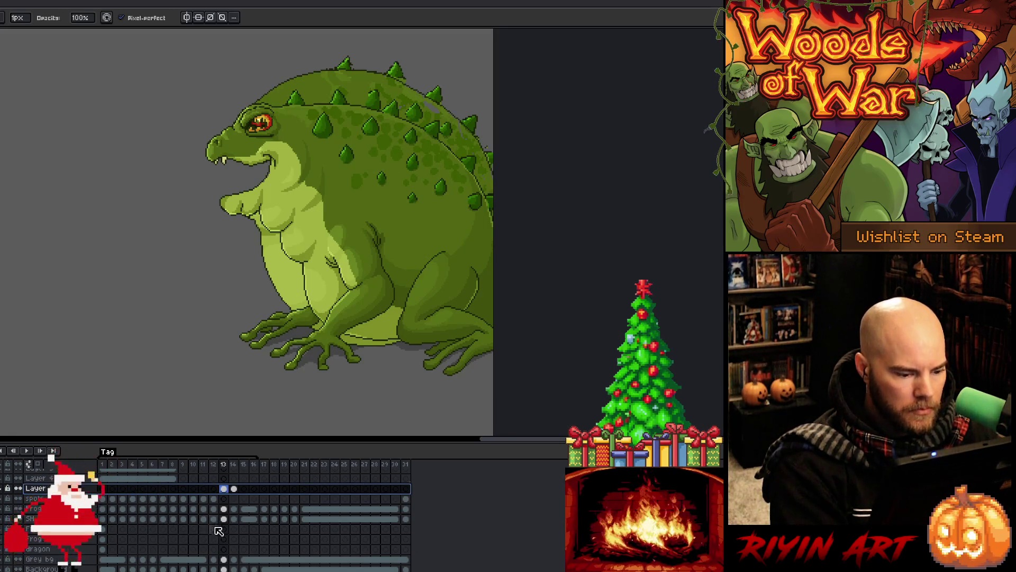
Step: Step through frames 11–16 to check the breathing with the extra back layer
{"action": "left_click", "coordinate": [214, 465]}
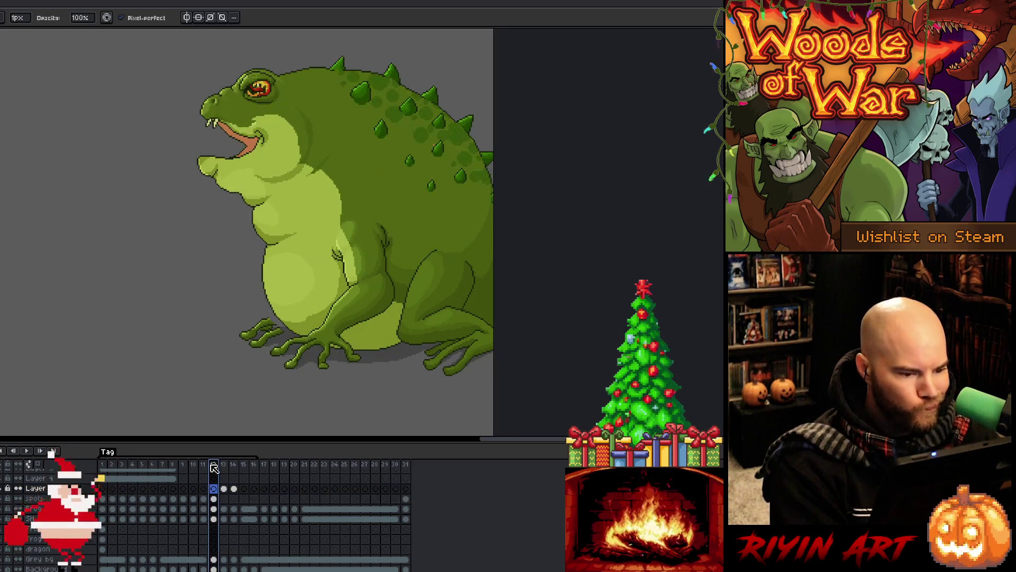
{"action": "key", "text": "Left"}
{"action": "key", "text": "Right"}
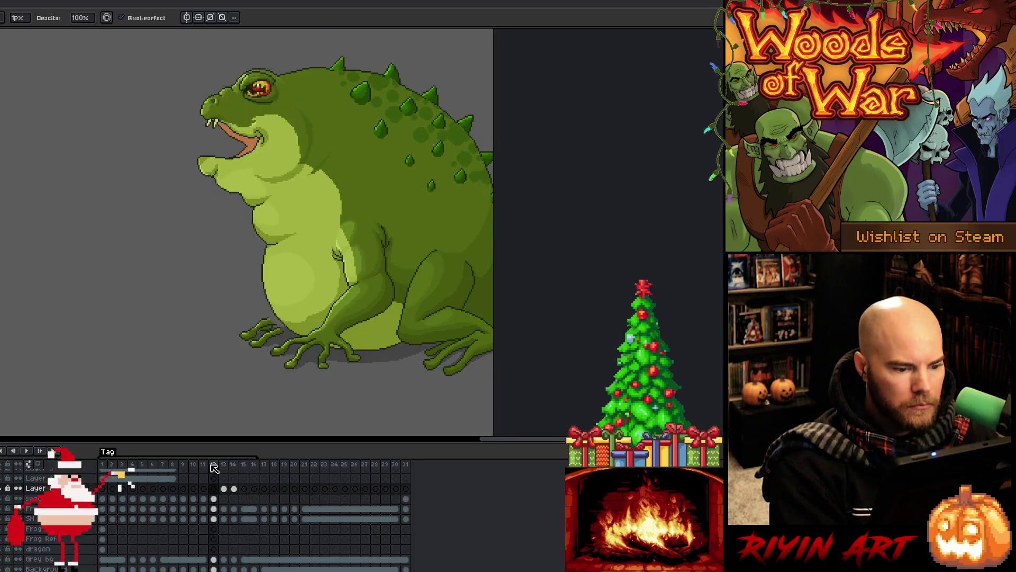
{"action": "key", "text": "Right"}
{"action": "key", "text": "Left"}
{"action": "key", "text": "Left"}
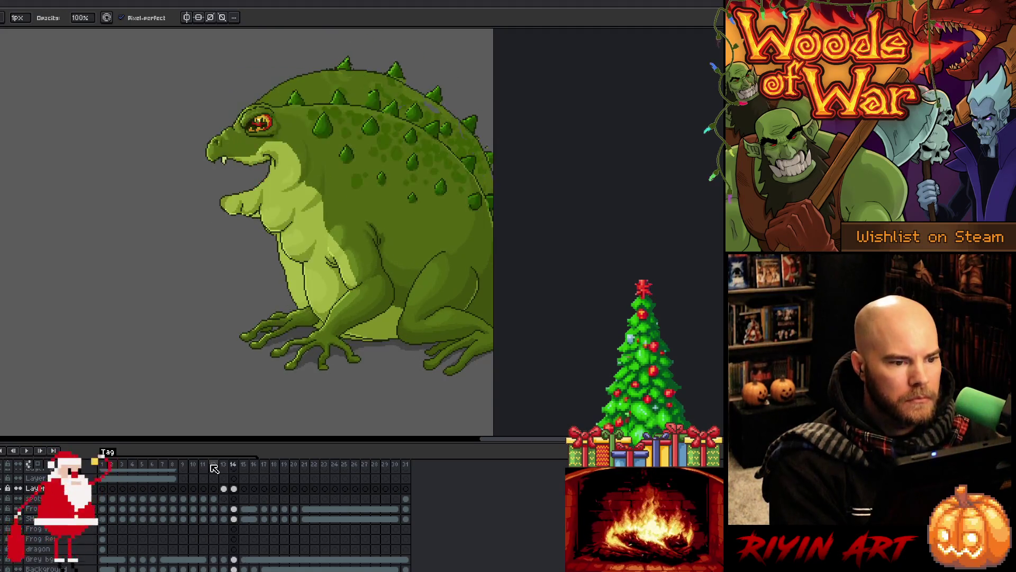
{"action": "key", "text": "Right"}
{"action": "key", "text": "Right"}
{"action": "key", "text": "Right"}
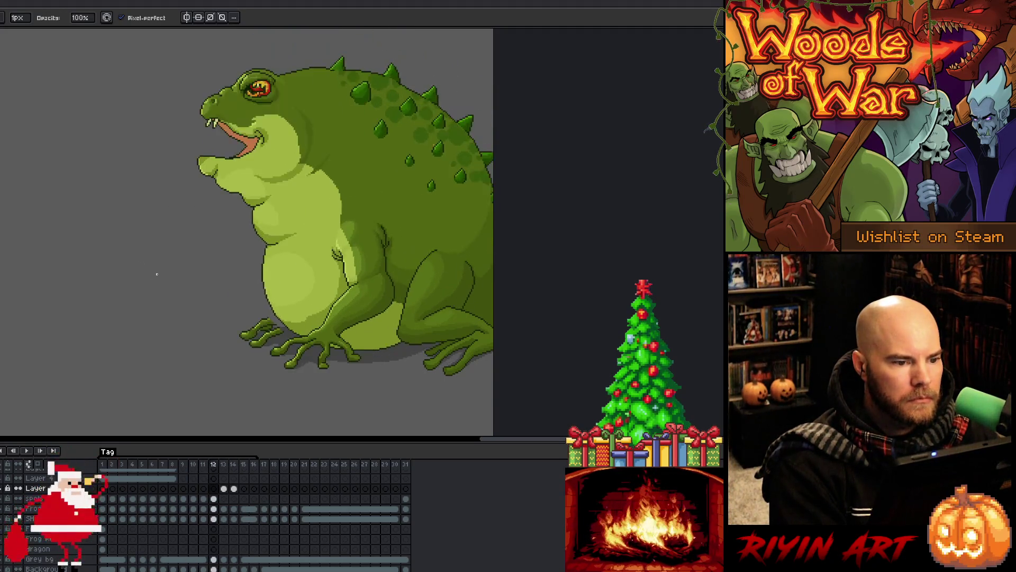
{"action": "key", "text": "Right"}
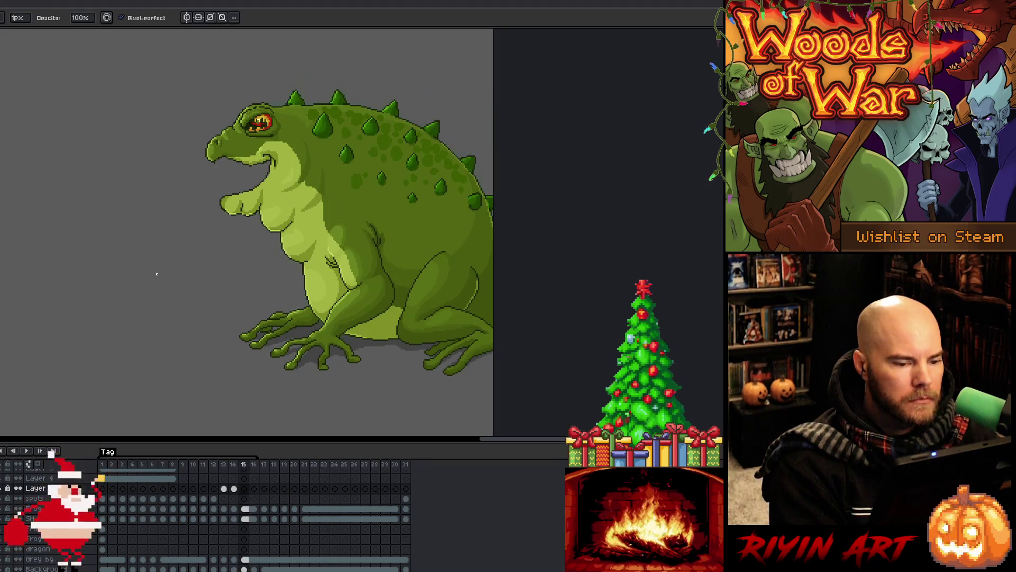
{"action": "key", "text": "Right"}
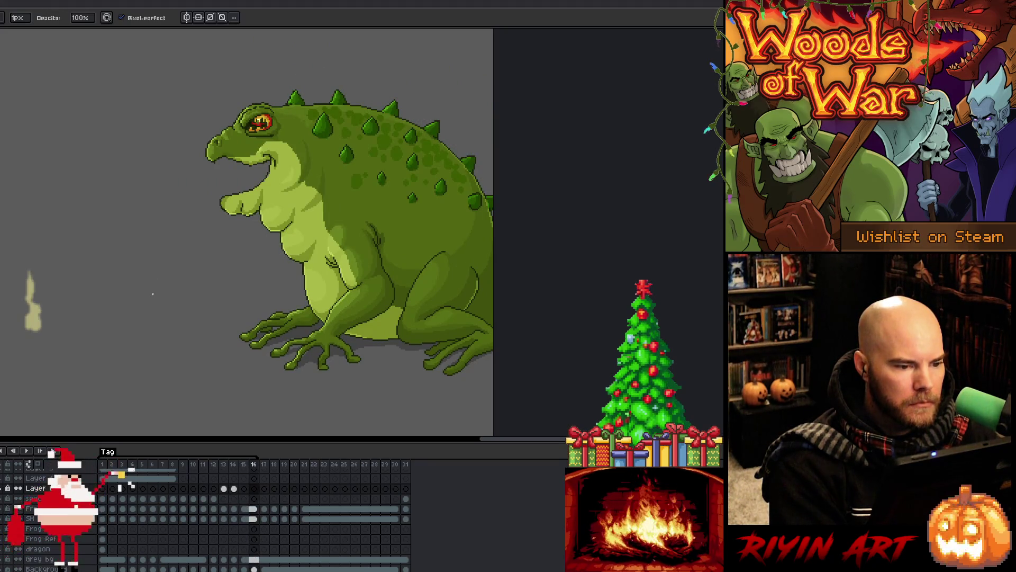
{"action": "key", "text": "Left"}
{"action": "key", "text": "Left"}
{"action": "key", "text": "Left"}
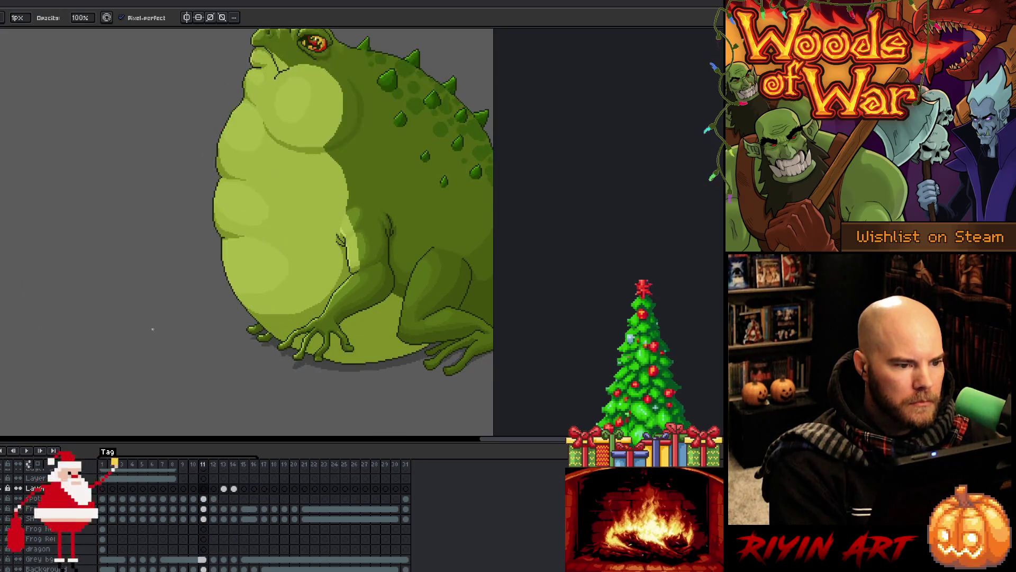
{"action": "key", "text": "Right"}
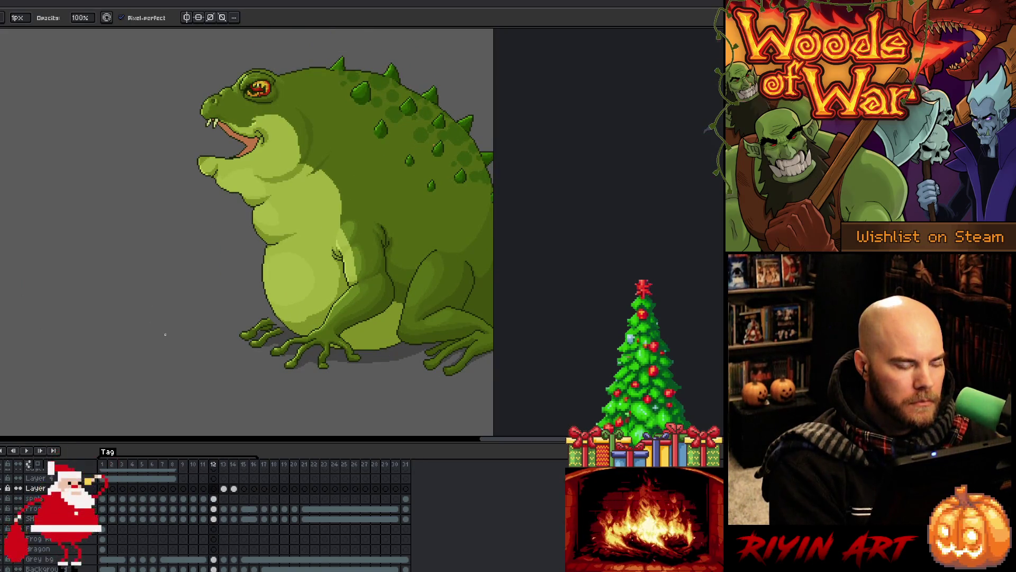
{"action": "key", "text": "Right"}
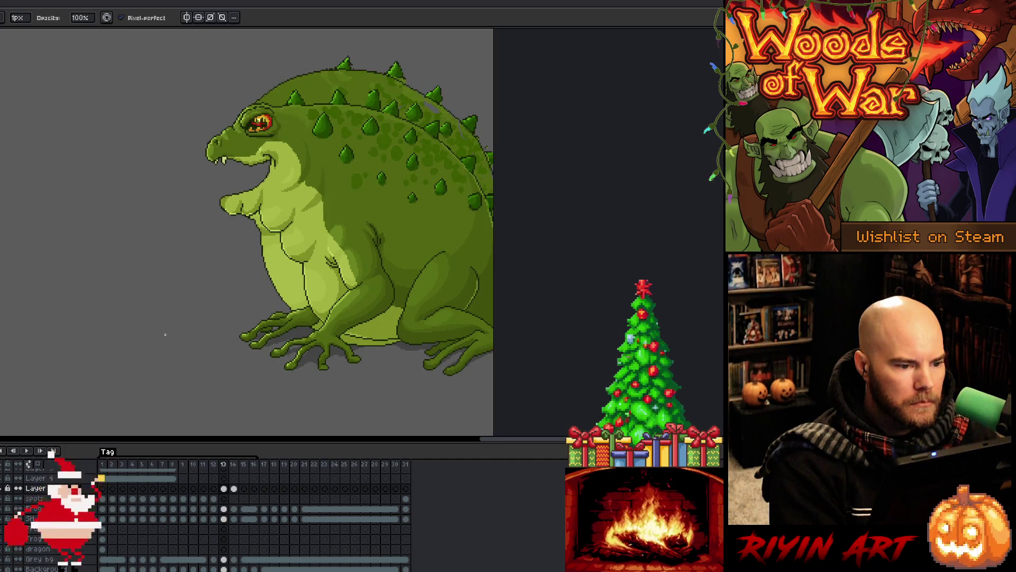
Step: Toggle between frames 12 and 13 and preview playback to compare the two poses
{"action": "key", "text": "Left"}
{"action": "key", "text": "Left"}
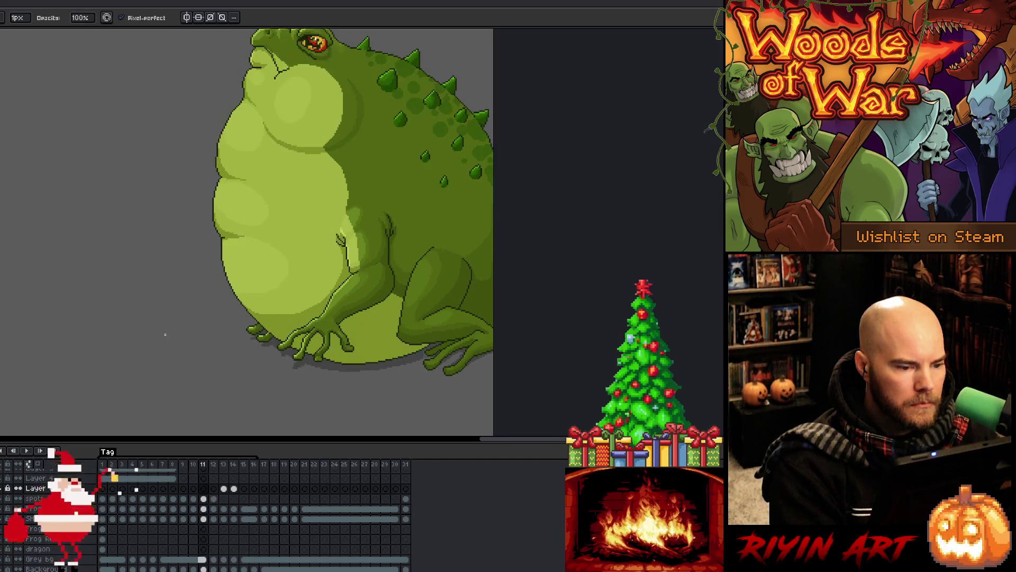
{"action": "key", "text": "Right"}
{"action": "key", "text": "Right"}
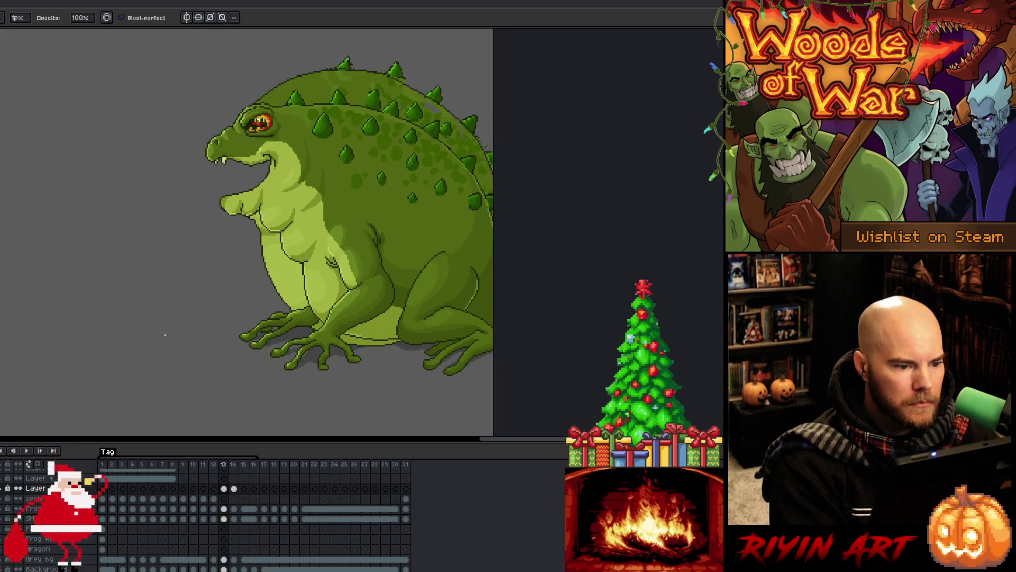
{"action": "key", "text": "Left"}
{"action": "key", "text": "Right"}
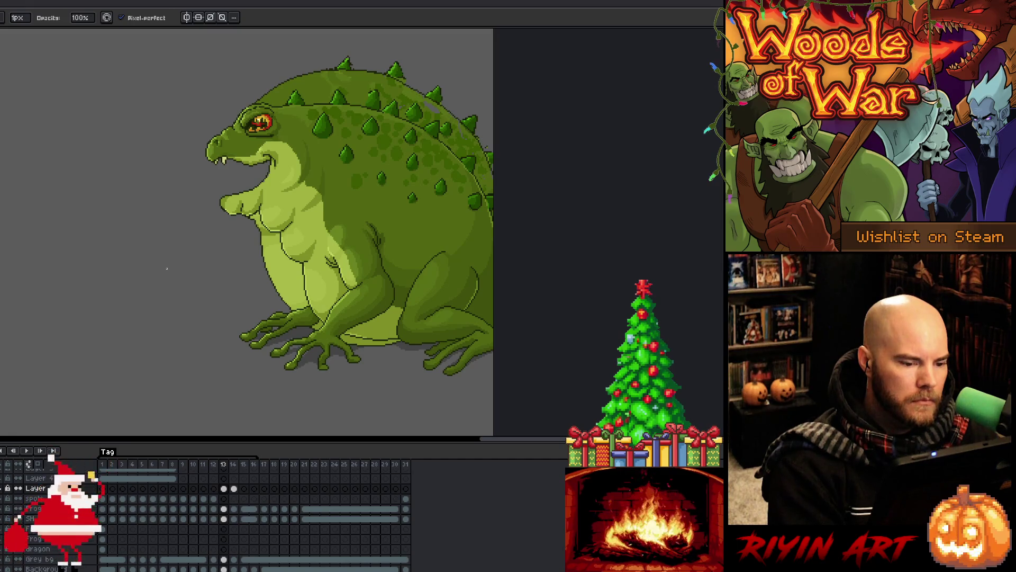
{"action": "key", "text": "Left"}
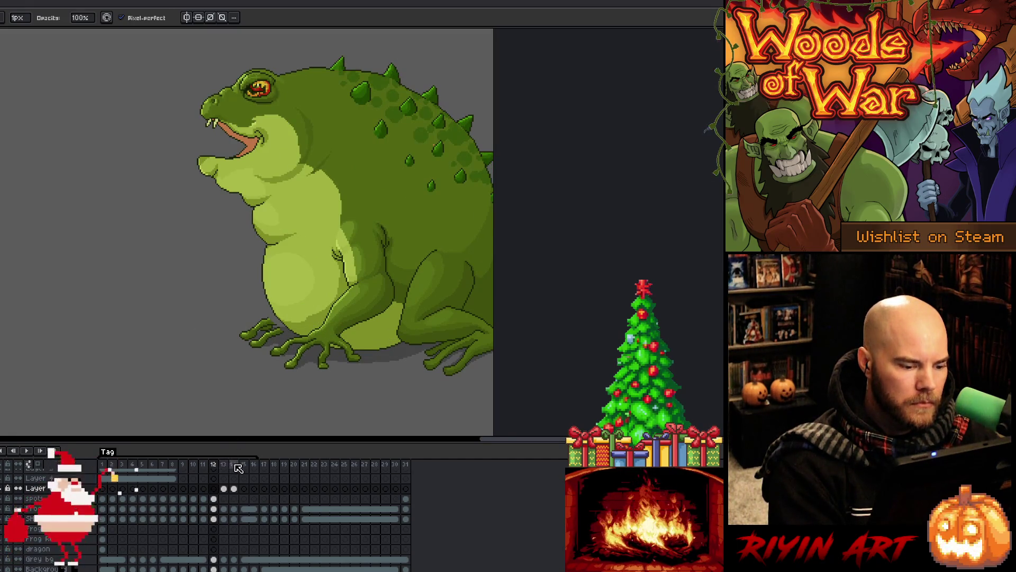
{"action": "key", "text": "Right"}
{"action": "key", "text": "Left"}
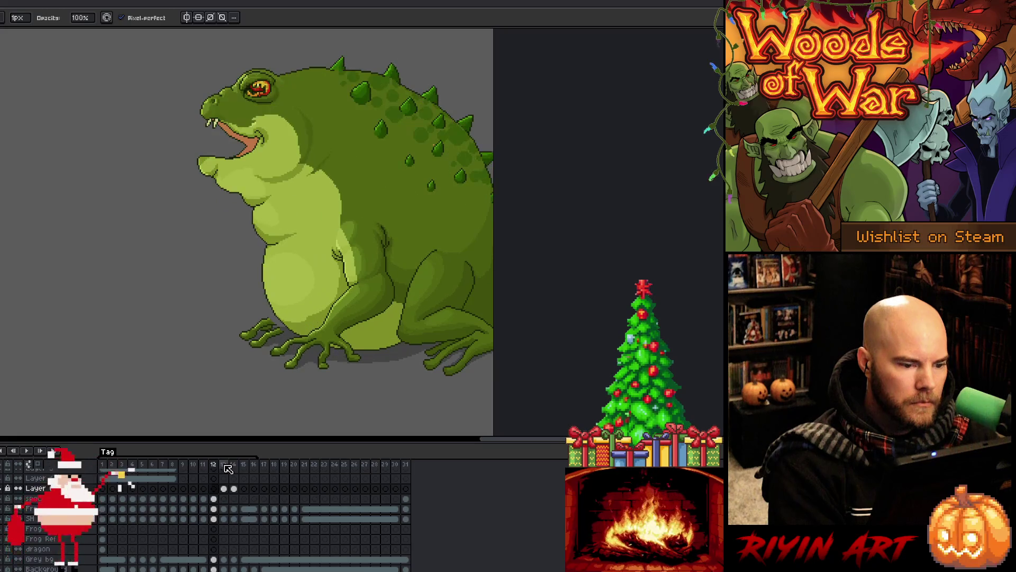
{"action": "key", "text": "Return"}
{"action": "key", "text": "Return"}
{"action": "key", "text": "Right"}
{"action": "key", "text": "Left"}
{"action": "key", "text": "Right"}
{"action": "key", "text": "Left"}
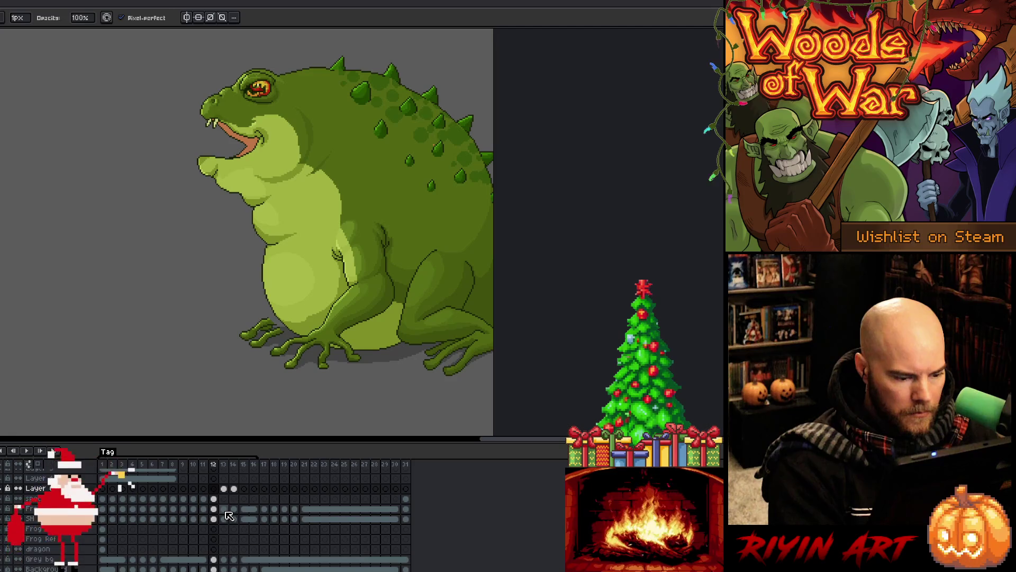
Step: Play and stop the breathing loop from frame 12 to review the poses
{"action": "left_click", "coordinate": [236, 466]}
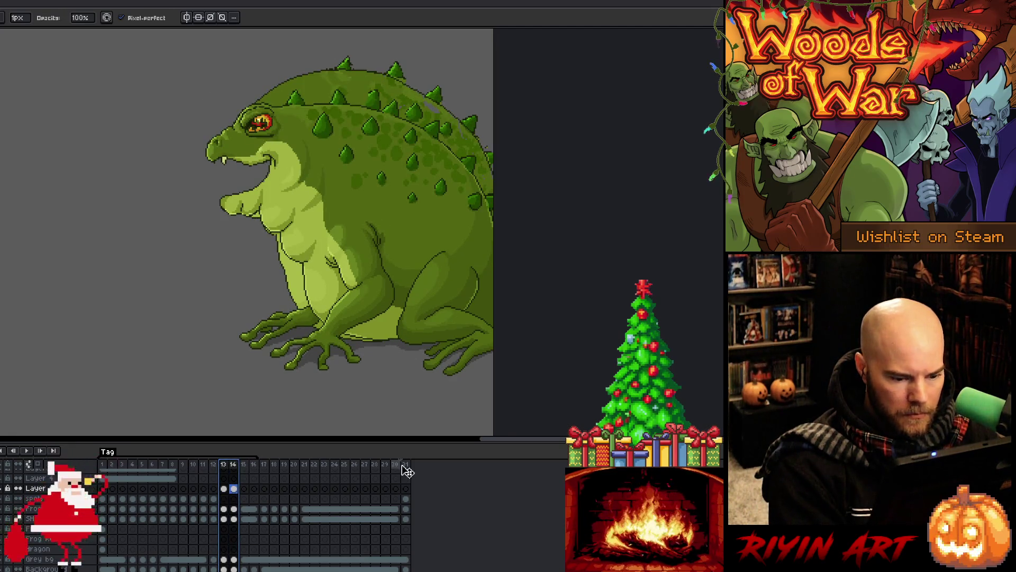
{"action": "left_click", "coordinate": [215, 466]}
{"action": "key", "text": "Return"}
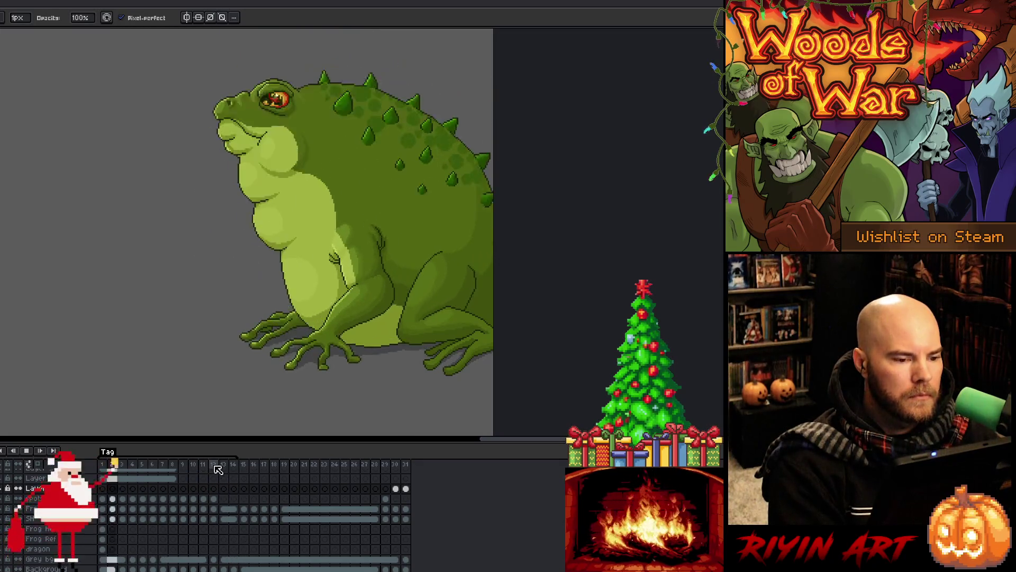
{"action": "key", "text": "Return"}
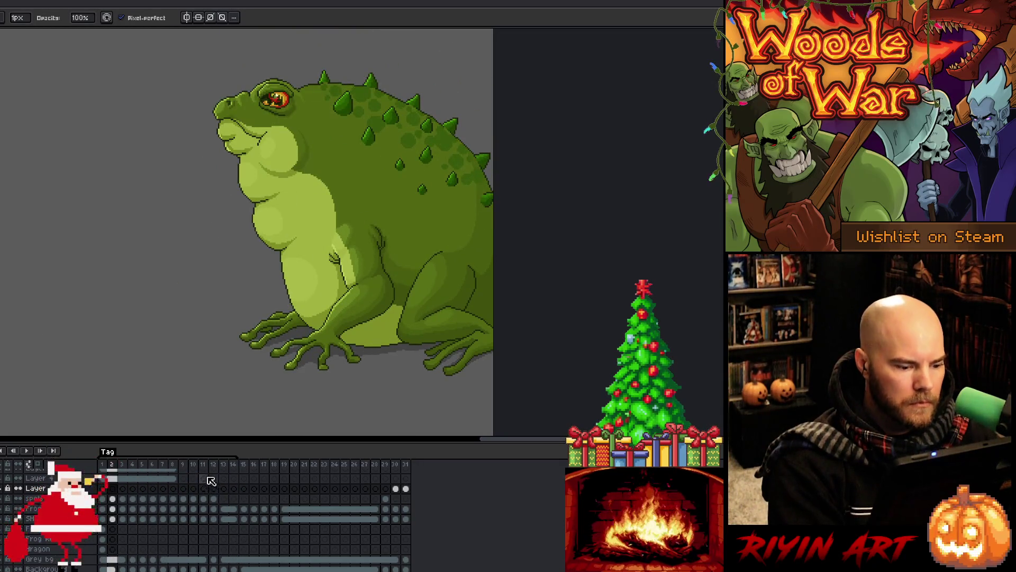
{"action": "left_click", "coordinate": [215, 465]}
{"action": "key", "text": "Return"}
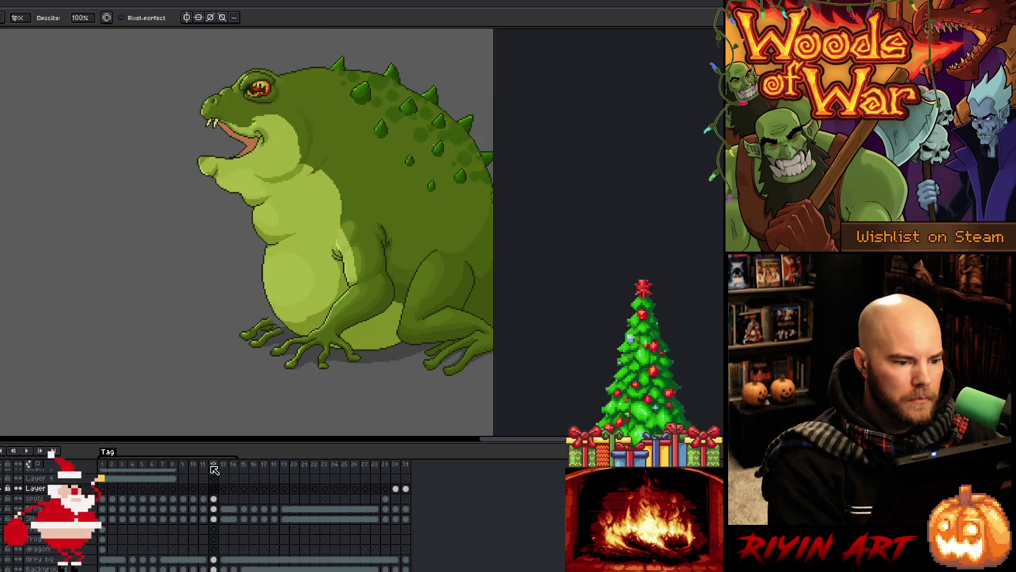
{"action": "key", "text": "Return"}
{"action": "left_click", "coordinate": [209, 478]}
{"action": "key", "text": "Right"}
Step: Unlink the Frog layer's frame-14 cel, then step back to the frame-12 pose
{"action": "left_click", "coordinate": [232, 511]}
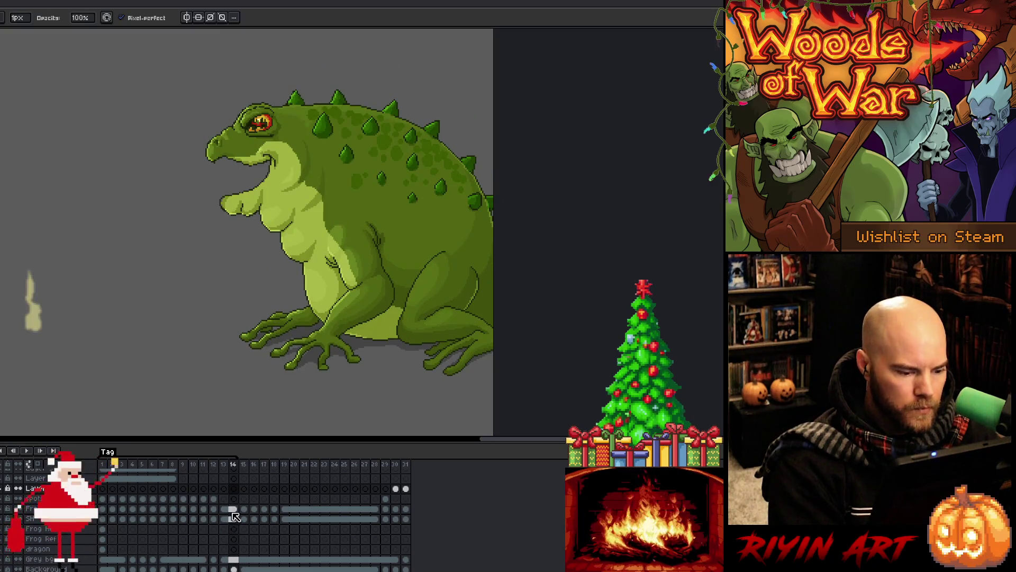
{"action": "left_click_drag", "start_coordinate": [234, 509], "coordinate": [233, 518]}
{"action": "right_click", "coordinate": [234, 519]}
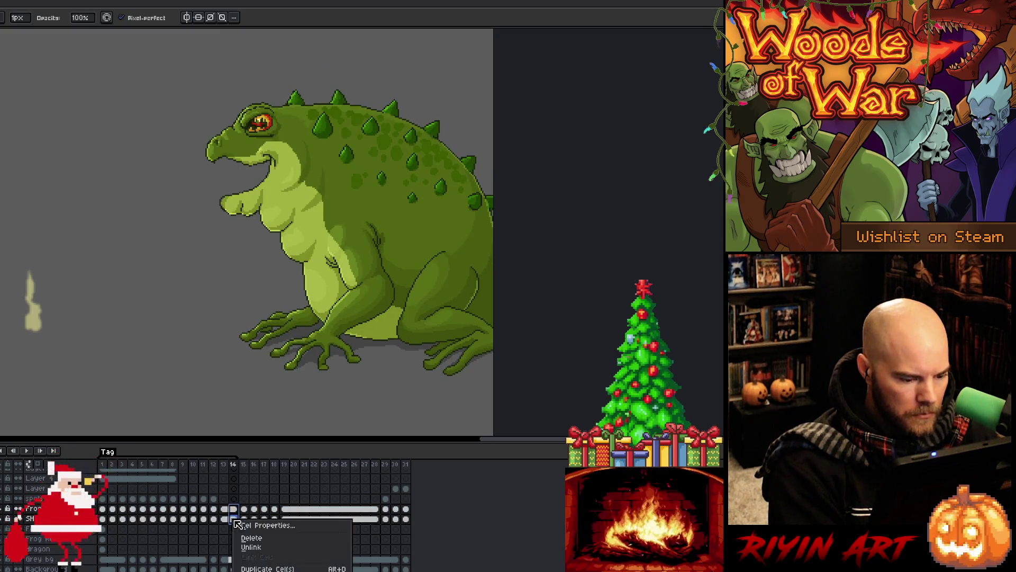
{"action": "left_click", "coordinate": [250, 549]}
{"action": "left_click", "coordinate": [234, 509]}
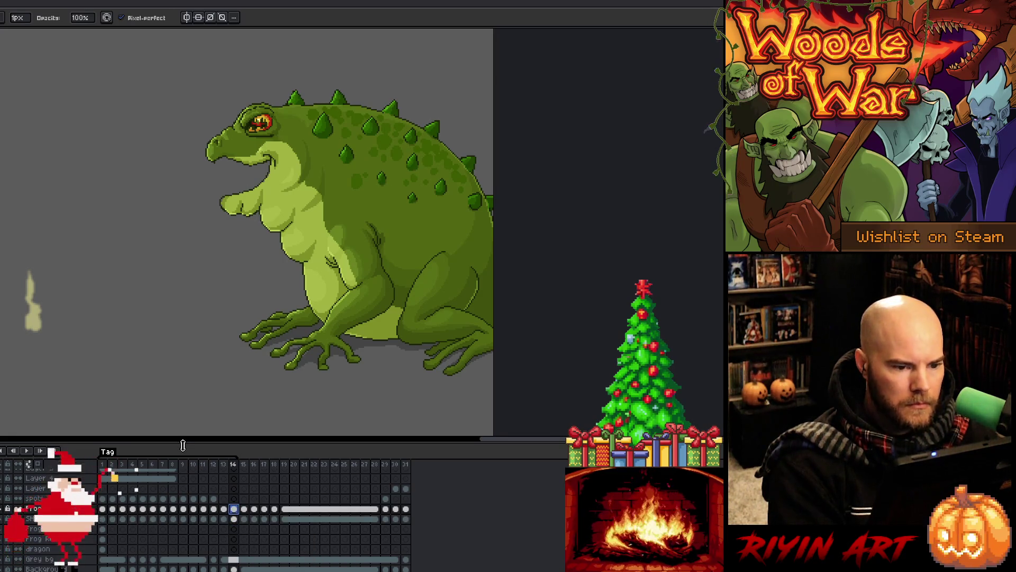
{"action": "key", "text": "Left"}
{"action": "key", "text": "Left"}
{"action": "key", "text": "Left"}
{"action": "key", "text": "Right"}
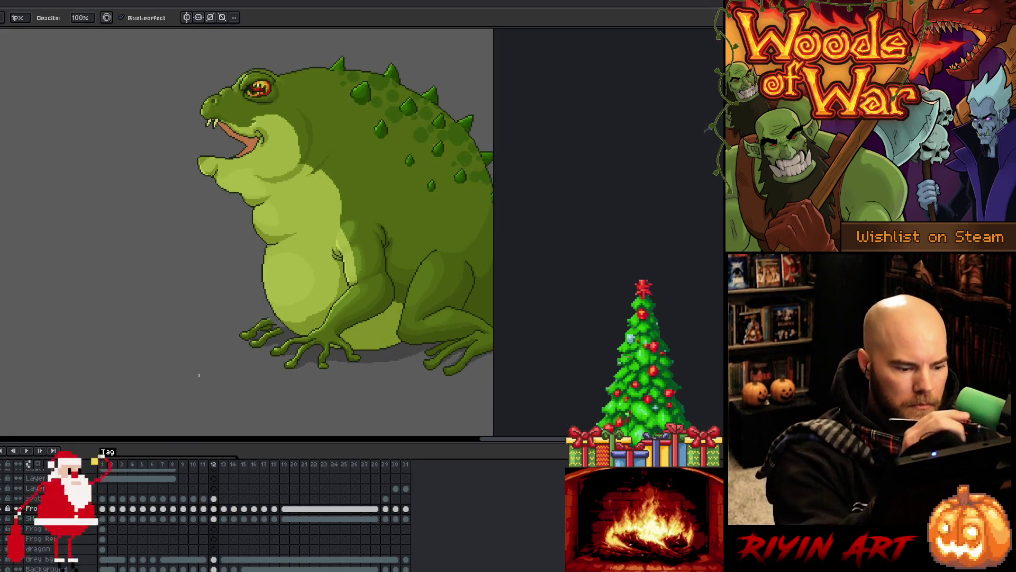
Step: Sample a green from the frog's body with the eyedropper
{"action": "key", "text": "i"}
{"action": "left_click", "coordinate": [434, 158], "text": "alt"}
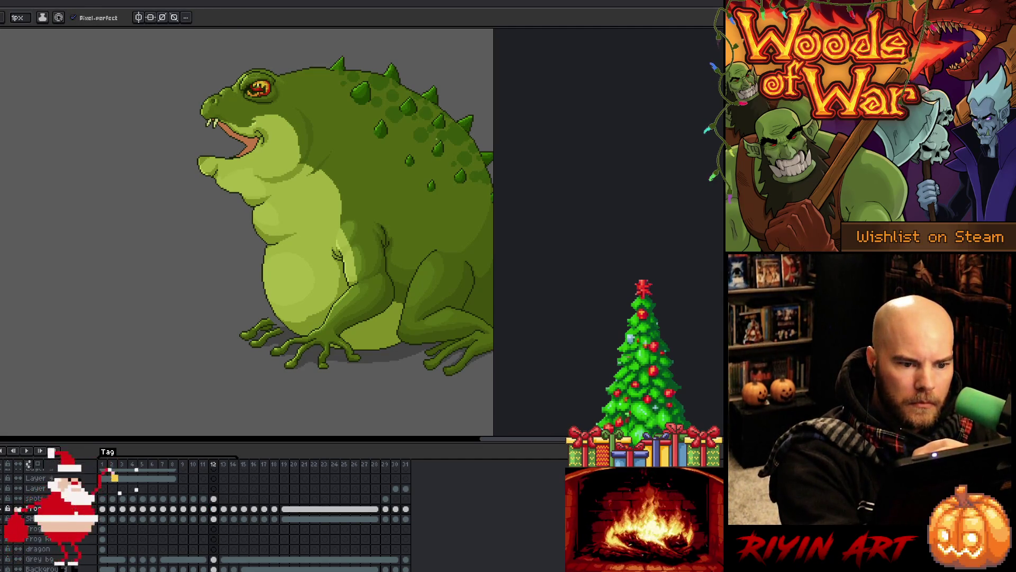
{"action": "scroll", "coordinate": [438, 135], "scroll_direction": "up", "scroll_amount": 4}
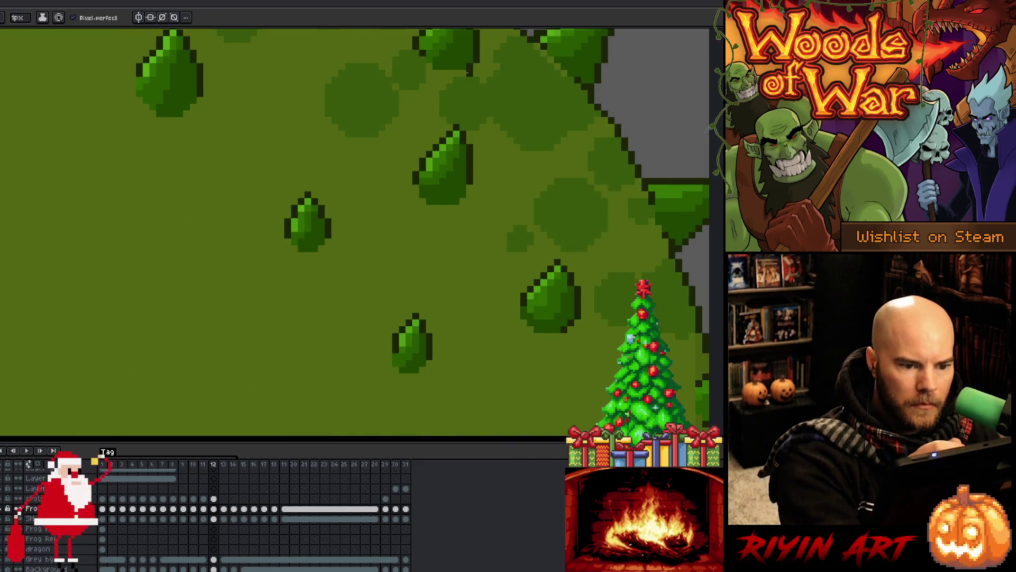
{"action": "scroll", "coordinate": [469, 75], "scroll_direction": "down", "scroll_amount": 4}
Step: Compare the poses on frames 12–14, then add a new layer above the Frog layer
{"action": "key", "text": "Right"}
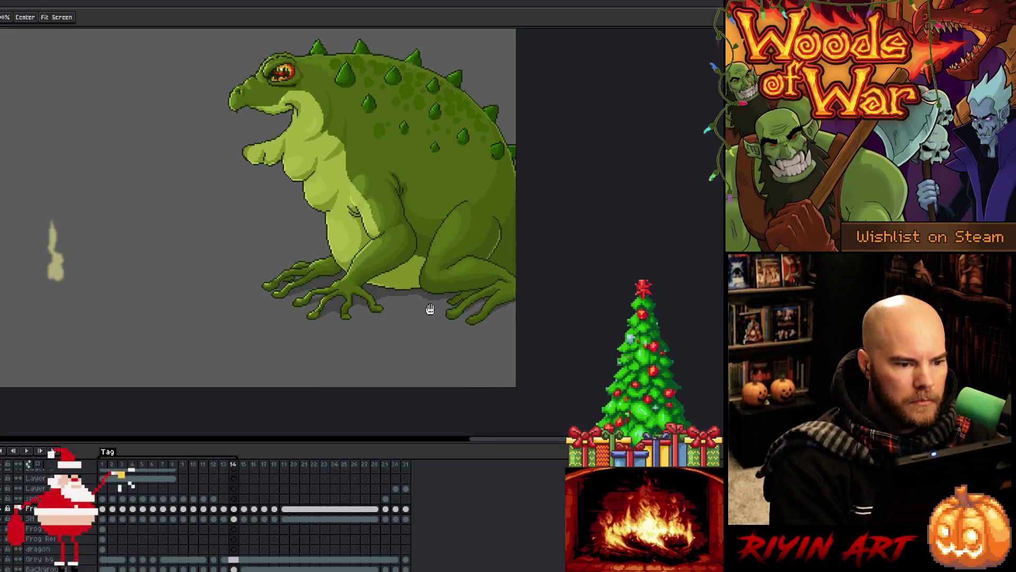
{"action": "key", "text": "Right"}
{"action": "key", "text": "Left"}
{"action": "key", "text": "Left"}
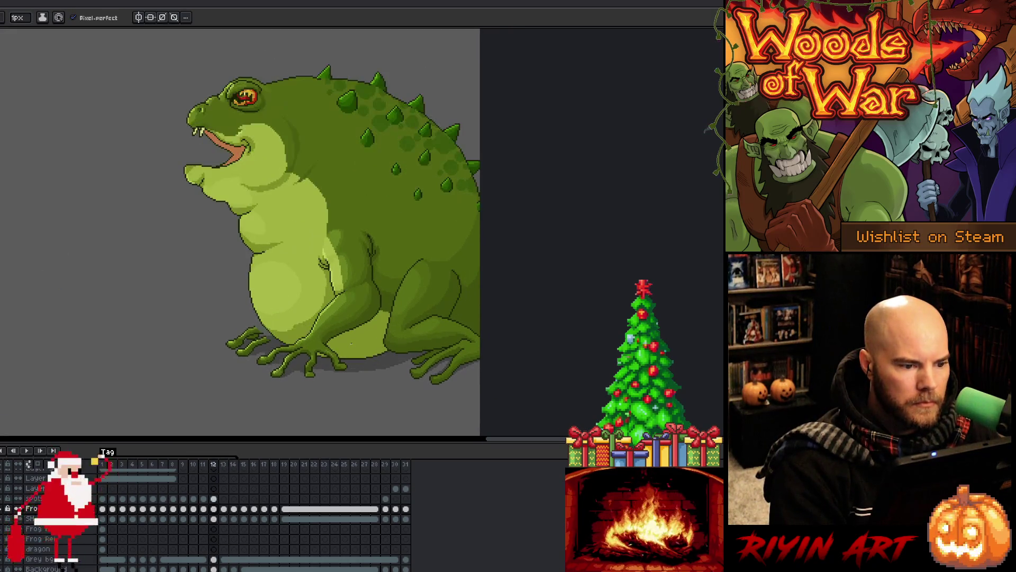
{"action": "key", "text": "Right"}
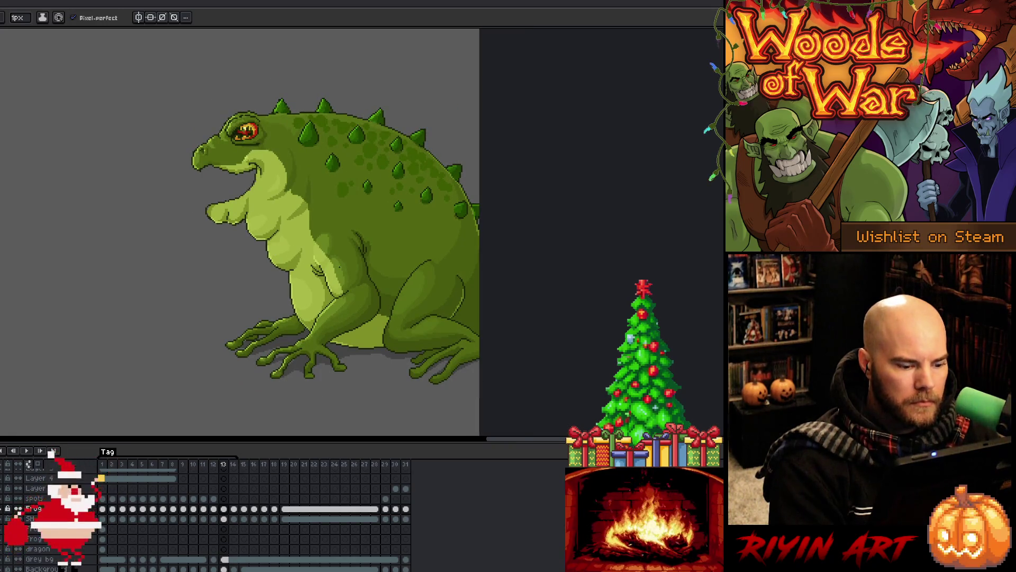
{"action": "key", "text": "Right"}
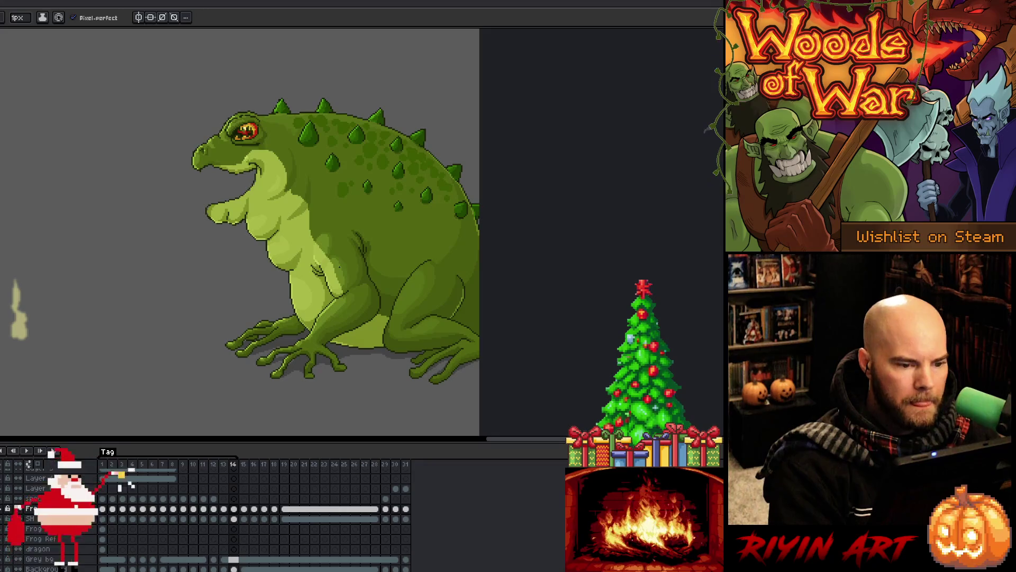
{"action": "key", "text": "Left"}
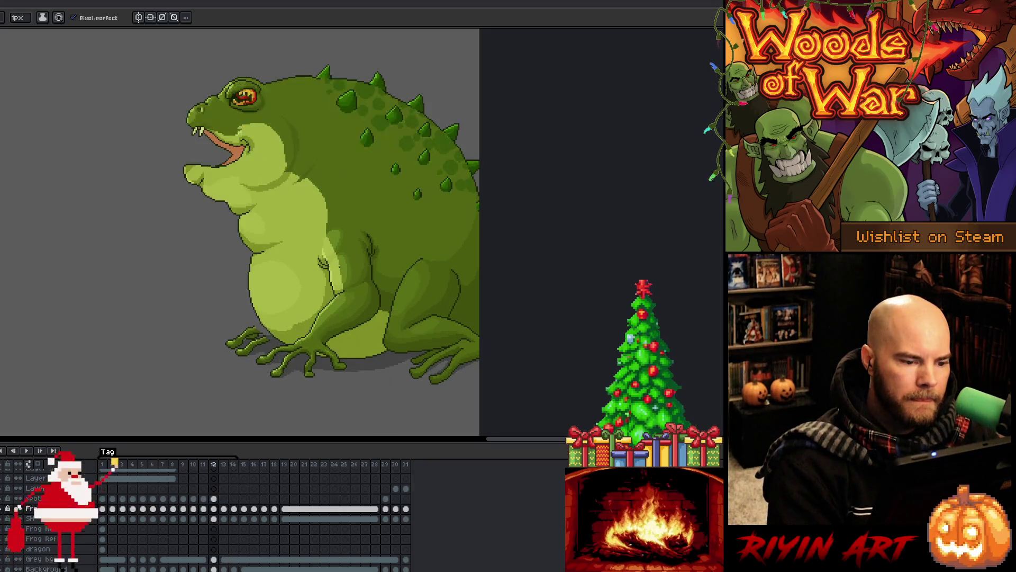
{"action": "key", "text": "Right"}
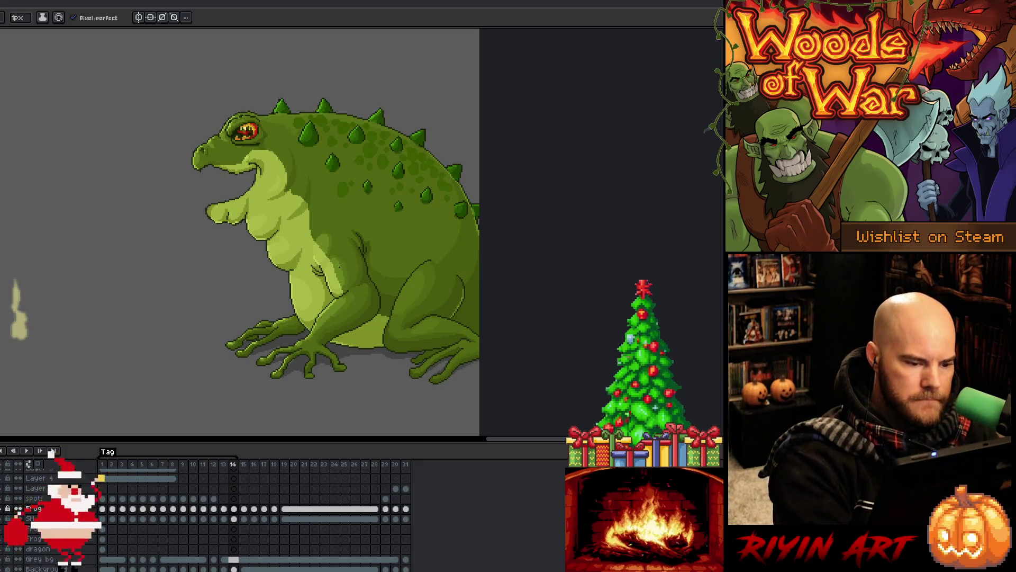
{"action": "key", "text": "shift+n"}
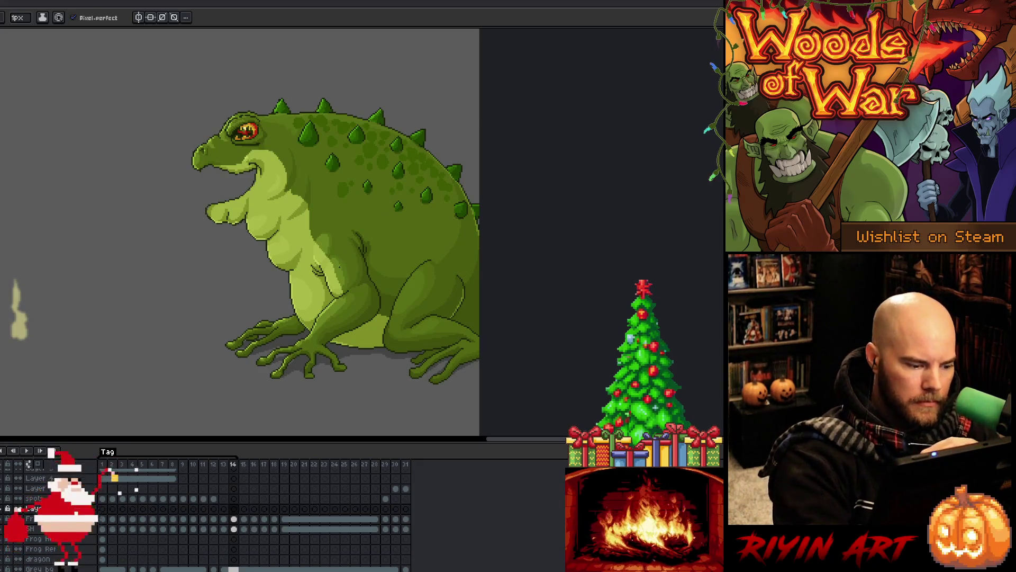
Step: Sample a dark colour from the canvas and return to the Pencil
{"action": "key", "text": "i"}
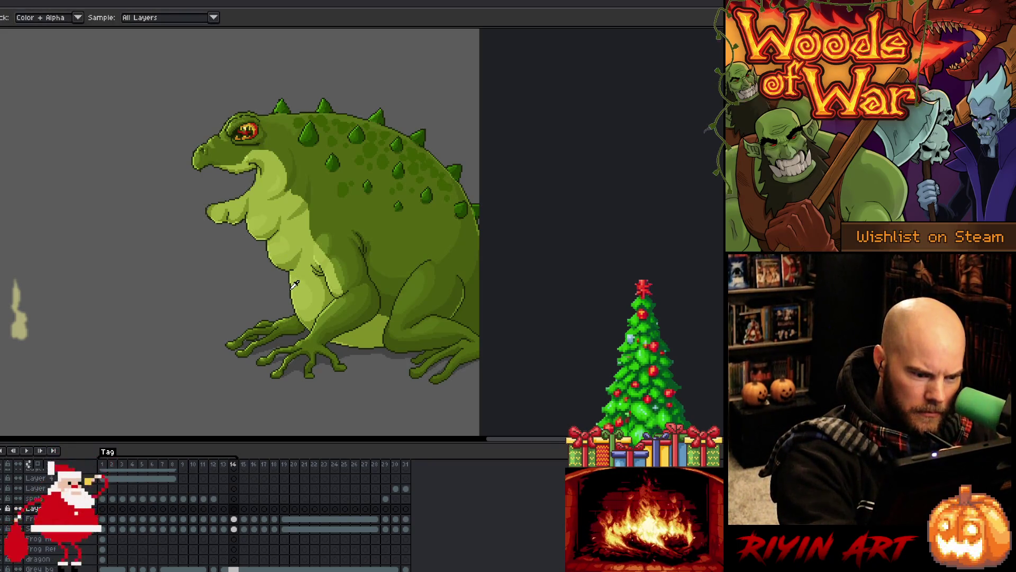
{"action": "key", "text": "b"}
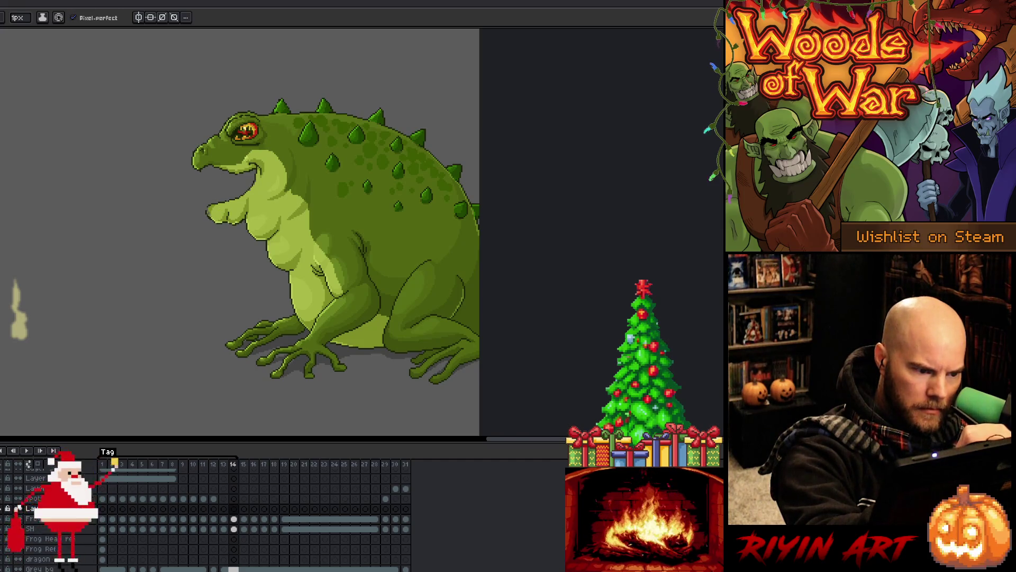
{"action": "key", "text": "i"}
{"action": "key", "text": "b"}
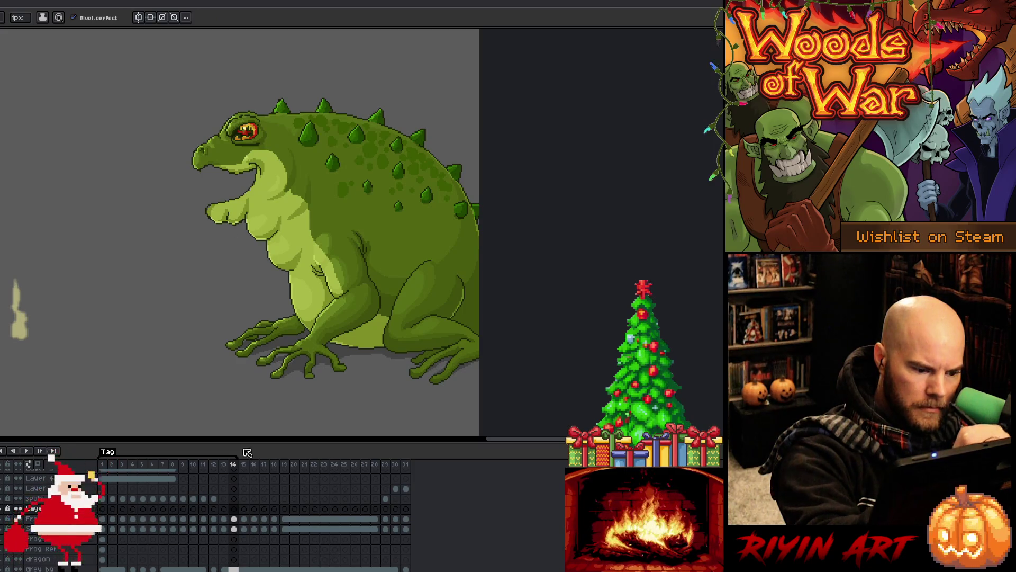
Step: On the new layer at frame 14, sketch dark marks on the hand, undoing missed chest strokes
{"action": "left_click", "coordinate": [233, 508]}
{"action": "left_click_drag", "start_coordinate": [258, 200], "coordinate": [254, 263]}
{"action": "key", "text": "ctrl+z"}
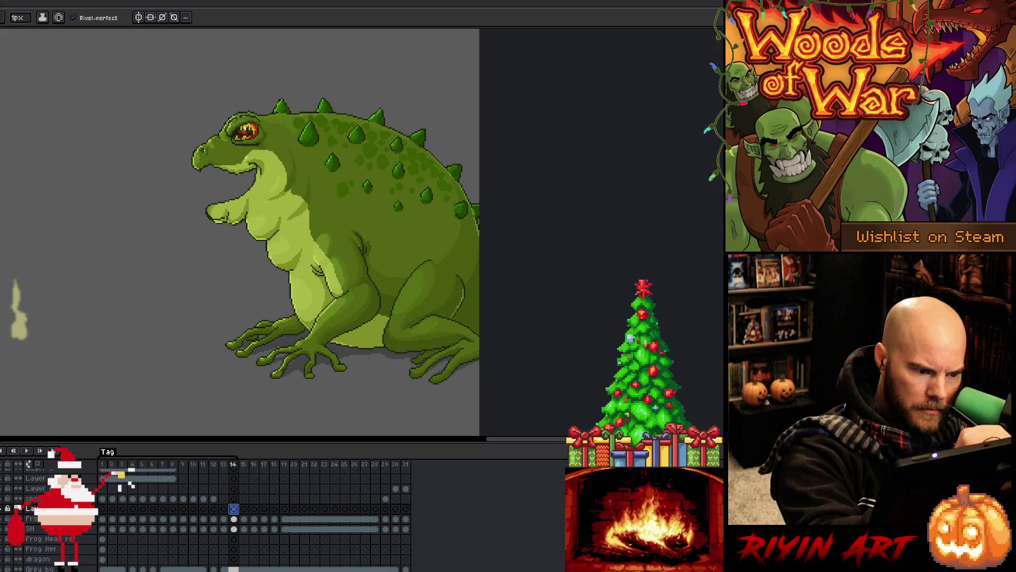
{"action": "left_click_drag", "start_coordinate": [209, 217], "coordinate": [231, 214]}
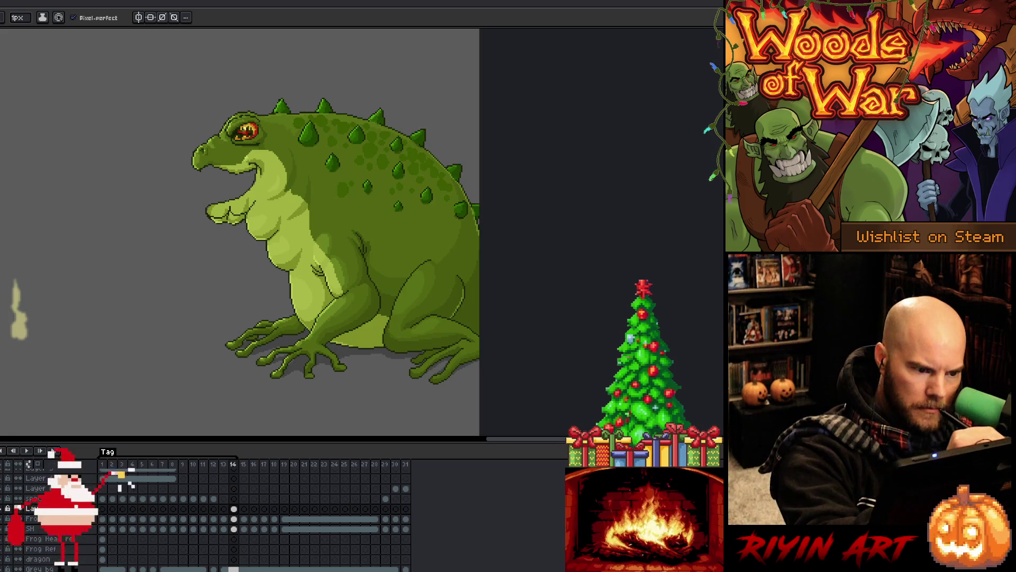
{"action": "mouse_move", "coordinate": [264, 230]}
{"action": "left_mouse_down"}
{"action": "mouse_move", "coordinate": [287, 226]}
{"action": "mouse_move", "coordinate": [265, 218]}
{"action": "mouse_move", "coordinate": [289, 224]}
{"action": "mouse_move", "coordinate": [314, 287]}
{"action": "left_mouse_up"}
{"action": "key", "text": "ctrl+z"}
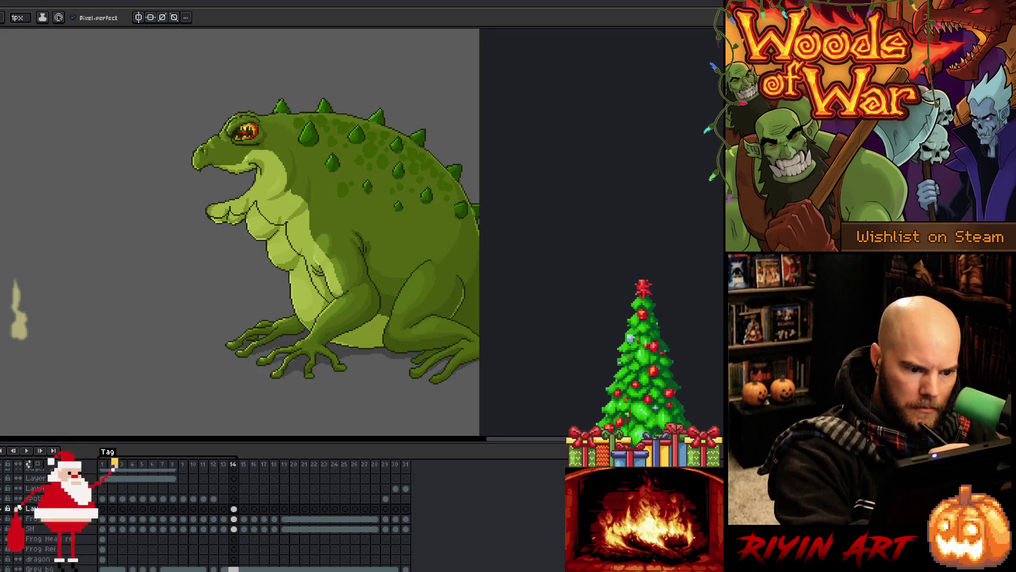
{"action": "key", "text": "ctrl+z"}
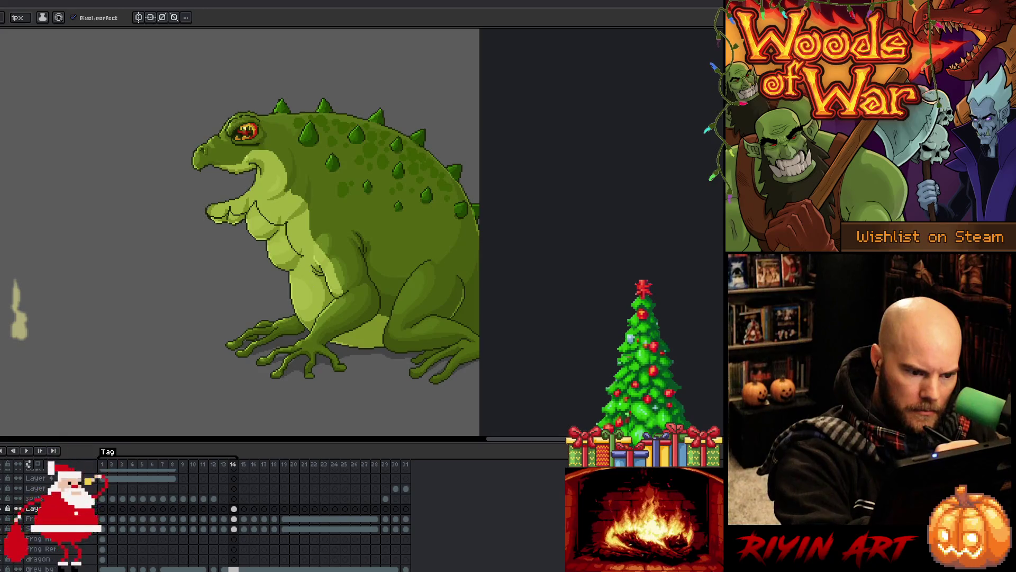
Step: Draw a dark line down the chest and belly plus a short lower-belly stroke
{"action": "left_click_drag", "start_coordinate": [305, 259], "coordinate": [324, 301]}
{"action": "key", "text": "ctrl+z"}
{"action": "left_click_drag", "start_coordinate": [305, 255], "coordinate": [316, 299]}
{"action": "key", "text": "ctrl+z"}
{"action": "key", "text": "ctrl+z"}
{"action": "left_click_drag", "start_coordinate": [285, 224], "coordinate": [316, 307]}
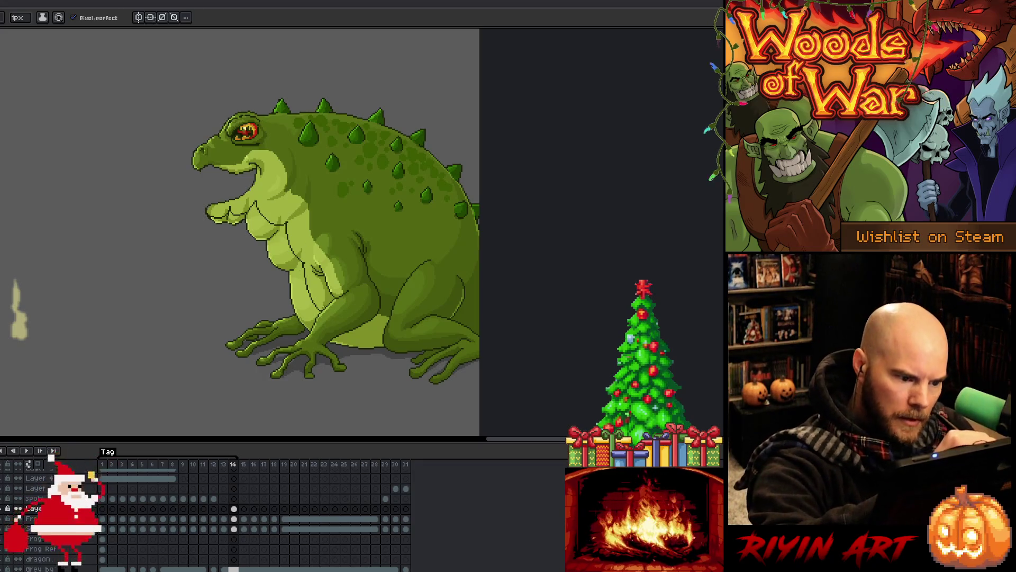
{"action": "left_click_drag", "start_coordinate": [352, 328], "coordinate": [368, 335]}
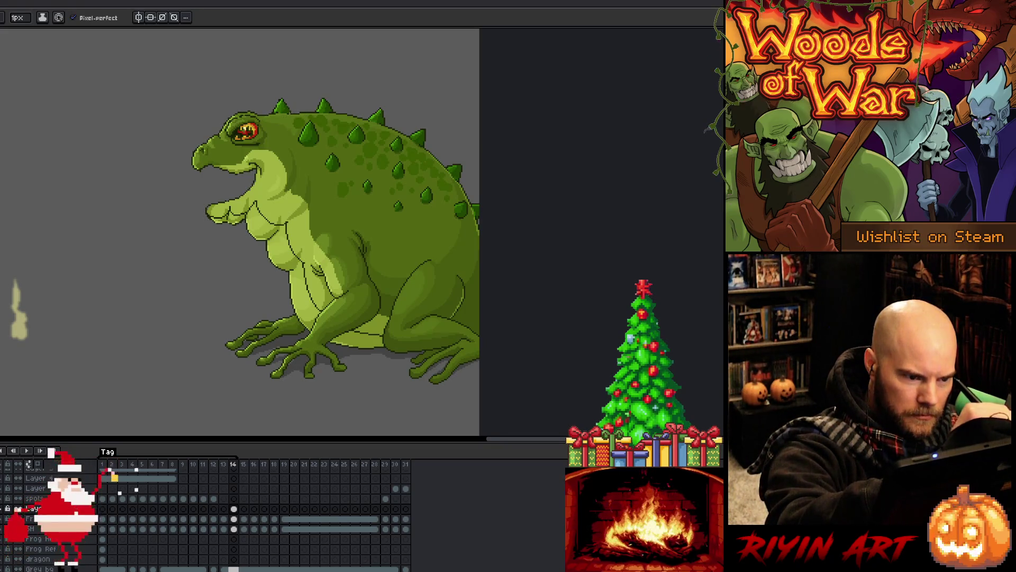
Step: Trace a dark outline along the frog's back, redrawing it until it fits
{"action": "mouse_move", "coordinate": [306, 114]}
{"action": "left_mouse_down"}
{"action": "mouse_move", "coordinate": [342, 116]}
{"action": "mouse_move", "coordinate": [414, 155]}
{"action": "left_mouse_up"}
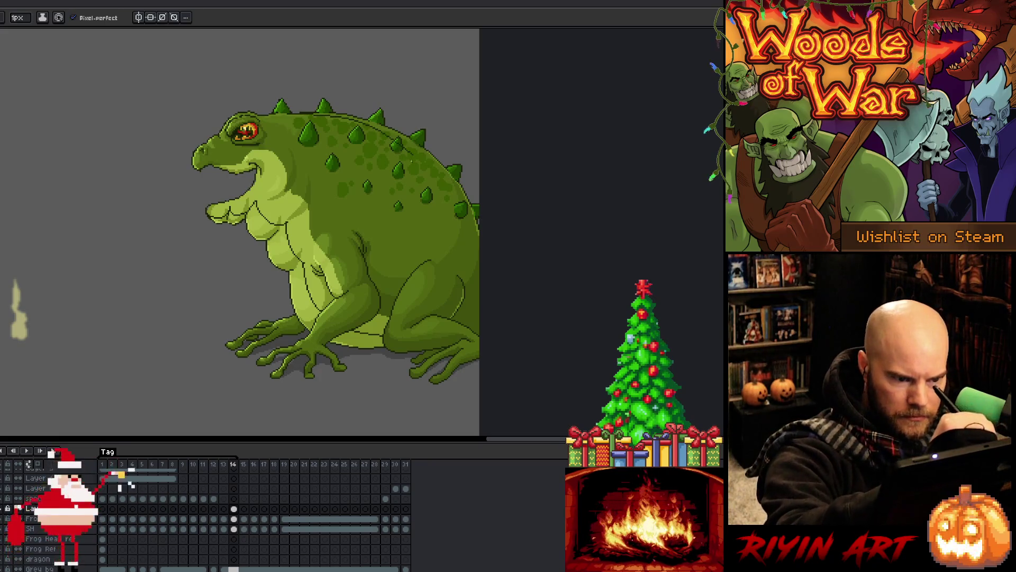
{"action": "key", "text": "ctrl+z"}
{"action": "mouse_move", "coordinate": [297, 114]}
{"action": "left_mouse_down"}
{"action": "mouse_move", "coordinate": [359, 132]}
{"action": "mouse_move", "coordinate": [417, 166]}
{"action": "mouse_move", "coordinate": [482, 238]}
{"action": "left_mouse_up"}
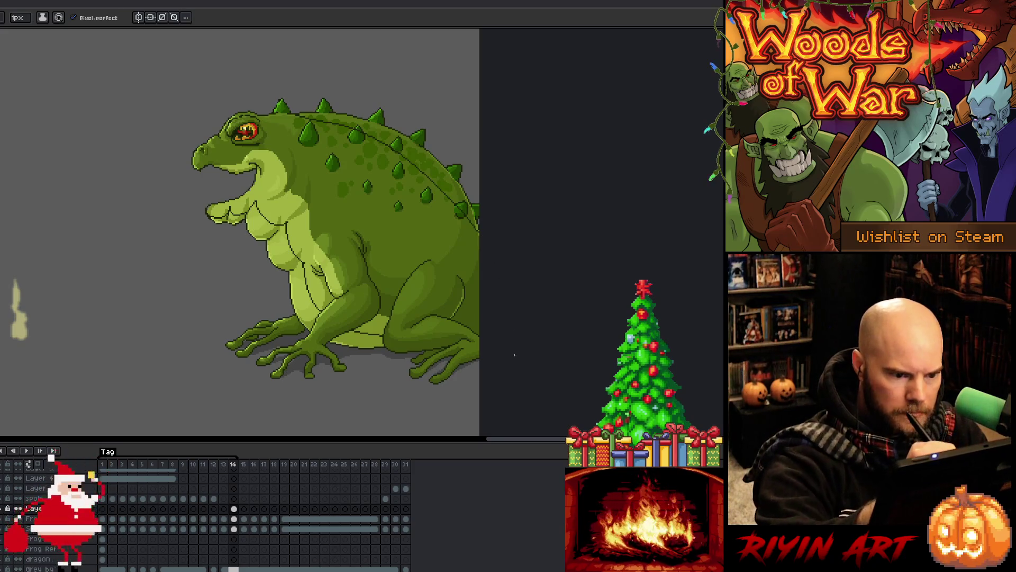
{"action": "key", "text": "ctrl+z"}
{"action": "mouse_move", "coordinate": [295, 113]}
{"action": "left_mouse_down"}
{"action": "mouse_move", "coordinate": [395, 148]}
{"action": "mouse_move", "coordinate": [479, 244]}
{"action": "left_mouse_up"}
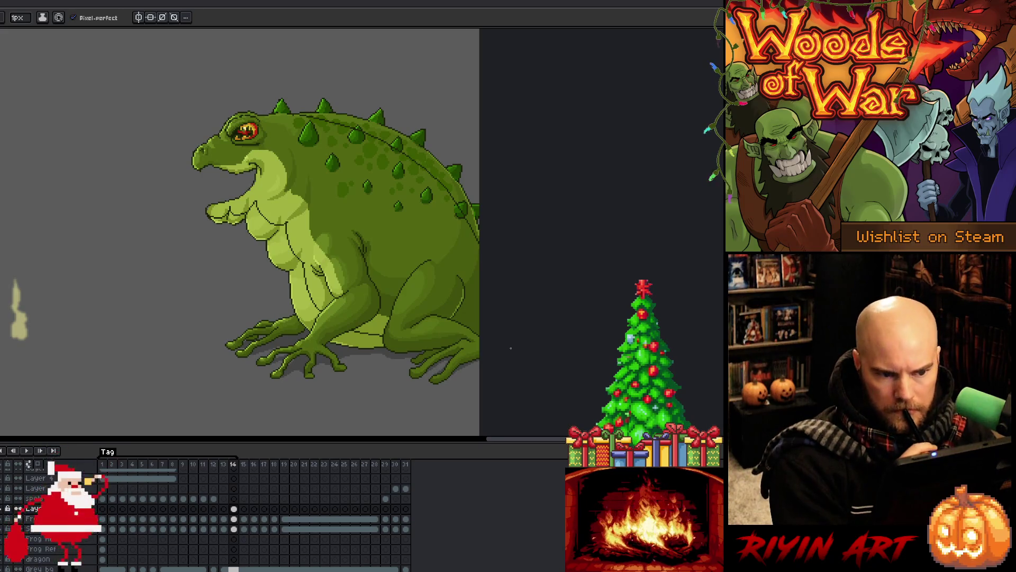
Step: Check the Frog layer, return to the sketch layer, and clear the cel selection
{"action": "key", "text": "Down"}
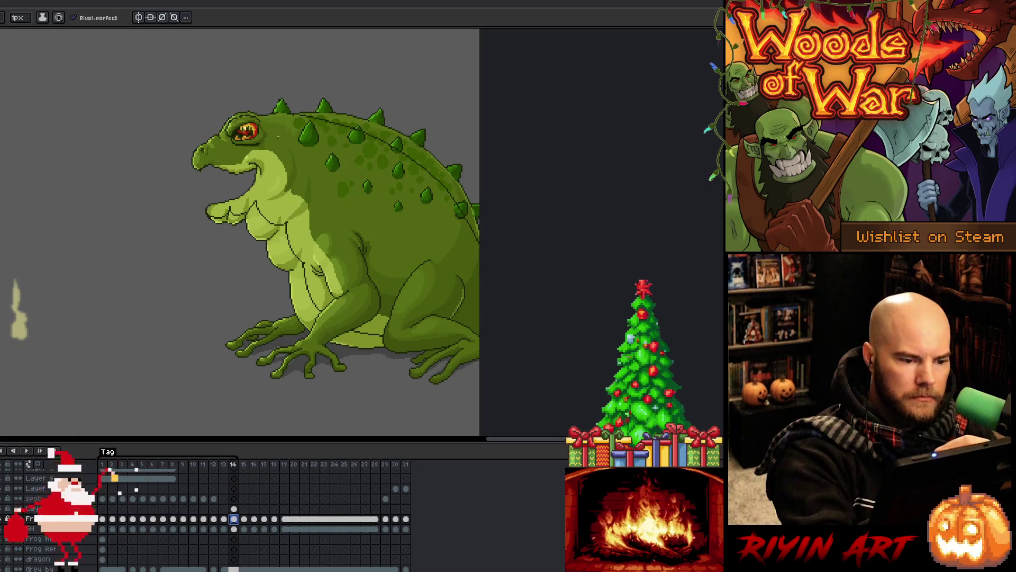
{"action": "key", "text": "Up"}
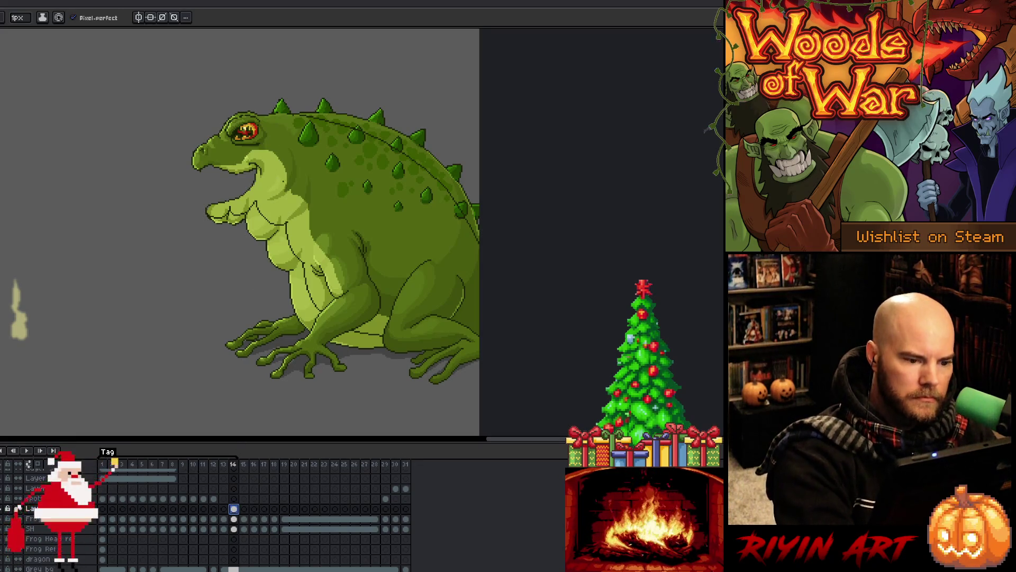
{"action": "key", "text": "i"}
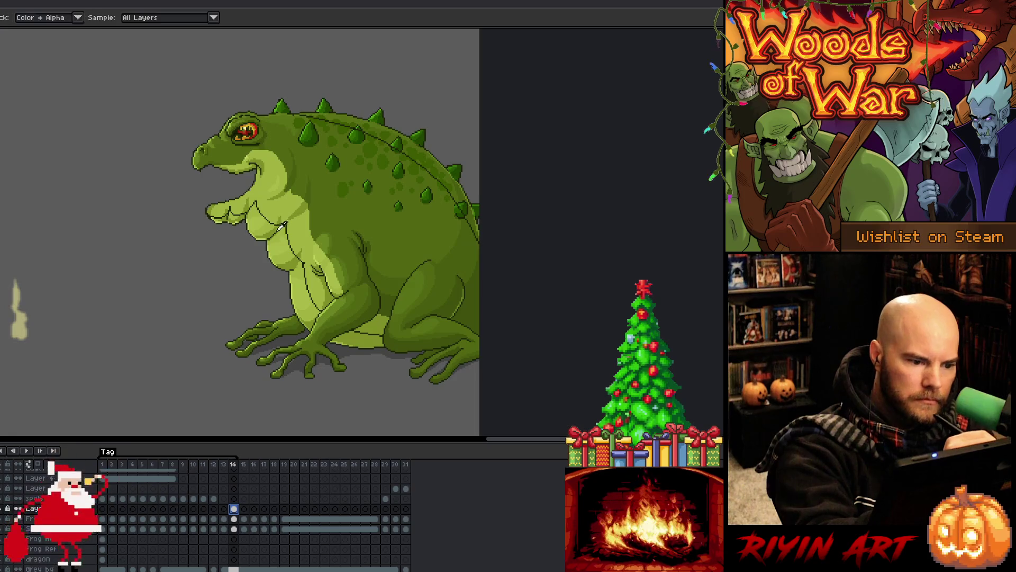
{"action": "key", "text": "b"}
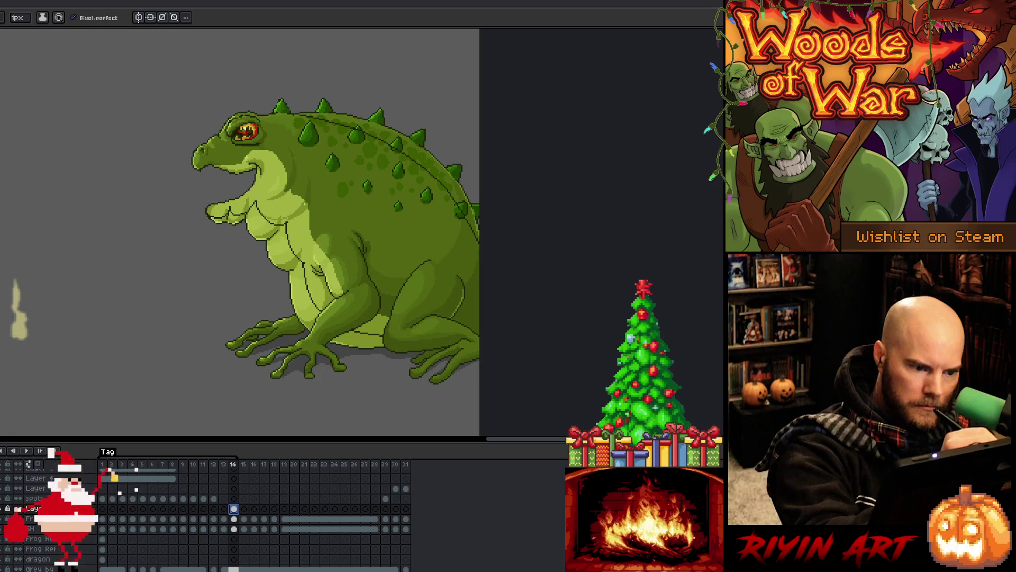
{"action": "key", "text": "Escape"}
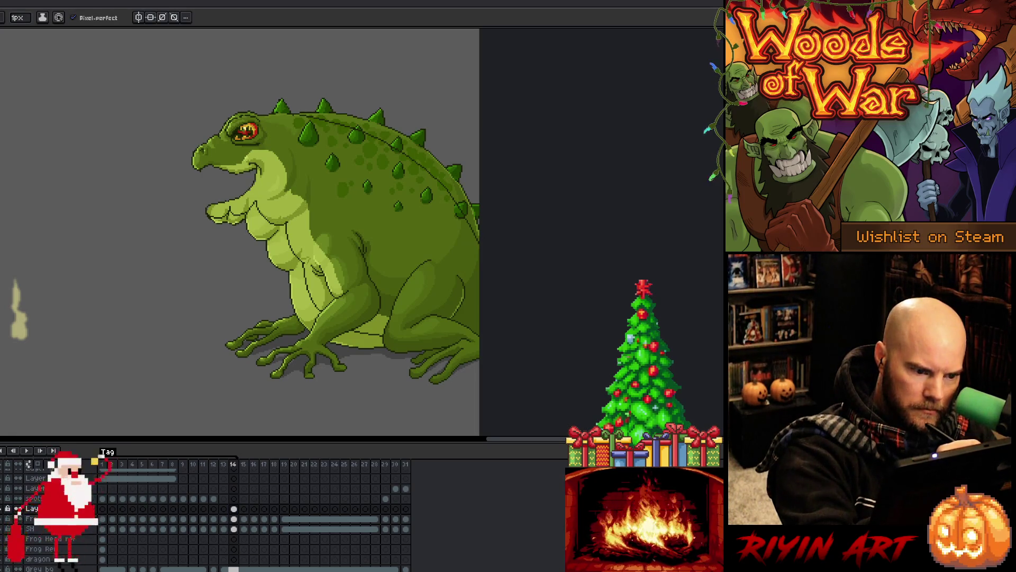
Step: On the Frog layer at frame 14, lasso-select the frog's upper back and spikes
{"action": "key", "text": "g"}
{"action": "key", "text": "b"}
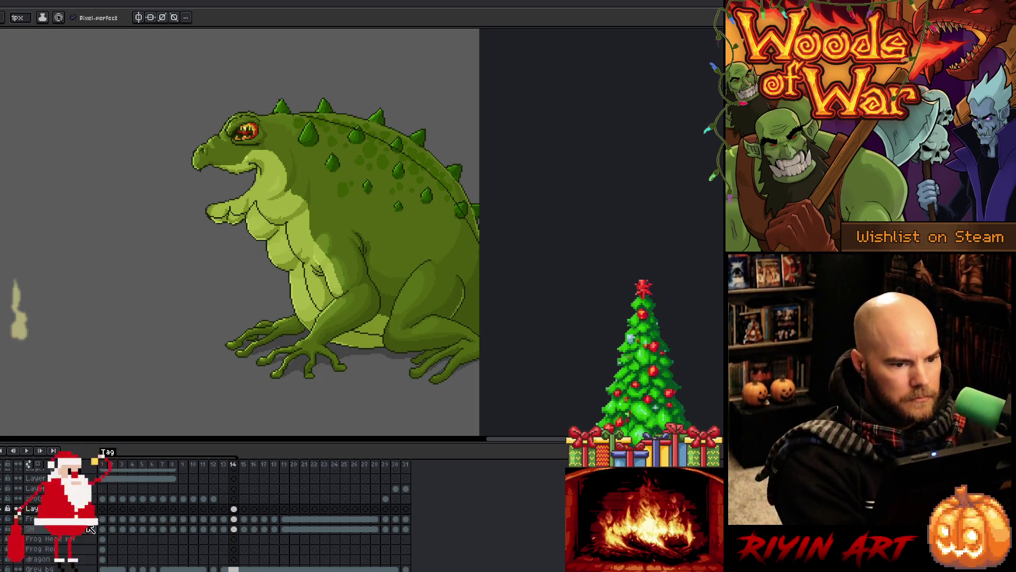
{"action": "left_click", "coordinate": [234, 519]}
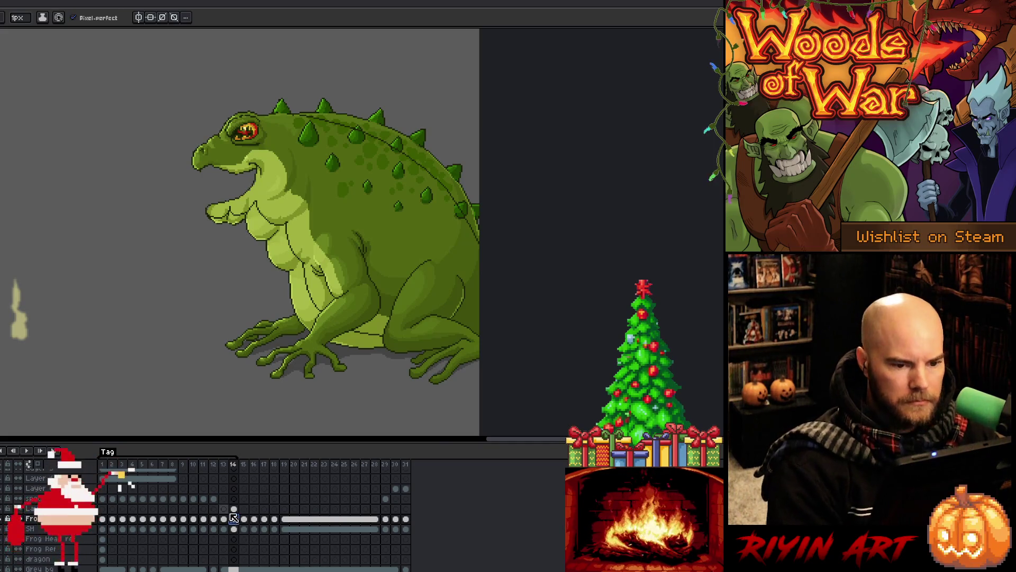
{"action": "key", "text": "m"}
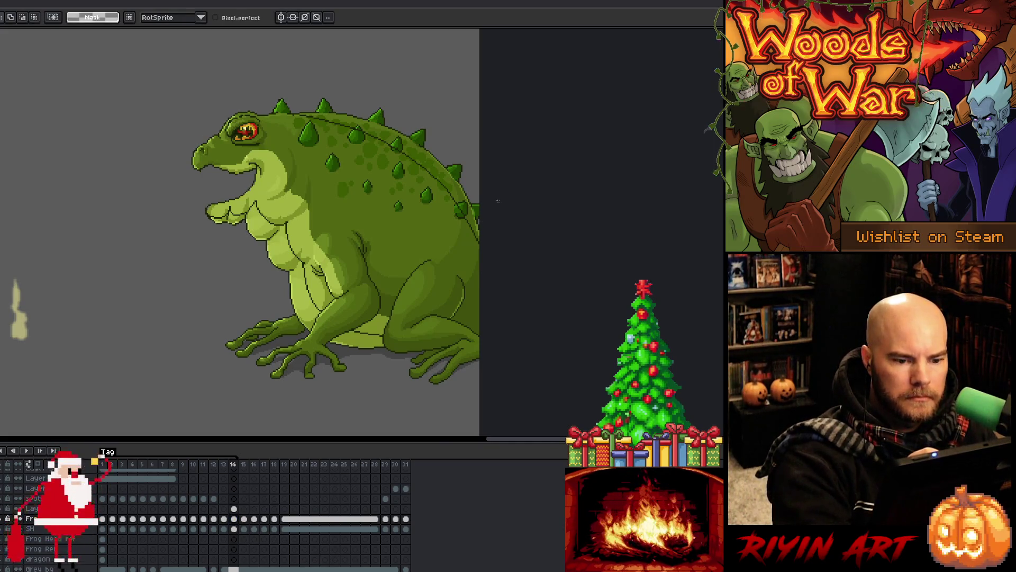
{"action": "mouse_move", "coordinate": [483, 253]}
{"action": "left_mouse_down"}
{"action": "mouse_move", "coordinate": [326, 189]}
{"action": "mouse_move", "coordinate": [265, 105]}
{"action": "mouse_move", "coordinate": [273, 86]}
{"action": "mouse_move", "coordinate": [386, 89]}
{"action": "mouse_move", "coordinate": [480, 159]}
{"action": "left_mouse_up"}
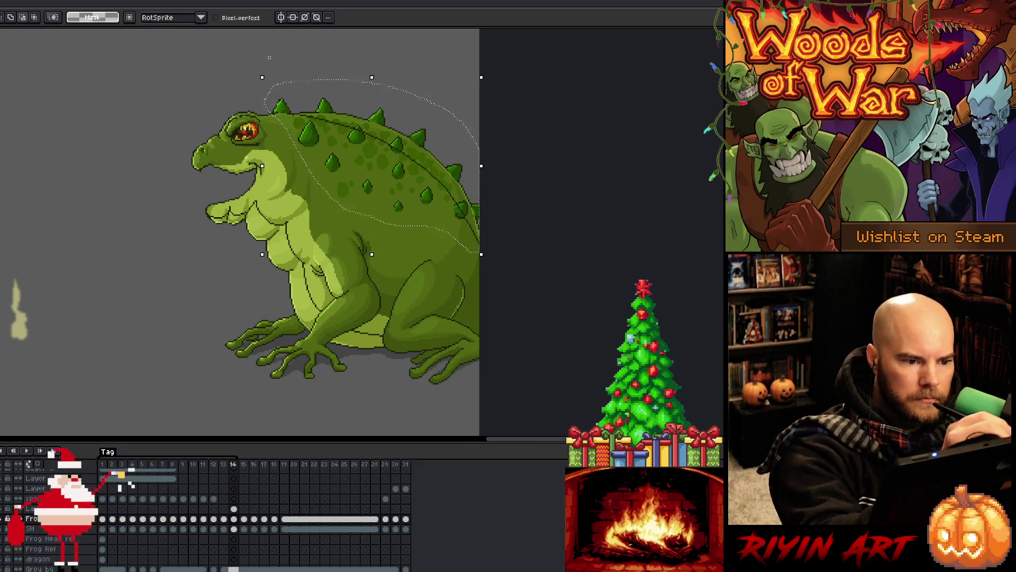
Step: Trim the head side off the back selection and nudge the rear back down in steps
{"action": "left_click_drag", "start_coordinate": [300, 102], "coordinate": [298, 114]}
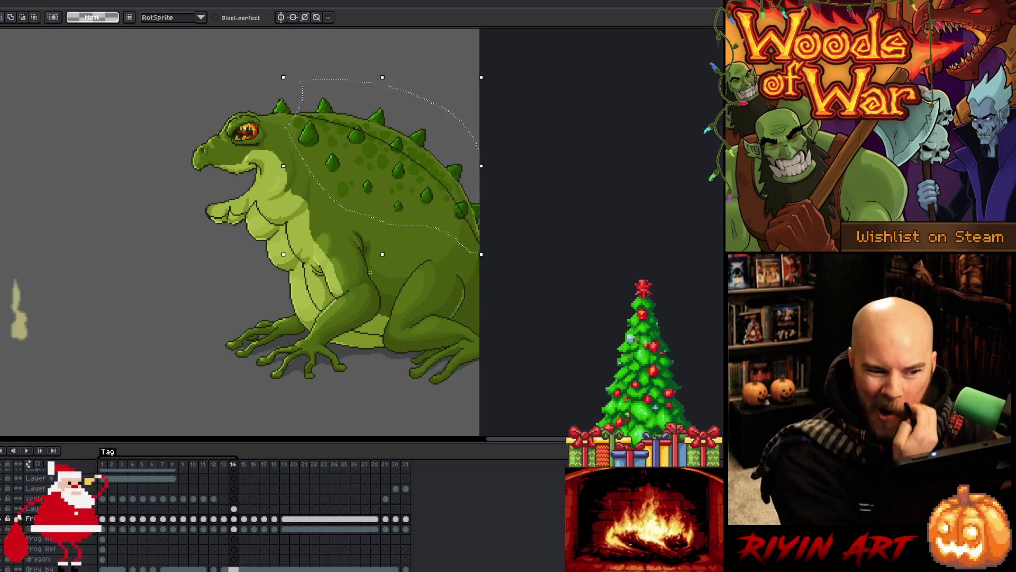
{"action": "key", "text": "Down"}
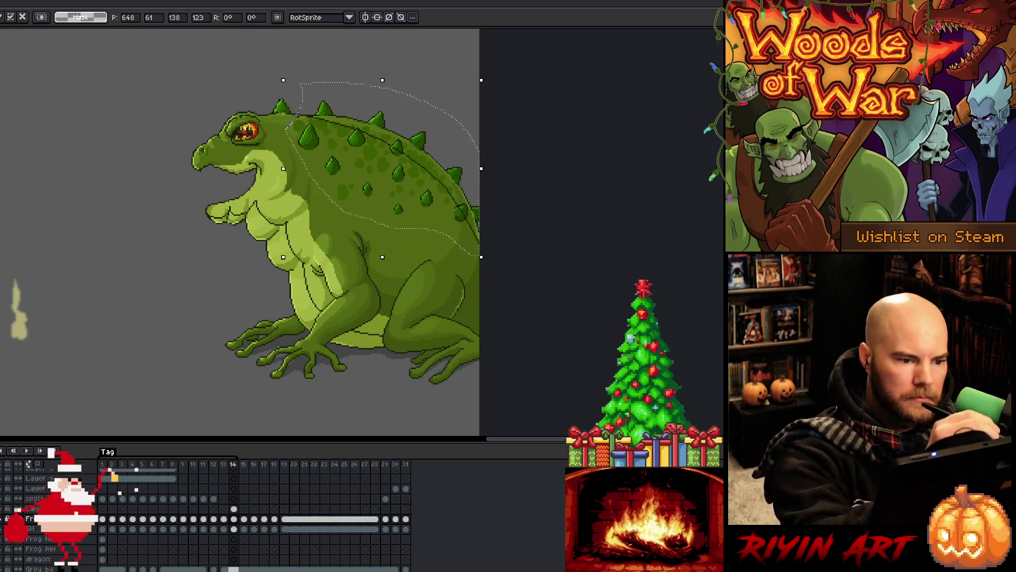
{"action": "left_click_drag", "start_coordinate": [278, 123], "coordinate": [307, 116]}
{"action": "left_click_drag", "start_coordinate": [322, 150], "coordinate": [323, 153]}
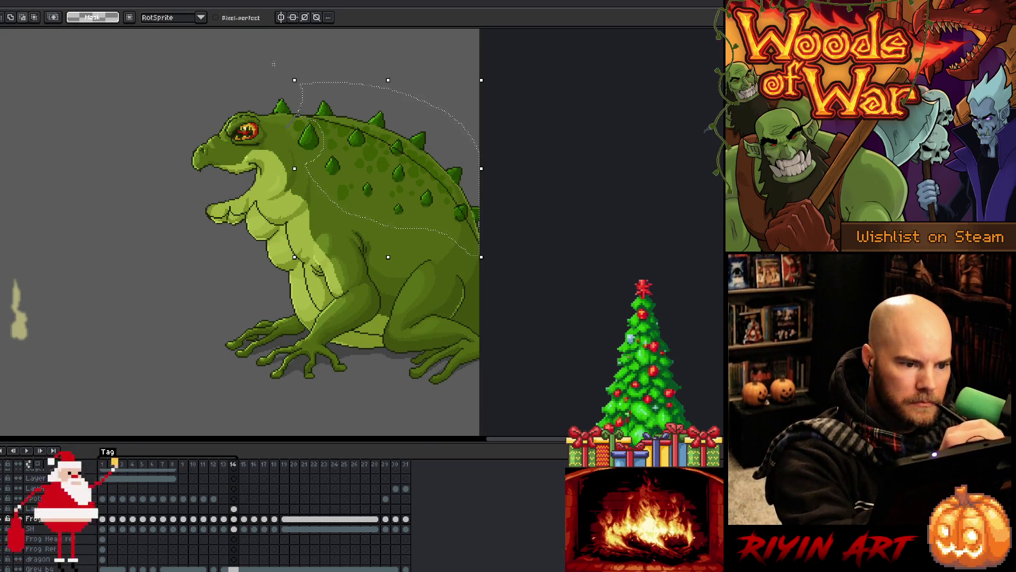
{"action": "key", "text": "Down"}
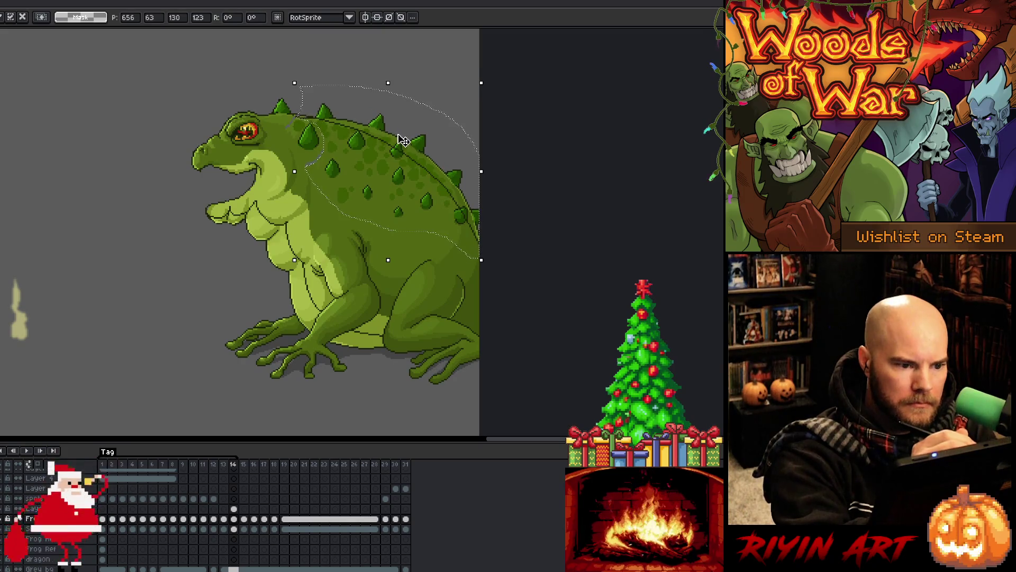
{"action": "mouse_move", "coordinate": [281, 96]}
{"action": "left_mouse_down"}
{"action": "mouse_move", "coordinate": [300, 102]}
{"action": "mouse_move", "coordinate": [283, 32]}
{"action": "left_mouse_up"}
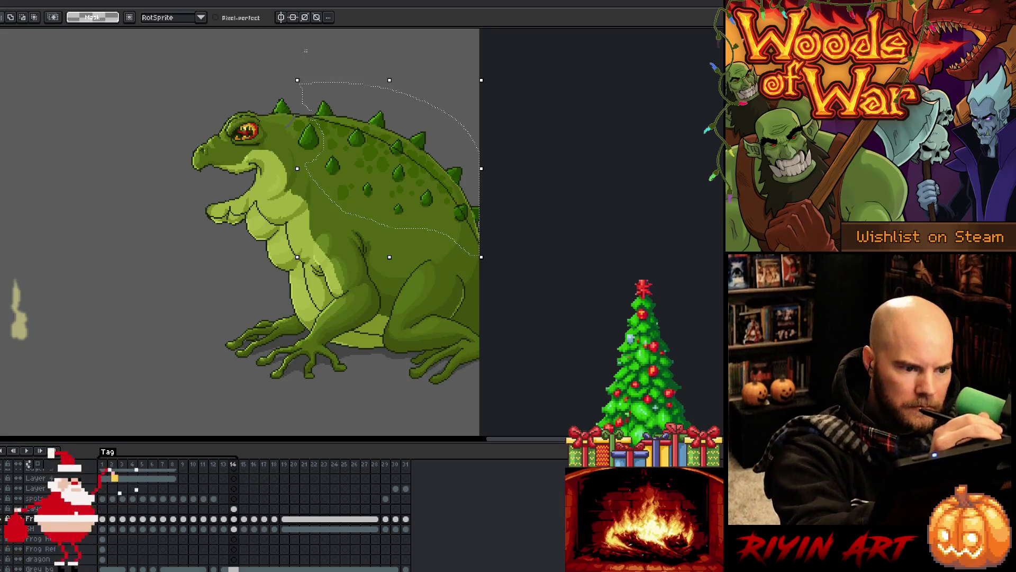
{"action": "key", "text": "Down"}
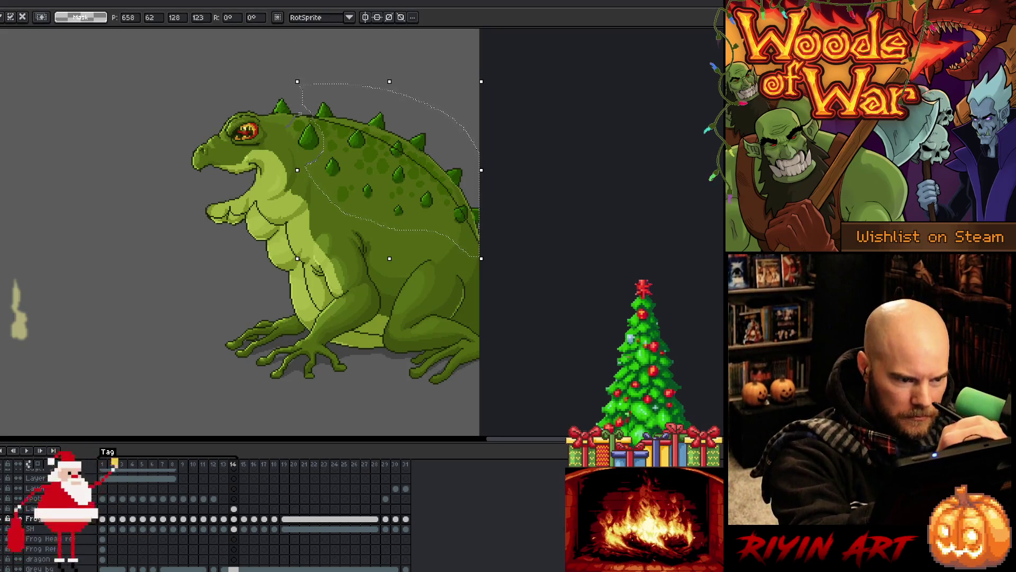
{"action": "left_click", "coordinate": [299, 105]}
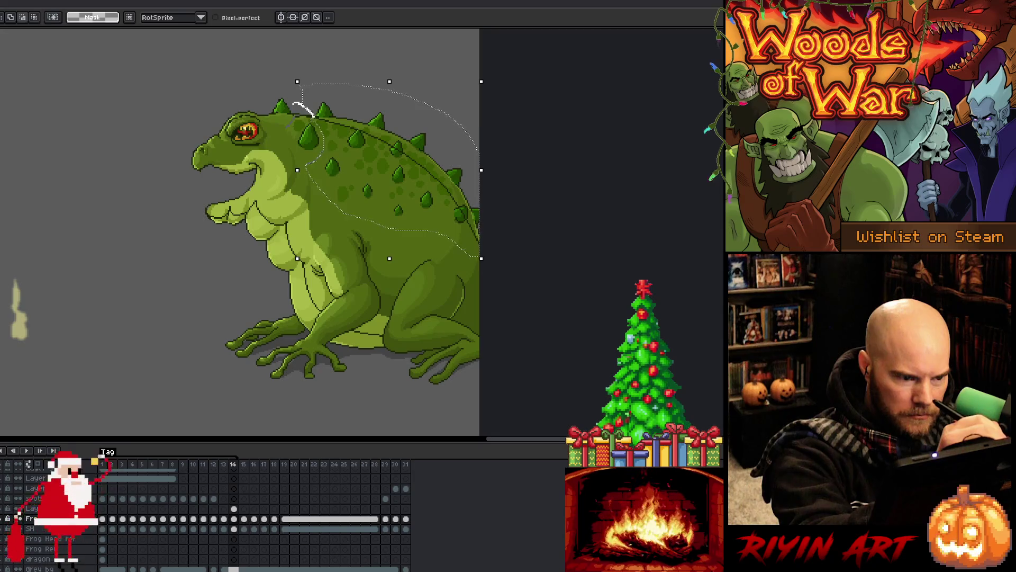
{"action": "key", "text": "Down"}
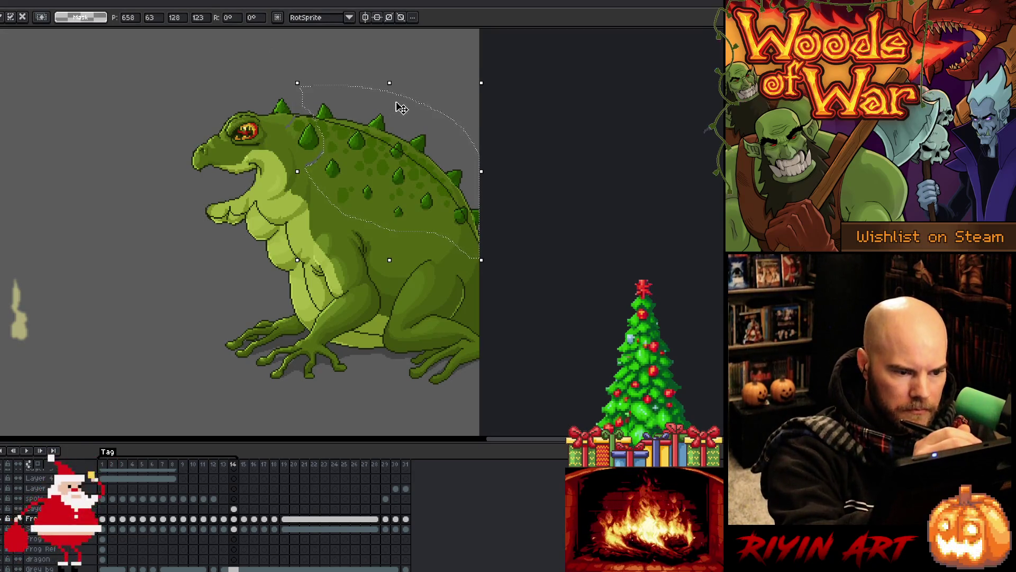
Step: Cut further slices off the selection's front and transform the narrower rear back section
{"action": "left_click_drag", "start_coordinate": [286, 83], "coordinate": [270, 79]}
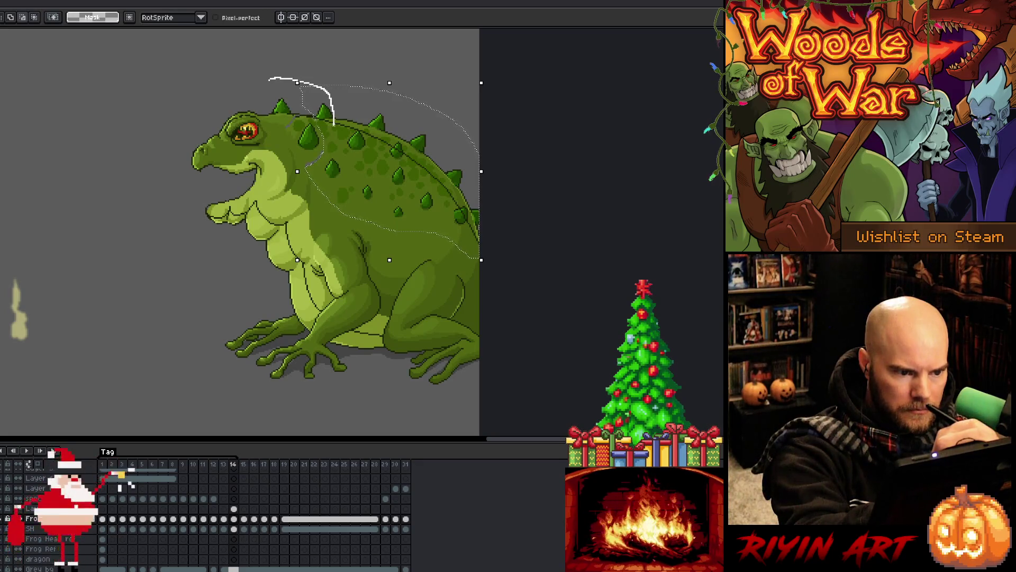
{"action": "left_click_drag", "start_coordinate": [270, 79], "coordinate": [306, 57]}
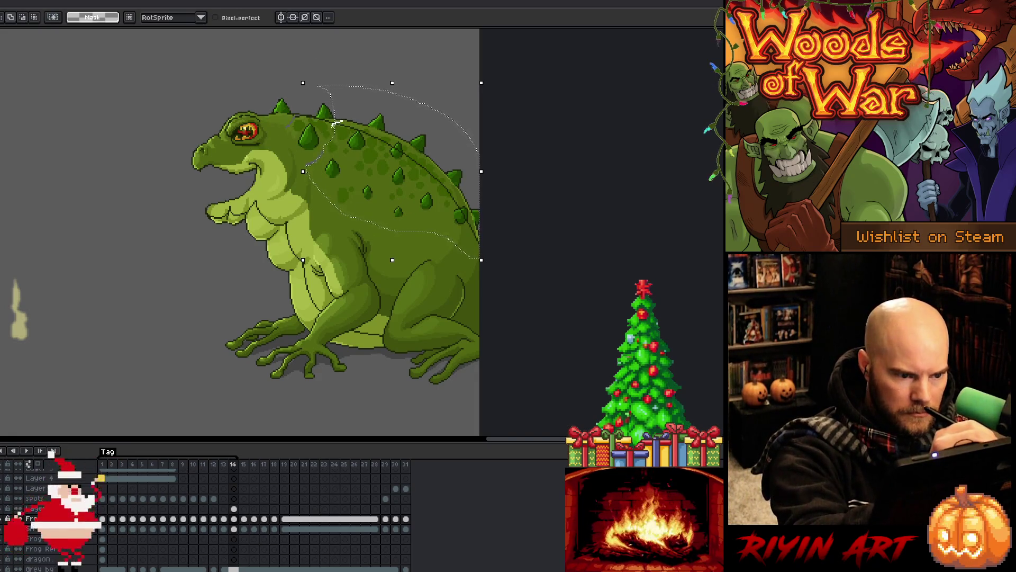
{"action": "key", "text": "Down"}
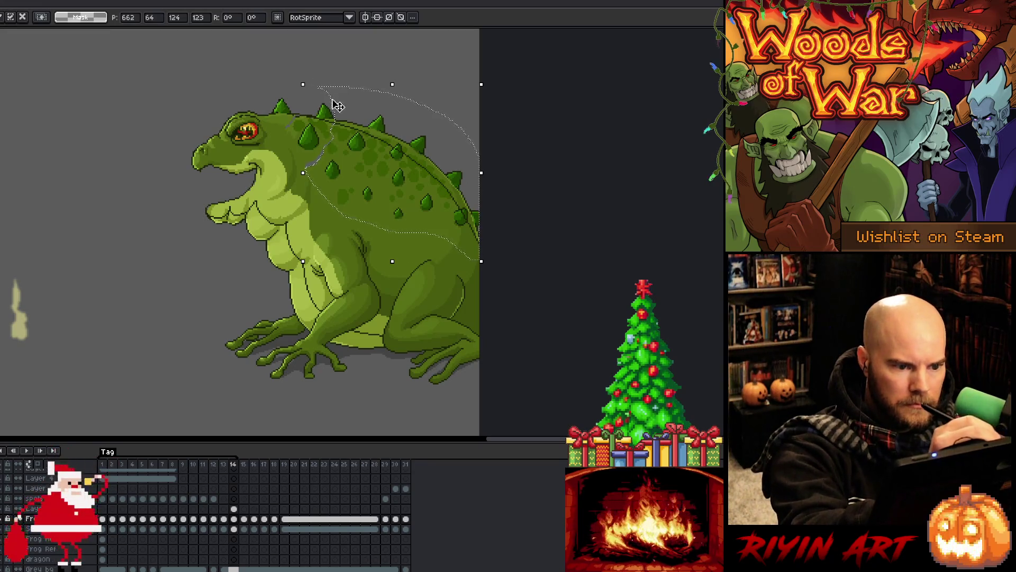
{"action": "left_click_drag", "start_coordinate": [293, 72], "coordinate": [328, 80]}
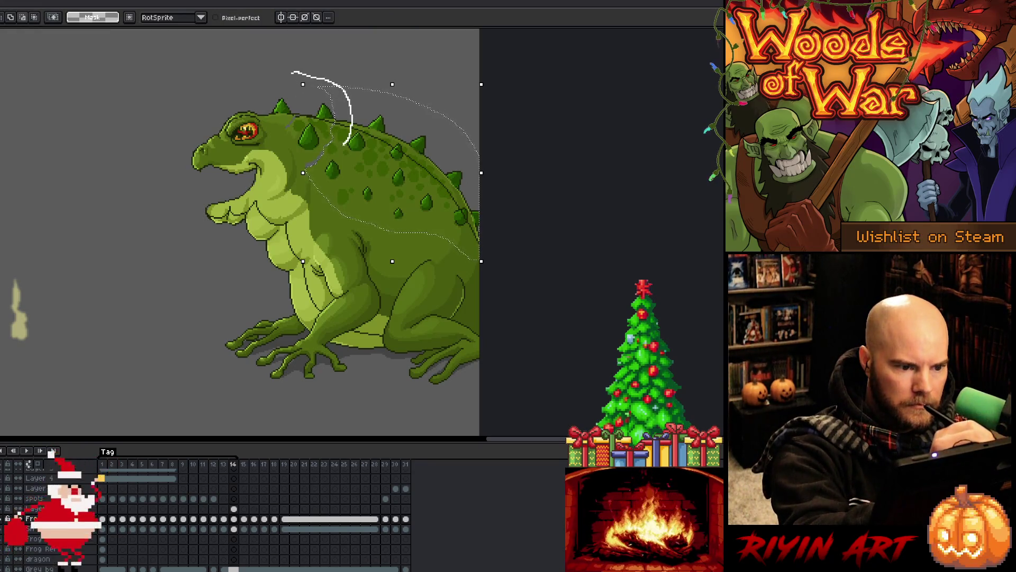
{"action": "left_click_drag", "start_coordinate": [318, 157], "coordinate": [309, 164]}
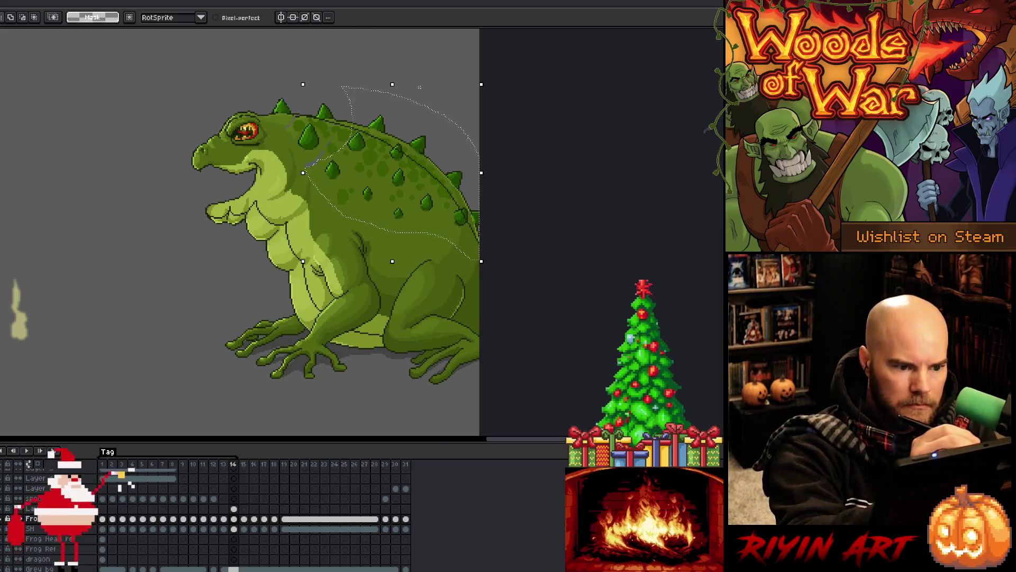
{"action": "key", "text": "ctrl+t"}
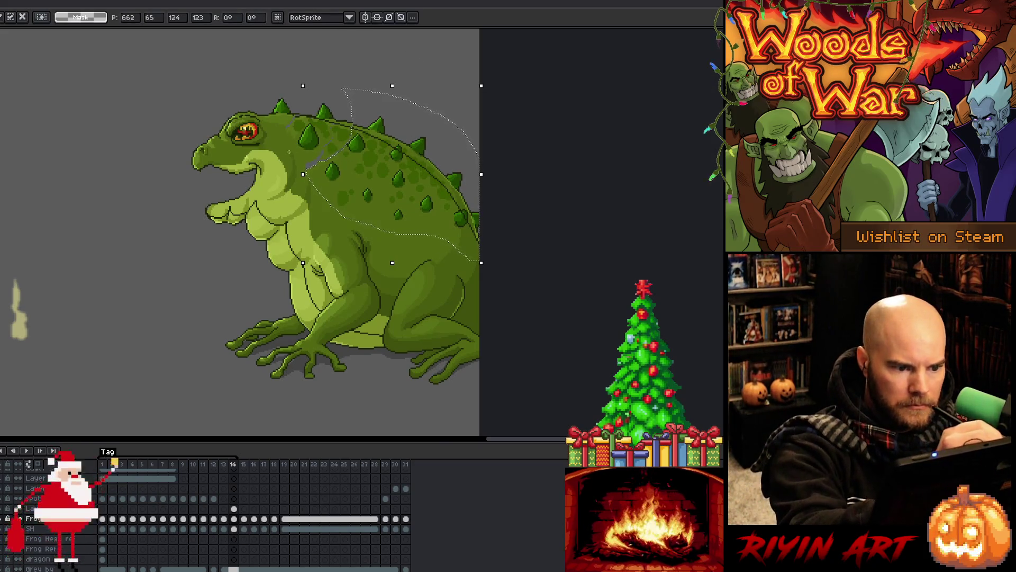
{"action": "left_click_drag", "start_coordinate": [289, 150], "coordinate": [345, 163]}
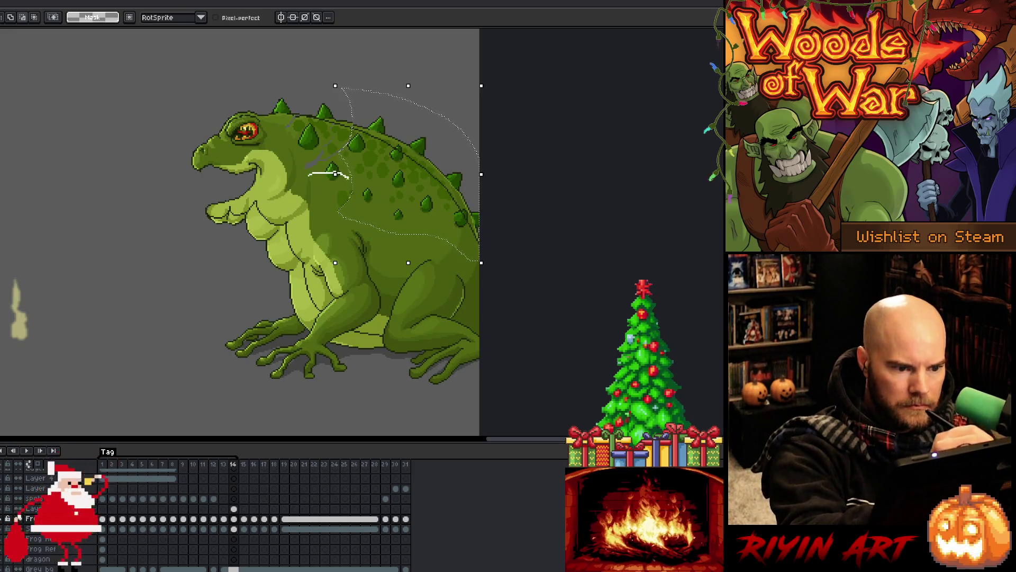
{"action": "key", "text": "ctrl+t"}
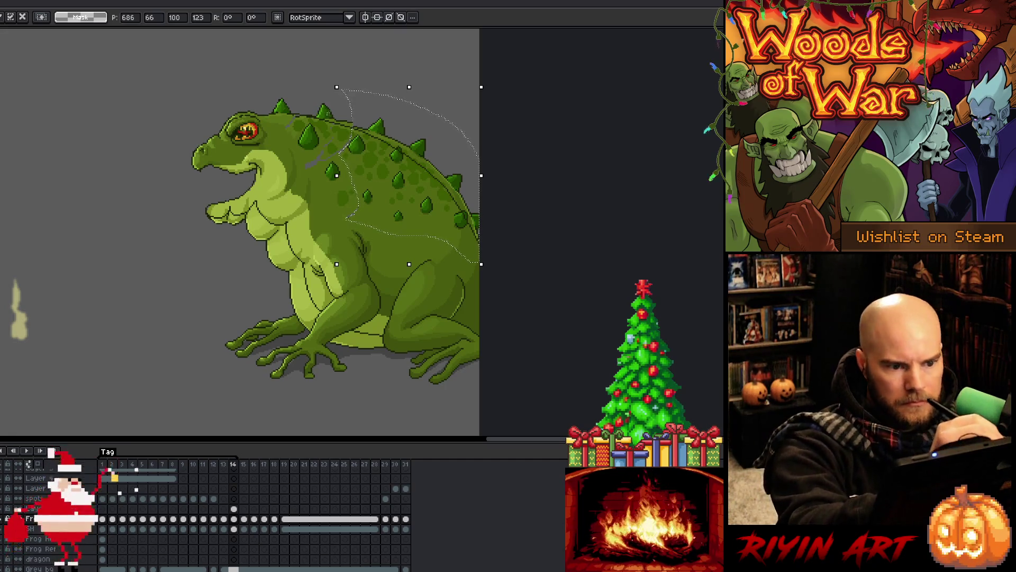
{"action": "key", "text": "comma"}
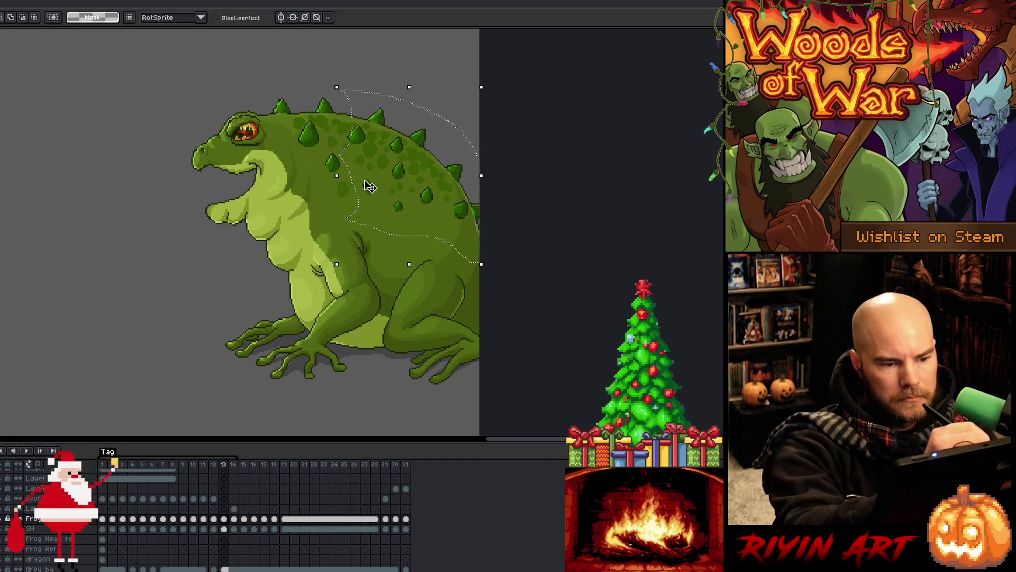
Step: Back on frame 14, nudge the selected back down and shrink the selection toward the rear
{"action": "key", "text": "period"}
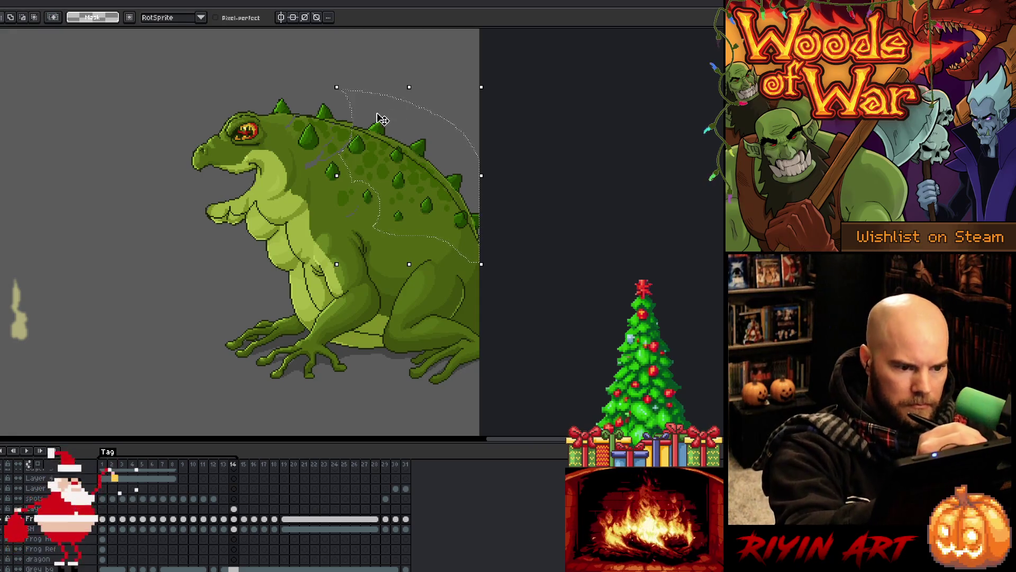
{"action": "key", "text": "Down"}
{"action": "left_click_drag", "start_coordinate": [319, 132], "coordinate": [352, 129]}
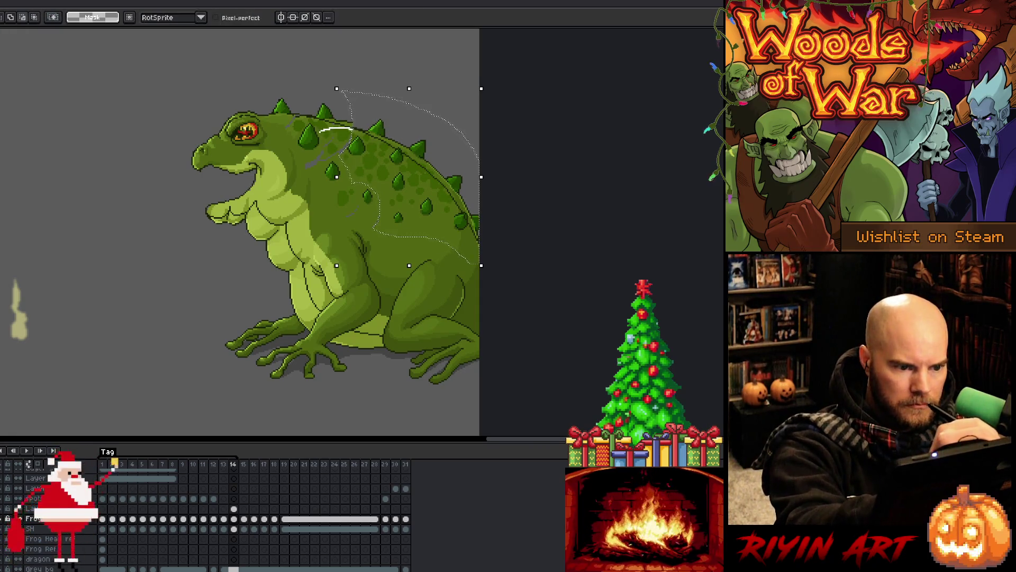
{"action": "left_click_drag", "start_coordinate": [363, 176], "coordinate": [338, 111]}
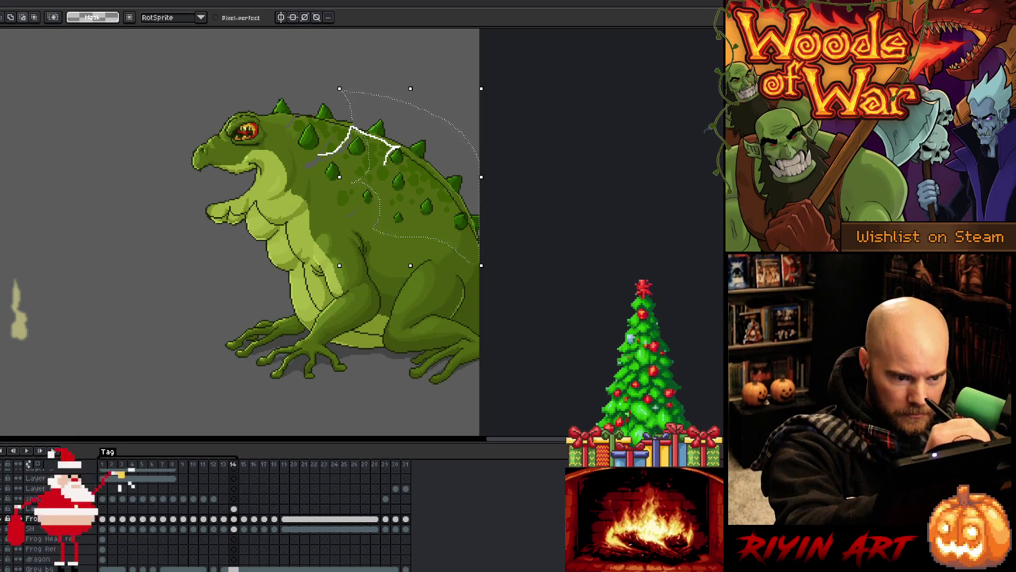
{"action": "left_click_drag", "start_coordinate": [395, 104], "coordinate": [407, 115]}
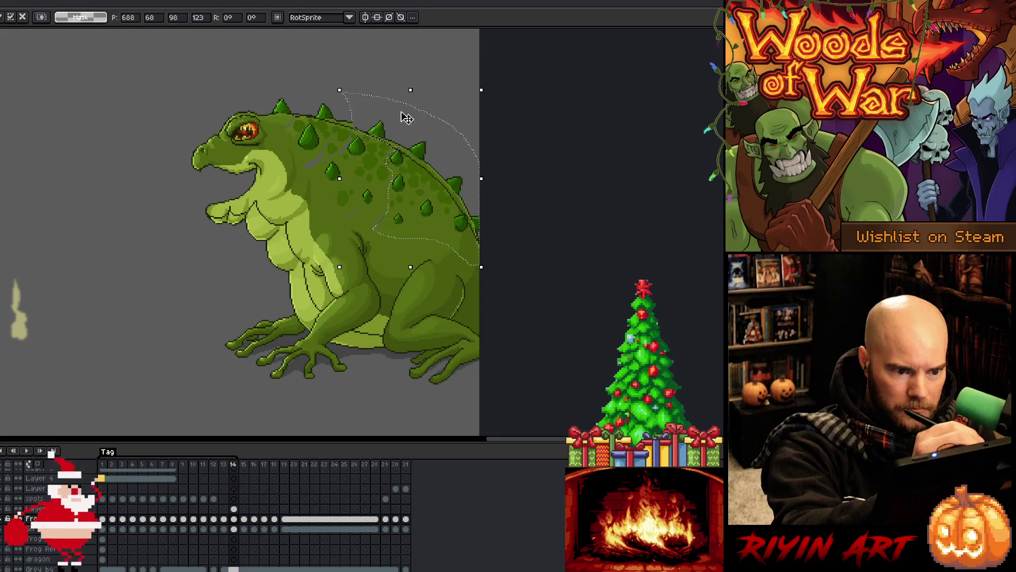
{"action": "mouse_move", "coordinate": [311, 73]}
{"action": "left_mouse_down"}
{"action": "mouse_move", "coordinate": [394, 94]}
{"action": "mouse_move", "coordinate": [407, 136]}
{"action": "left_mouse_up"}
{"action": "left_click_drag", "start_coordinate": [371, 185], "coordinate": [371, 186]}
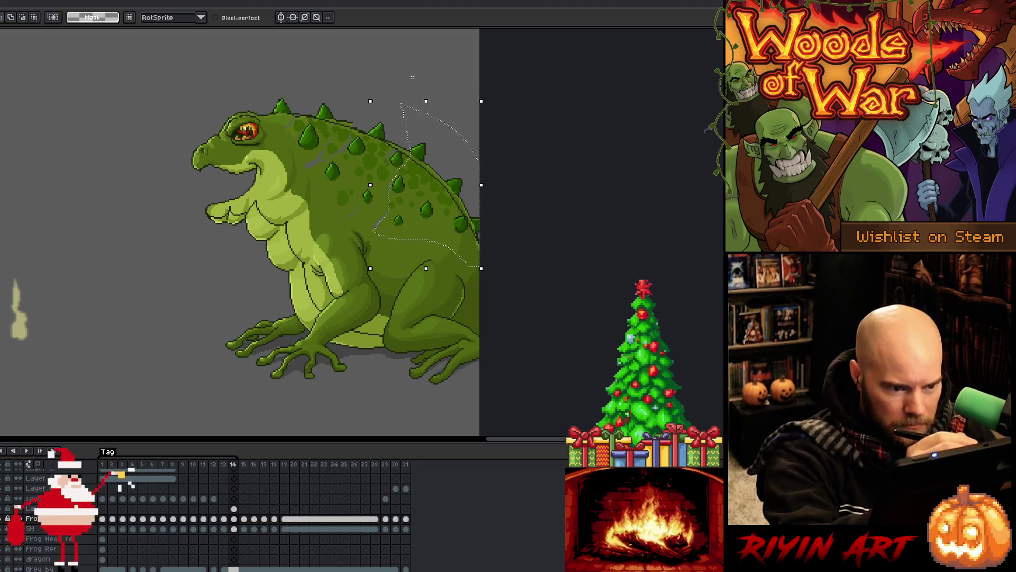
Step: Nudge the rear back section down, trimming the lasso selection to the back spikes
{"action": "key", "text": "Down"}
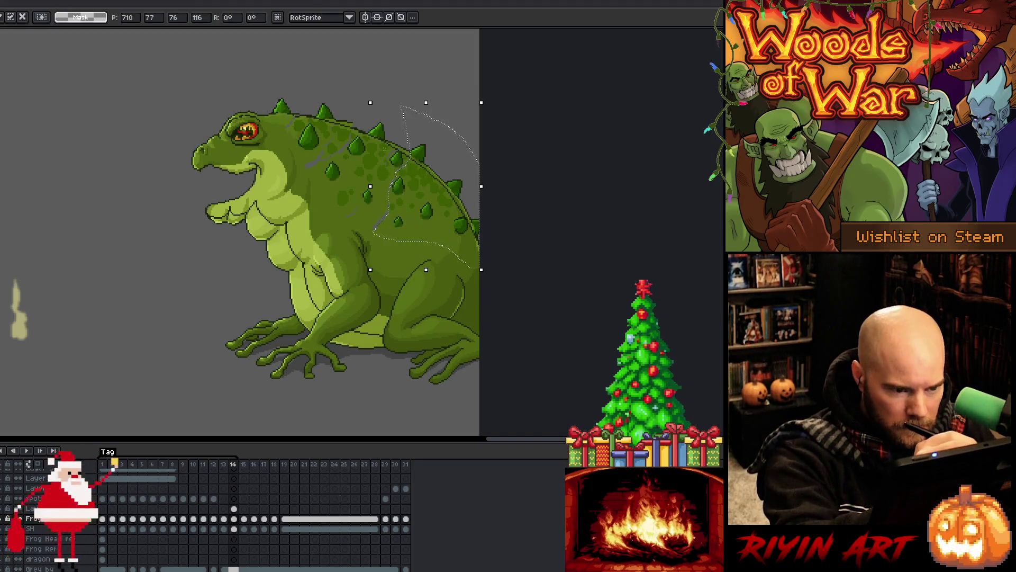
{"action": "key", "text": "Return"}
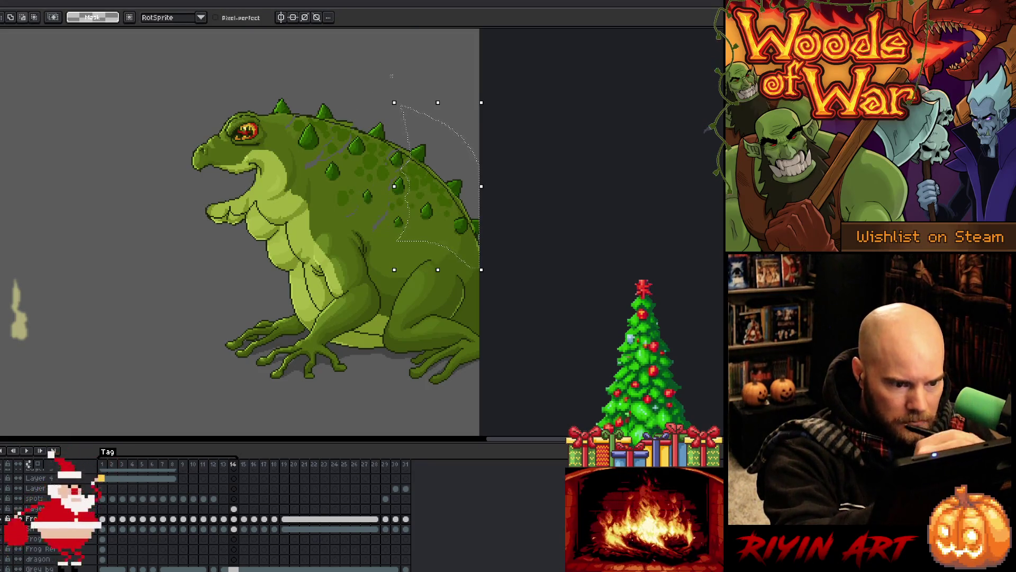
{"action": "key", "text": "Down"}
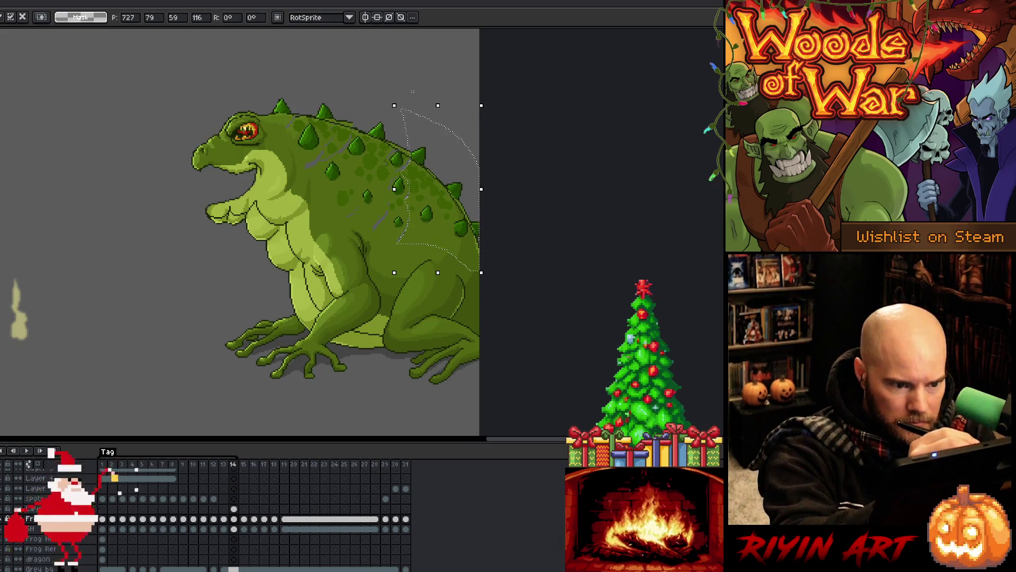
{"action": "left_click_drag", "start_coordinate": [402, 78], "coordinate": [449, 133]}
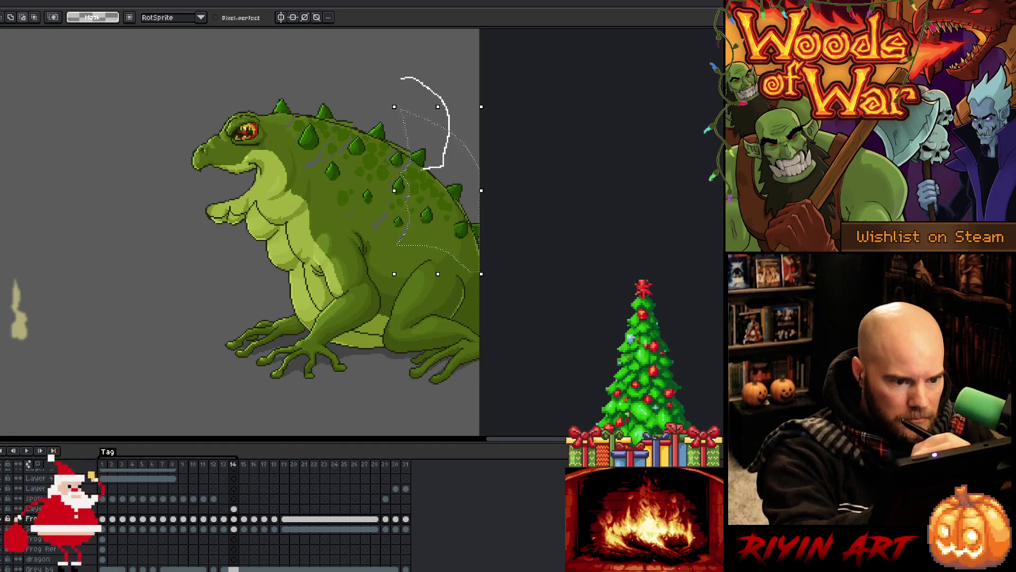
{"action": "left_click_drag", "start_coordinate": [407, 170], "coordinate": [403, 170]}
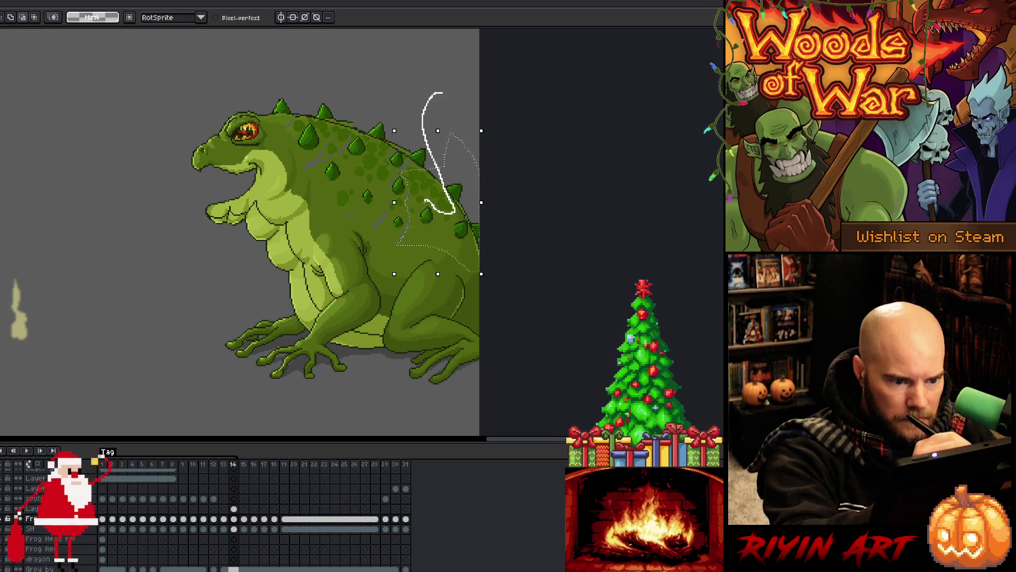
{"action": "left_click_drag", "start_coordinate": [435, 93], "coordinate": [501, 170]}
{"action": "key", "text": "Down"}
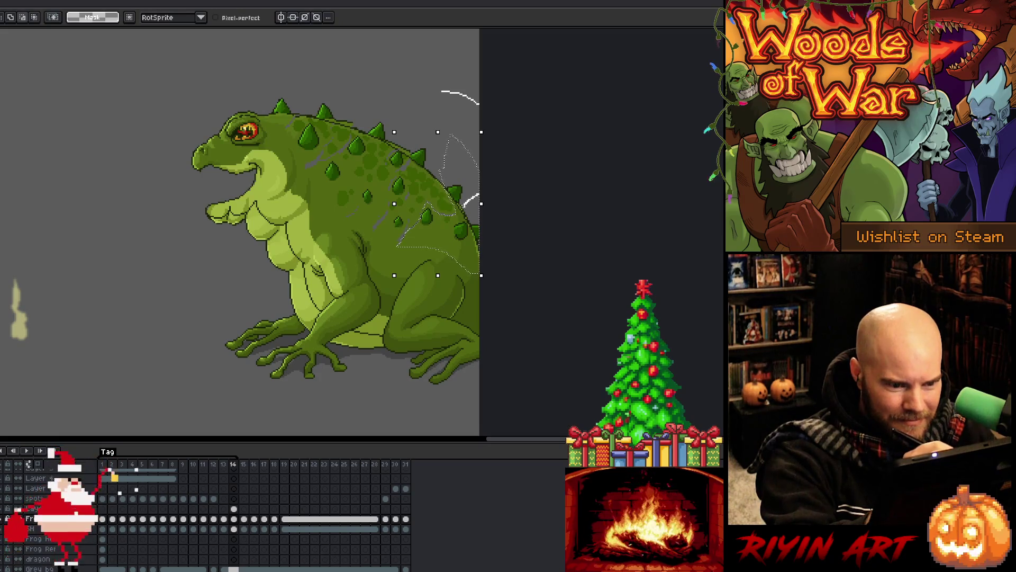
Step: Lasso a smaller group of rear spikes, shift them down, and deselect
{"action": "left_click_drag", "start_coordinate": [449, 215], "coordinate": [485, 97]}
{"action": "key", "text": "Down"}
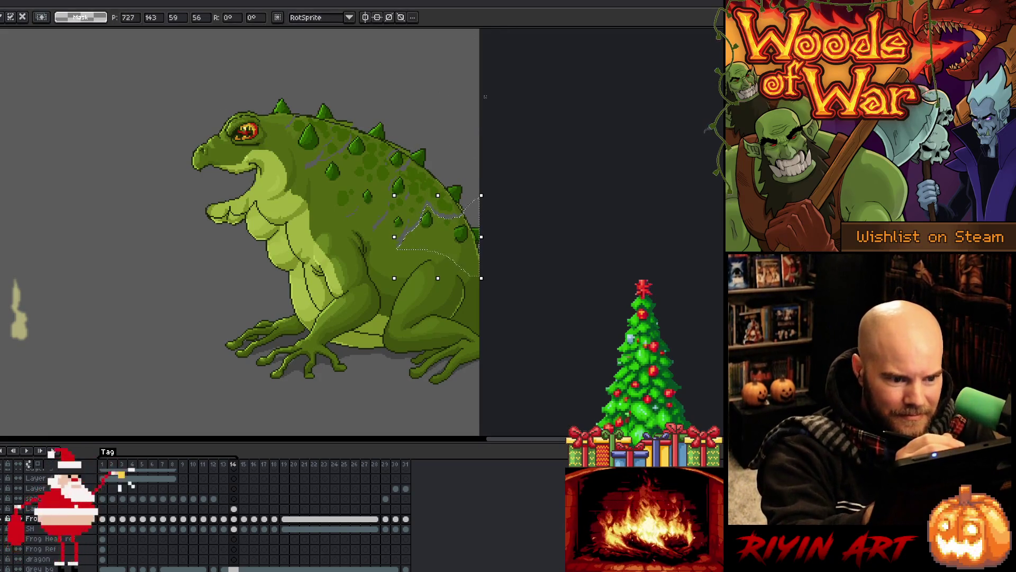
{"action": "key", "text": "Return"}
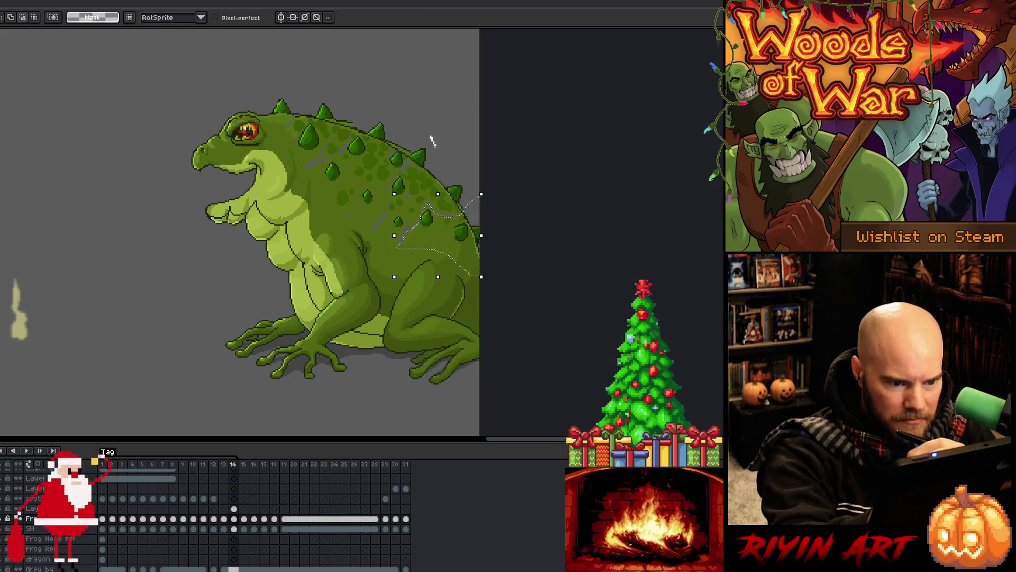
{"action": "left_click_drag", "start_coordinate": [433, 241], "coordinate": [429, 248]}
{"action": "key", "text": "Down"}
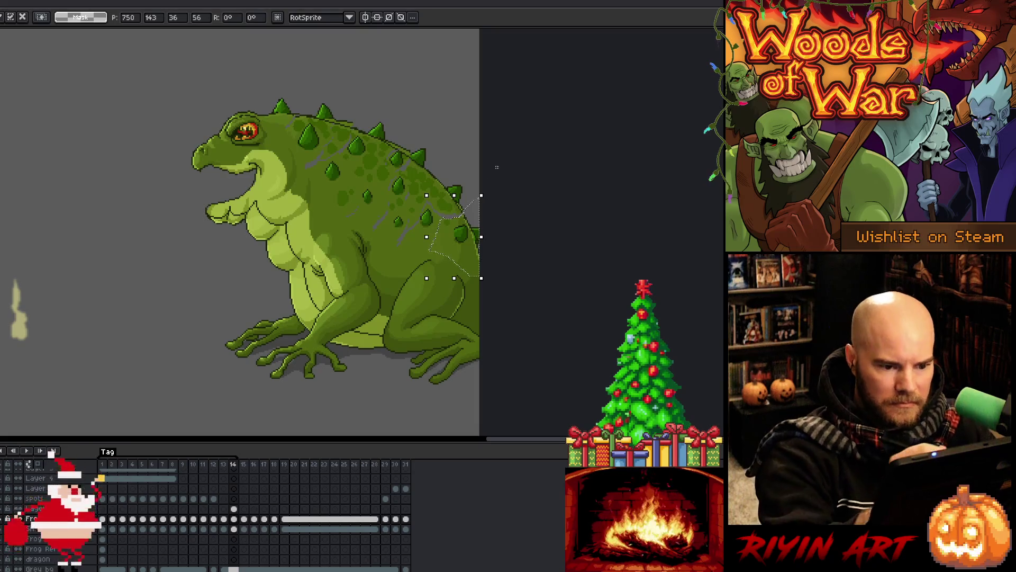
{"action": "key", "text": "ctrl+d"}
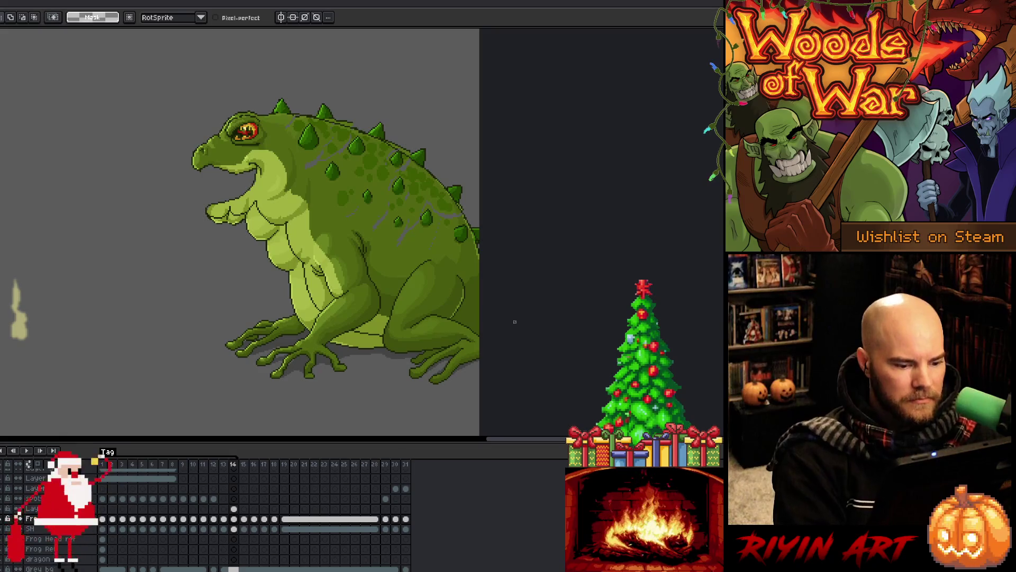
Step: Play the breathing loop once, then remove the extra layer above the toad layer
{"action": "key", "text": "Return"}
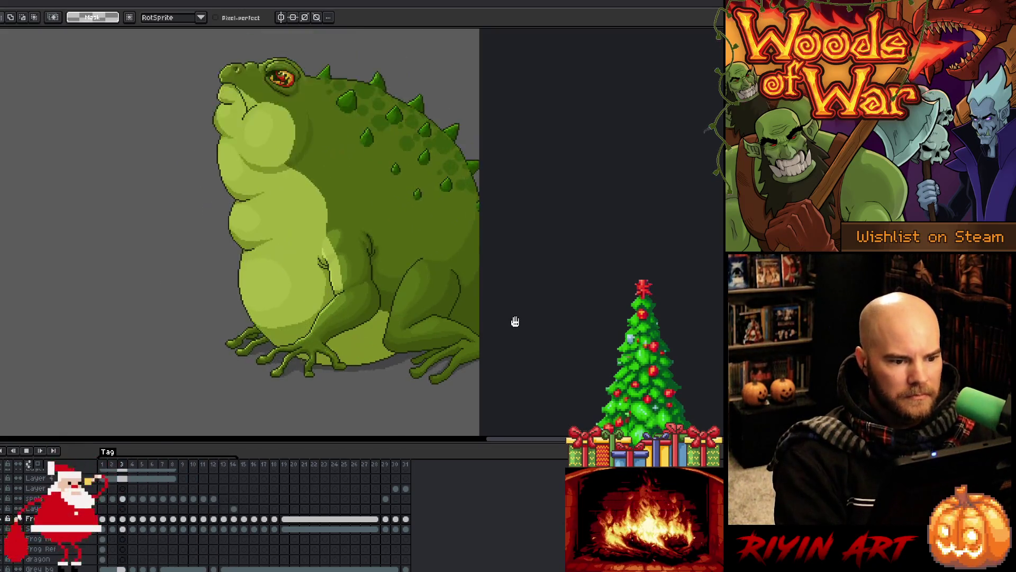
{"action": "key", "text": "Return"}
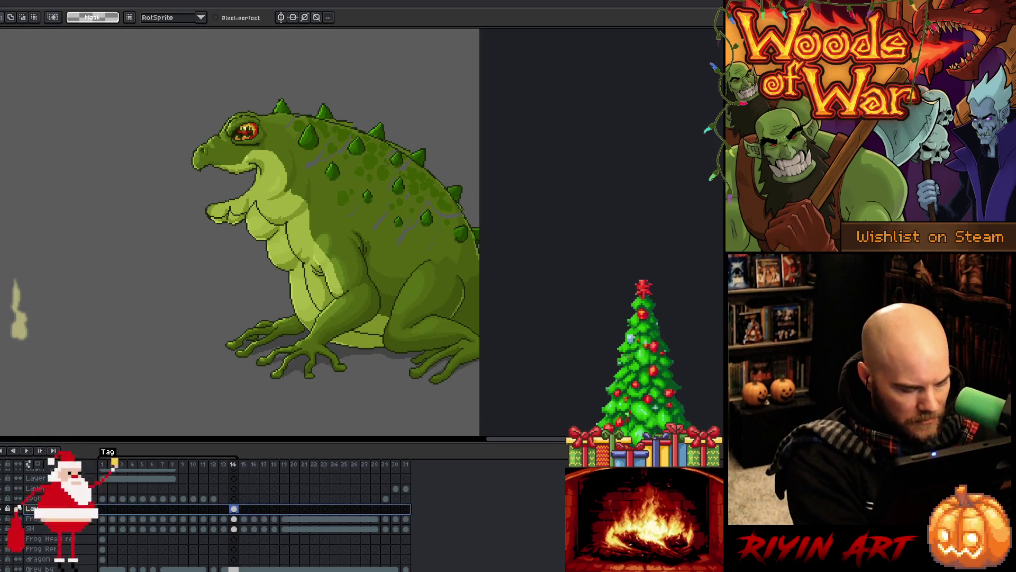
{"action": "key", "text": "ctrl+z"}
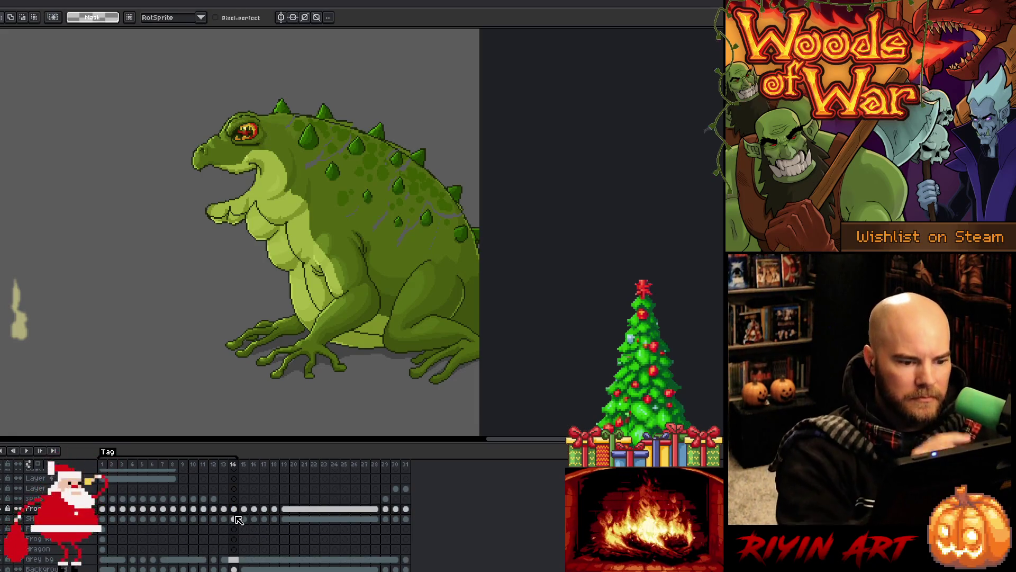
Step: Magic-wand the belly patch and front hand, drag them up-left onto the chest, and deselect
{"action": "key", "text": "w"}
{"action": "left_click", "coordinate": [302, 294]}
{"action": "left_click_drag", "start_coordinate": [301, 293], "coordinate": [279, 245]}
{"action": "key", "text": "Return"}
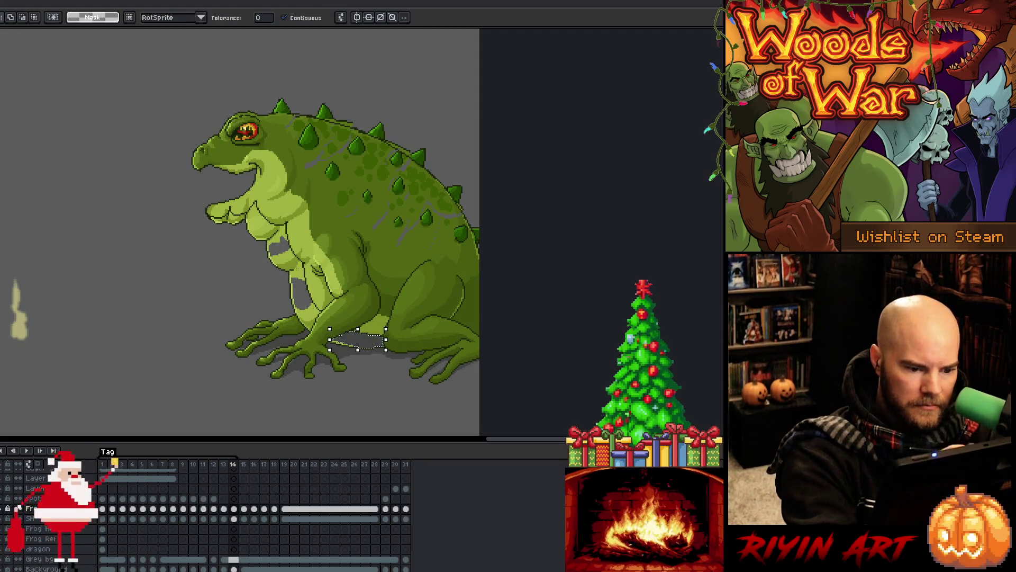
{"action": "left_click", "coordinate": [297, 269]}
{"action": "mouse_move", "coordinate": [298, 270]}
{"action": "left_mouse_down"}
{"action": "mouse_move", "coordinate": [254, 212]}
{"action": "mouse_move", "coordinate": [294, 257]}
{"action": "mouse_move", "coordinate": [258, 222]}
{"action": "mouse_move", "coordinate": [304, 295]}
{"action": "mouse_move", "coordinate": [287, 265]}
{"action": "mouse_move", "coordinate": [284, 288]}
{"action": "mouse_move", "coordinate": [263, 216]}
{"action": "mouse_move", "coordinate": [286, 294]}
{"action": "mouse_move", "coordinate": [333, 342]}
{"action": "mouse_move", "coordinate": [292, 290]}
{"action": "mouse_move", "coordinate": [277, 234]}
{"action": "mouse_move", "coordinate": [231, 218]}
{"action": "left_mouse_up"}
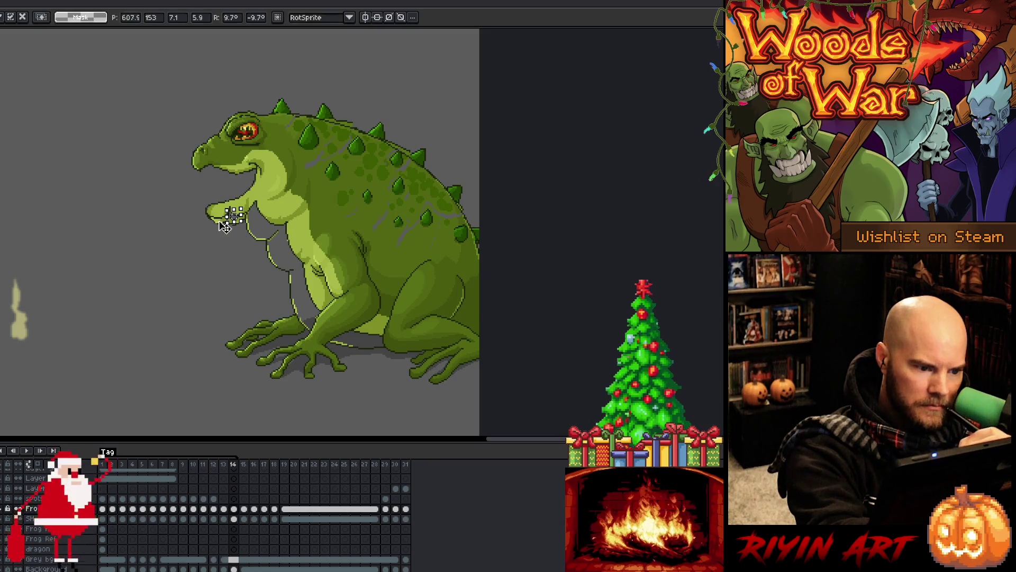
{"action": "key", "text": "Return"}
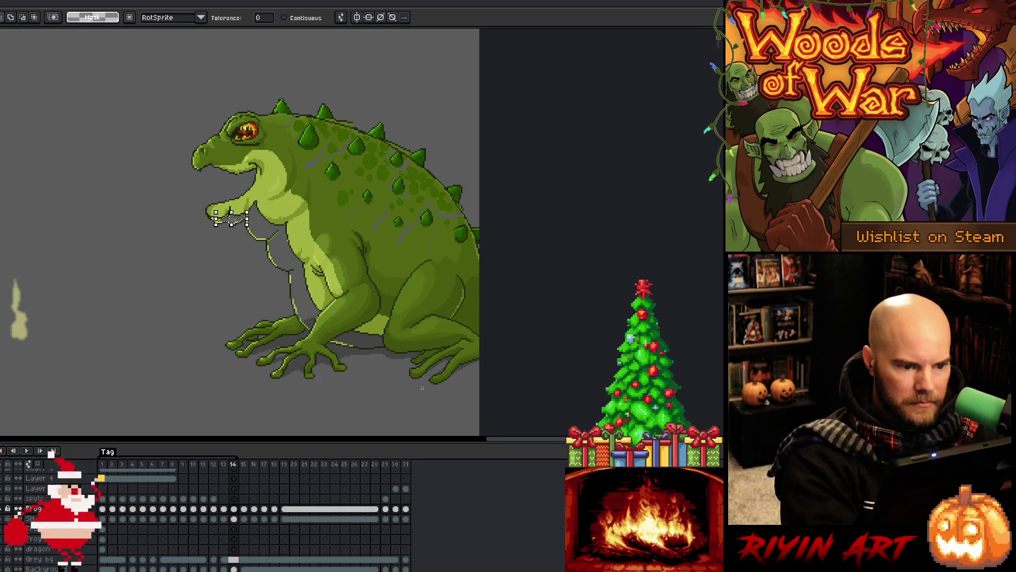
{"action": "key", "text": "ctrl+d"}
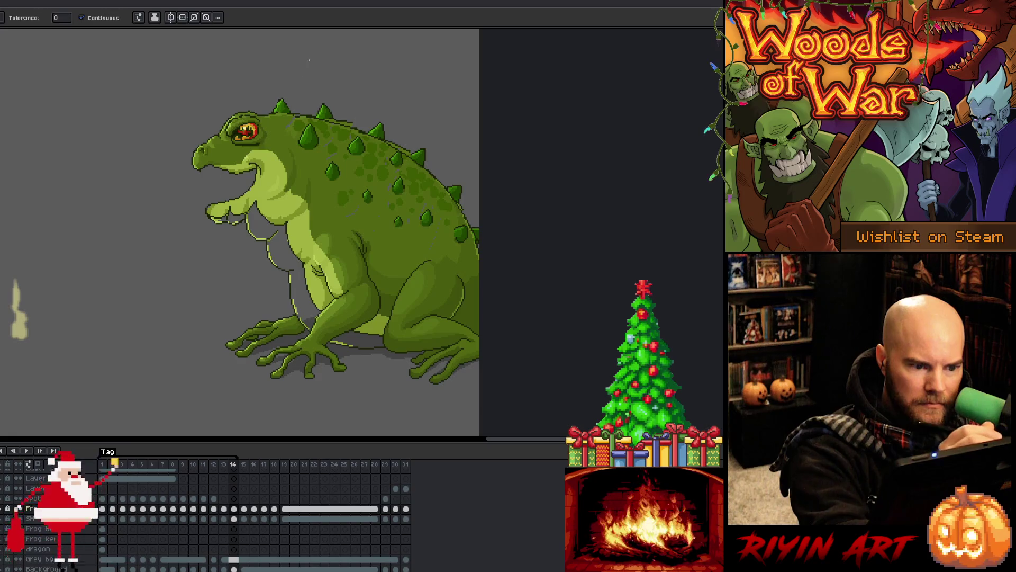
Step: Set a 4px brush and erase the sketch lines from arm to belly and around the hand
{"action": "key", "text": "b"}
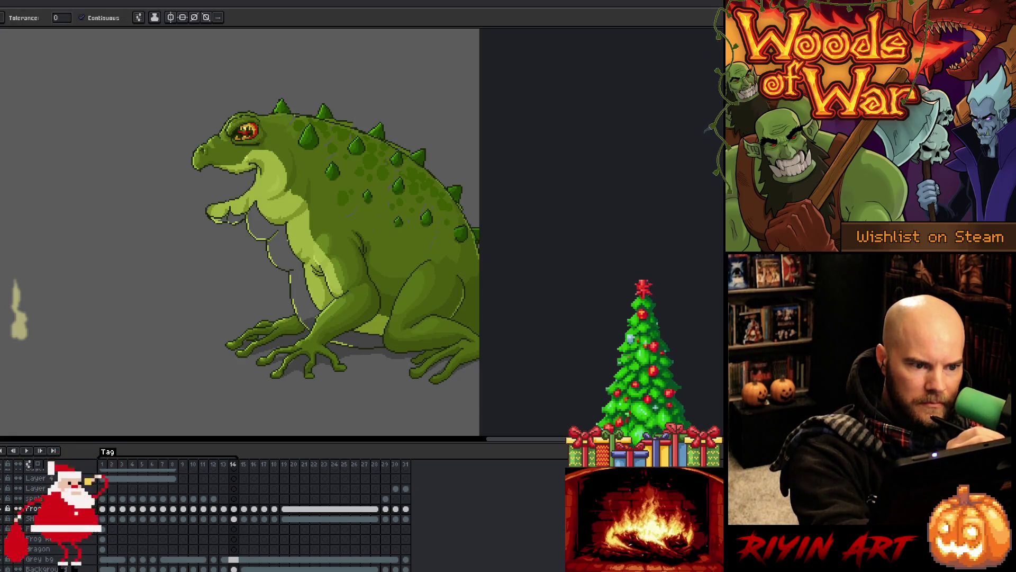
{"action": "key", "text": "g"}
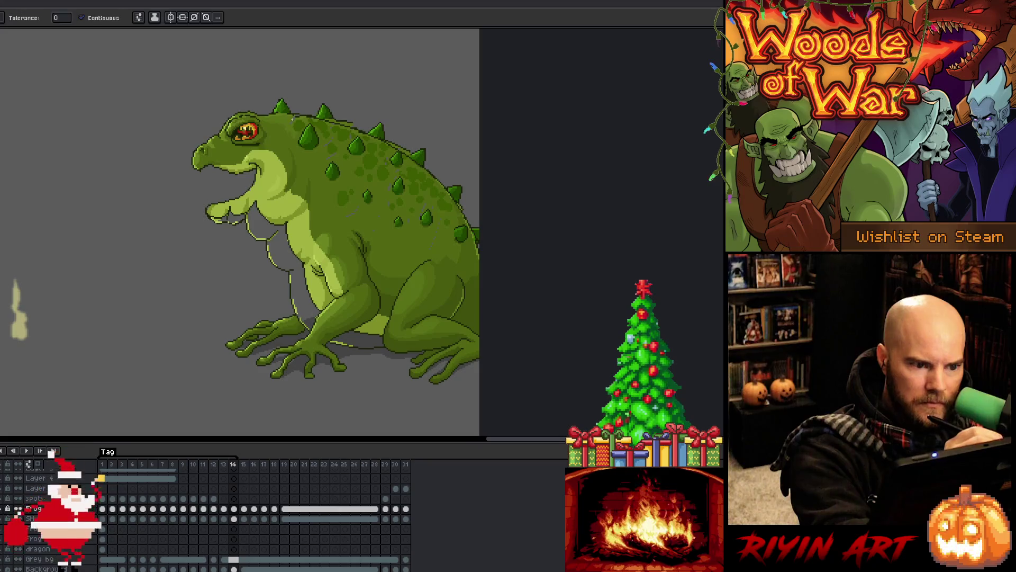
{"action": "key", "text": "b"}
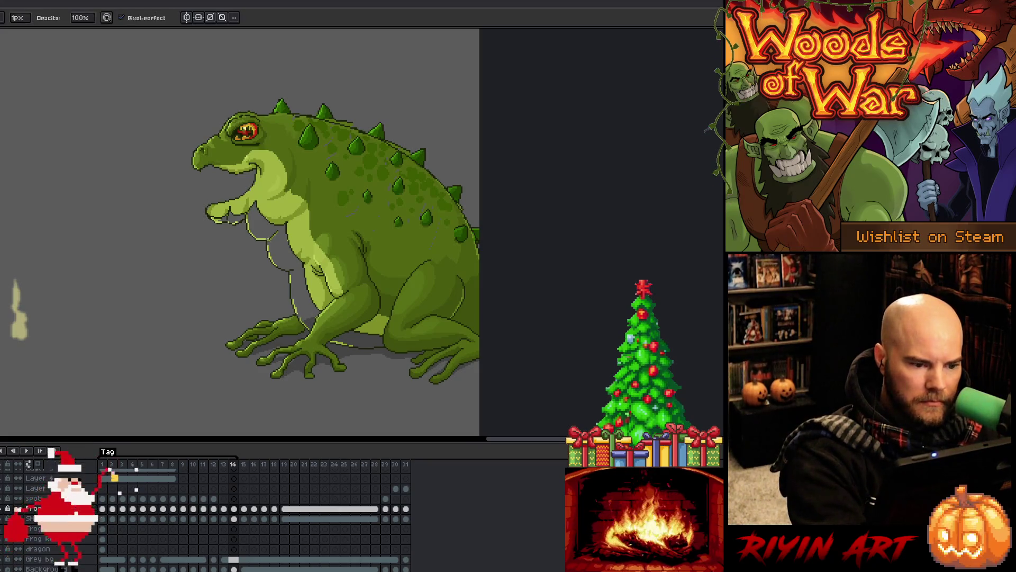
{"action": "left_click", "coordinate": [22, 20]}
{"action": "left_click", "coordinate": [23, 35]}
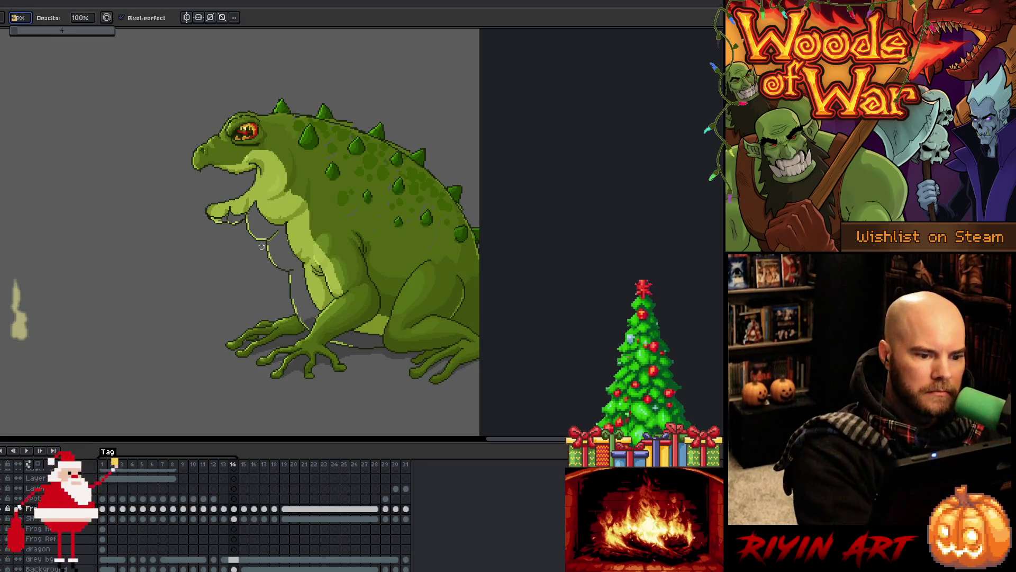
{"action": "left_click_drag", "start_coordinate": [273, 236], "coordinate": [248, 218]}
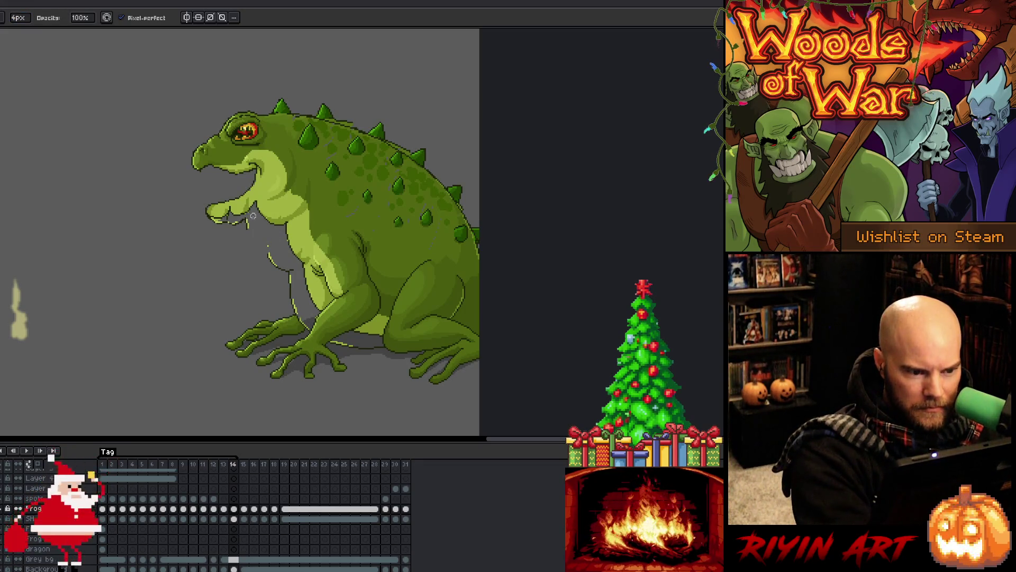
{"action": "mouse_move", "coordinate": [246, 216]}
{"action": "left_mouse_down"}
{"action": "mouse_move", "coordinate": [241, 236]}
{"action": "mouse_move", "coordinate": [228, 220]}
{"action": "left_mouse_up"}
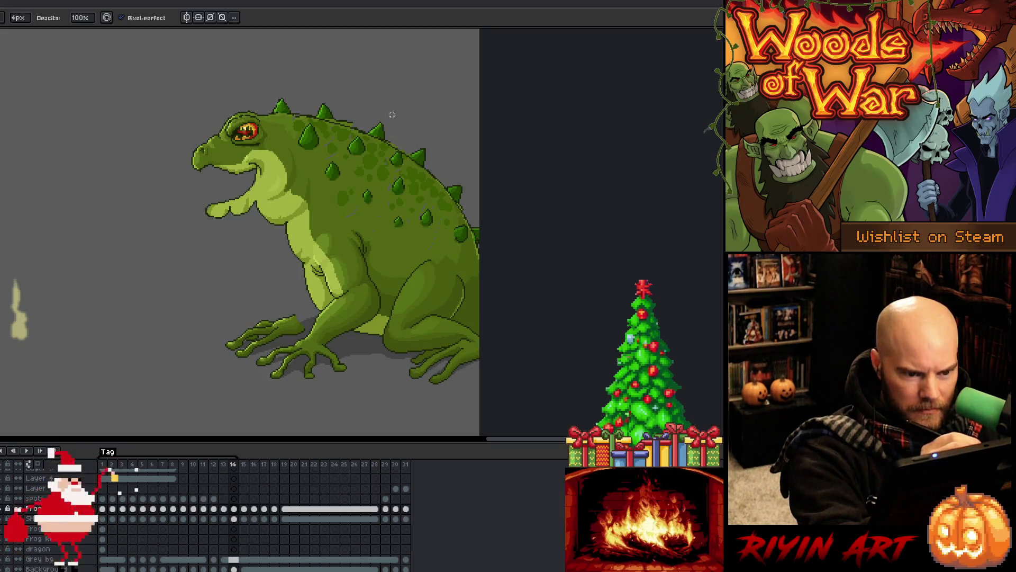
Step: Switch between the wand, pencil and eraser, jump to frame 4, and play the breathing loop
{"action": "key", "text": "w"}
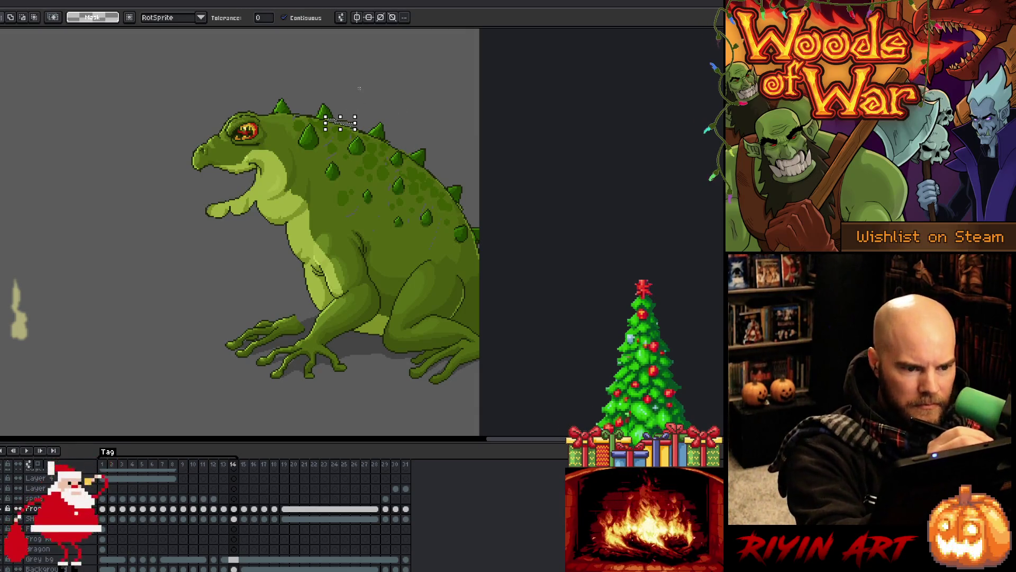
{"action": "key", "text": "b"}
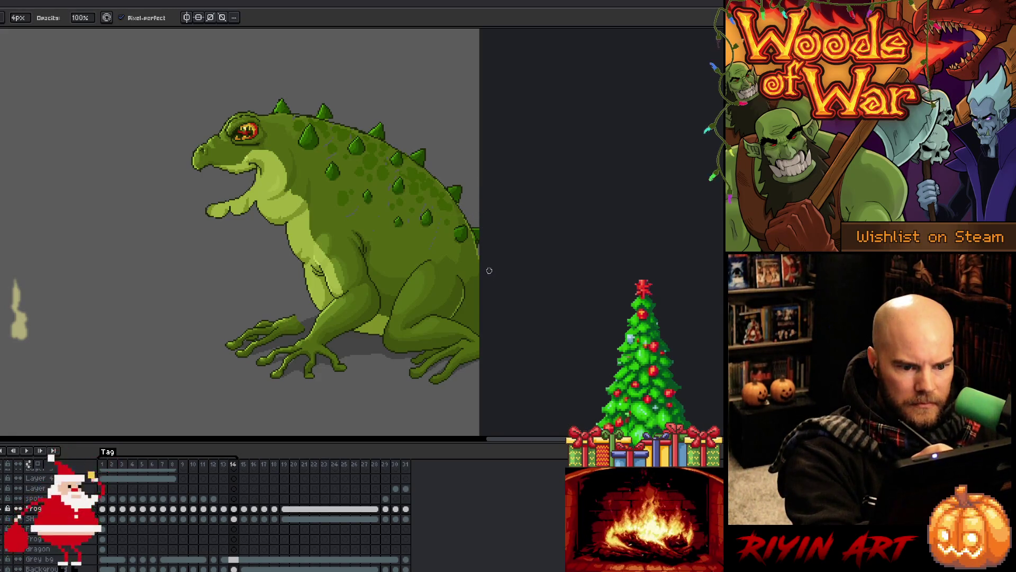
{"action": "key", "text": "e"}
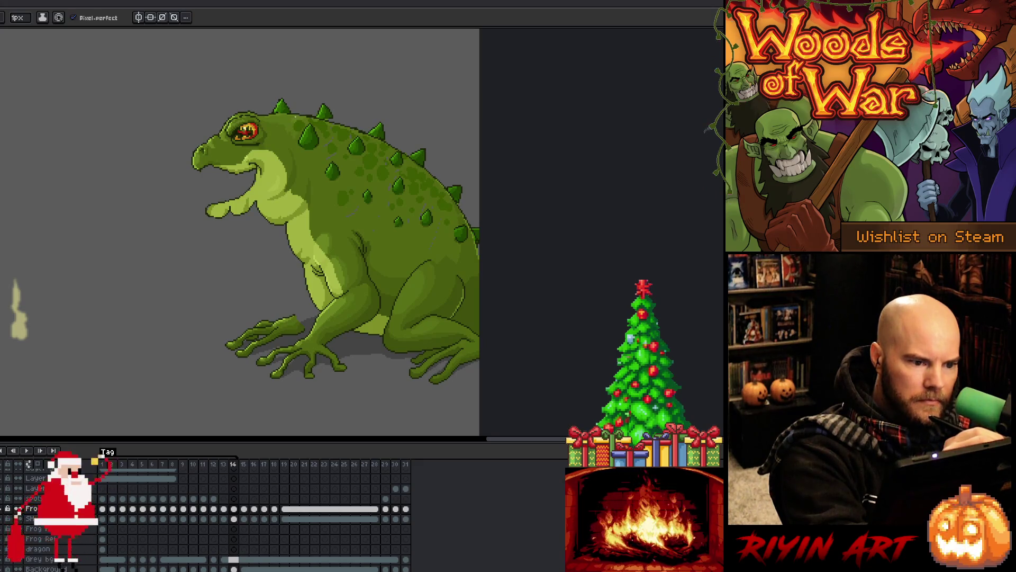
{"action": "key", "text": "b"}
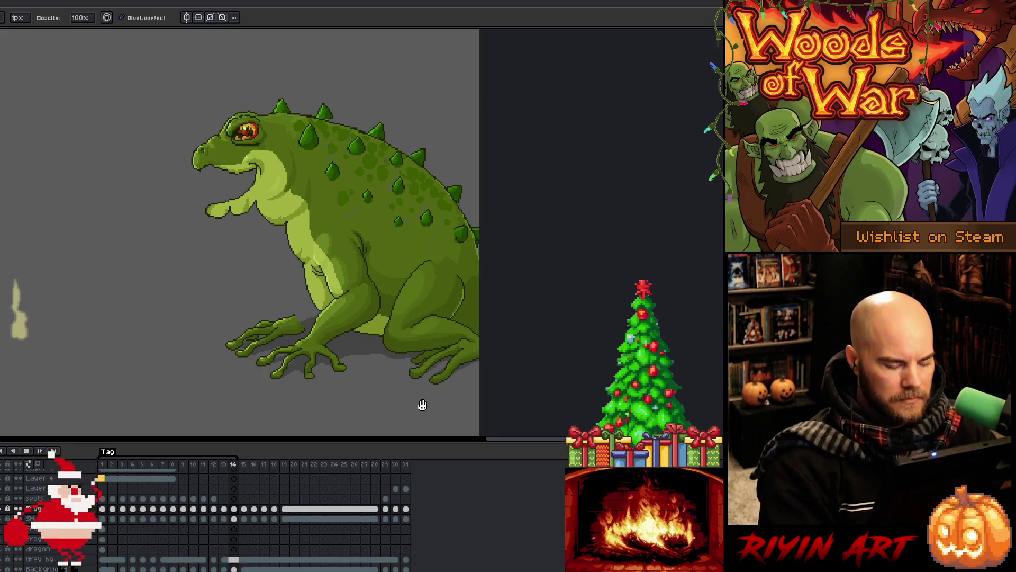
{"action": "key", "text": "Left"}
{"action": "key", "text": "Return"}
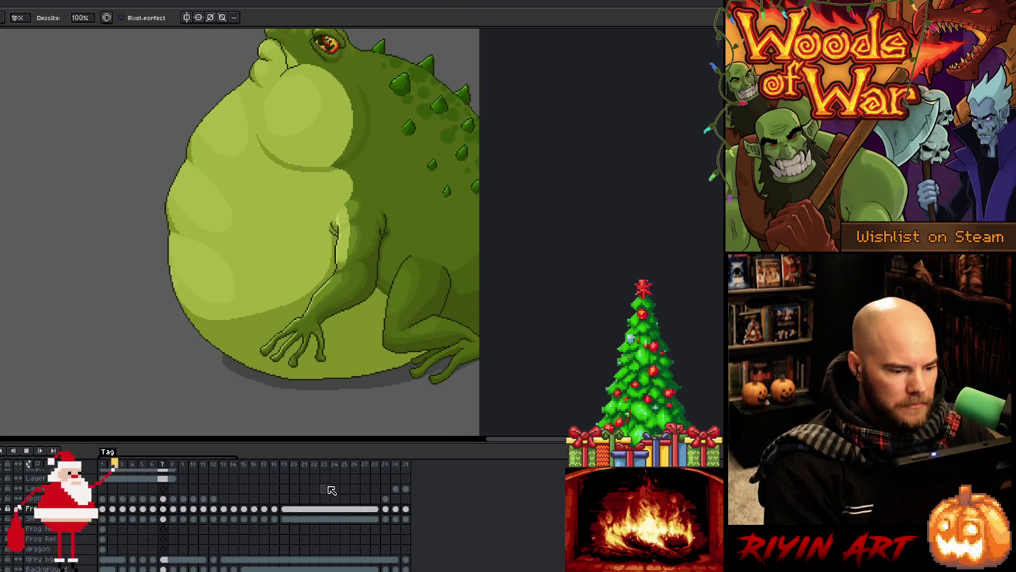
Step: Stop playback, add a new layer above the shadow layer, and compare frames 12 and 13
{"action": "key", "text": "Return"}
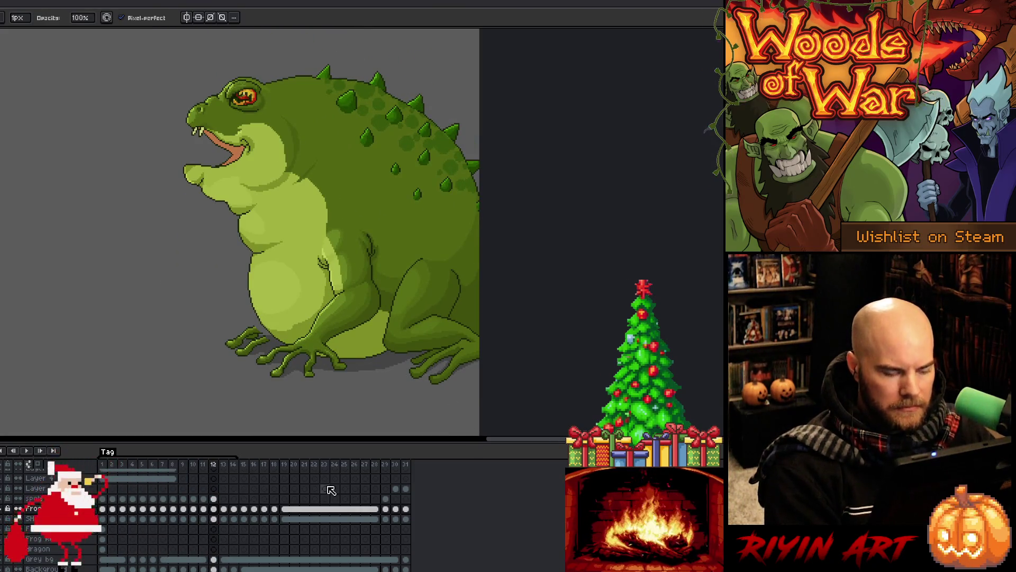
{"action": "key", "text": "Right"}
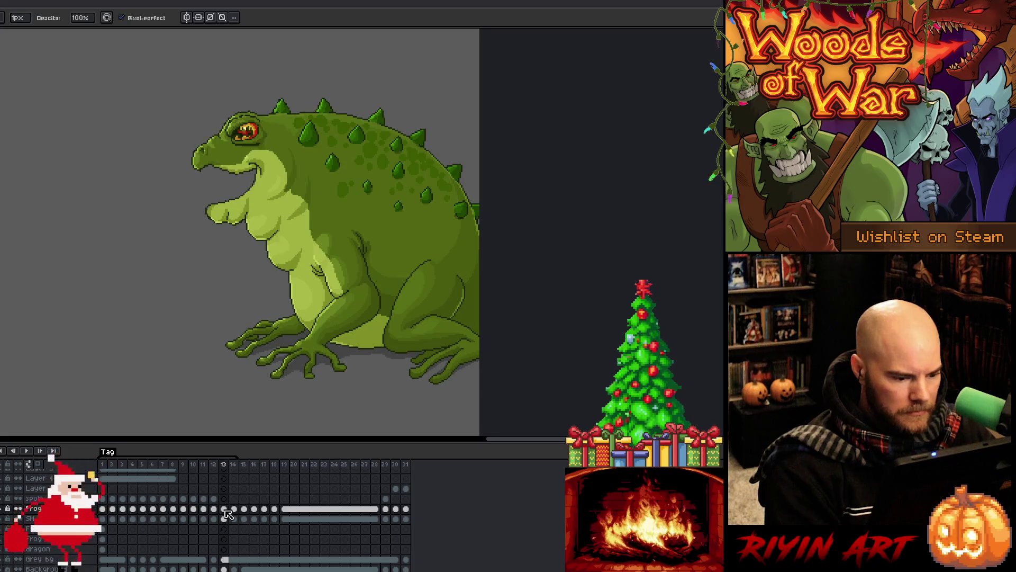
{"action": "left_click", "coordinate": [224, 509]}
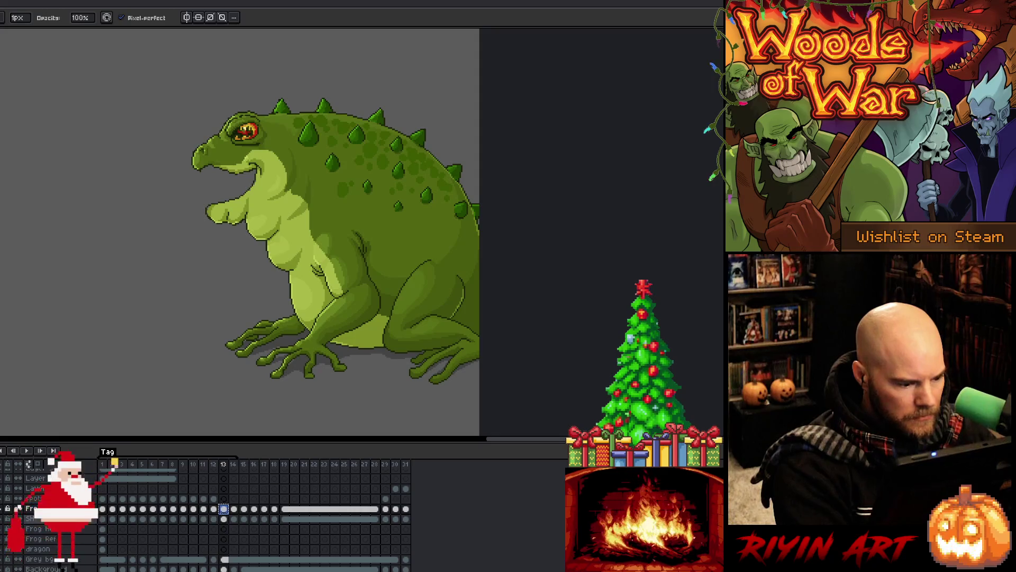
{"action": "key", "text": "Down"}
{"action": "key", "text": "shift+n"}
{"action": "left_click", "coordinate": [213, 519]}
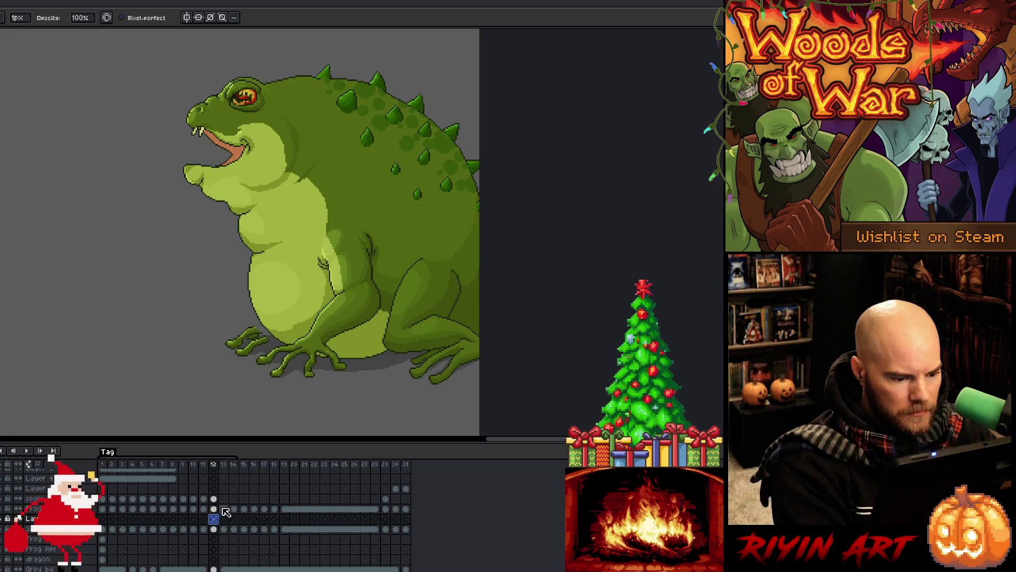
{"action": "left_click", "coordinate": [223, 509]}
{"action": "left_click", "coordinate": [212, 518]}
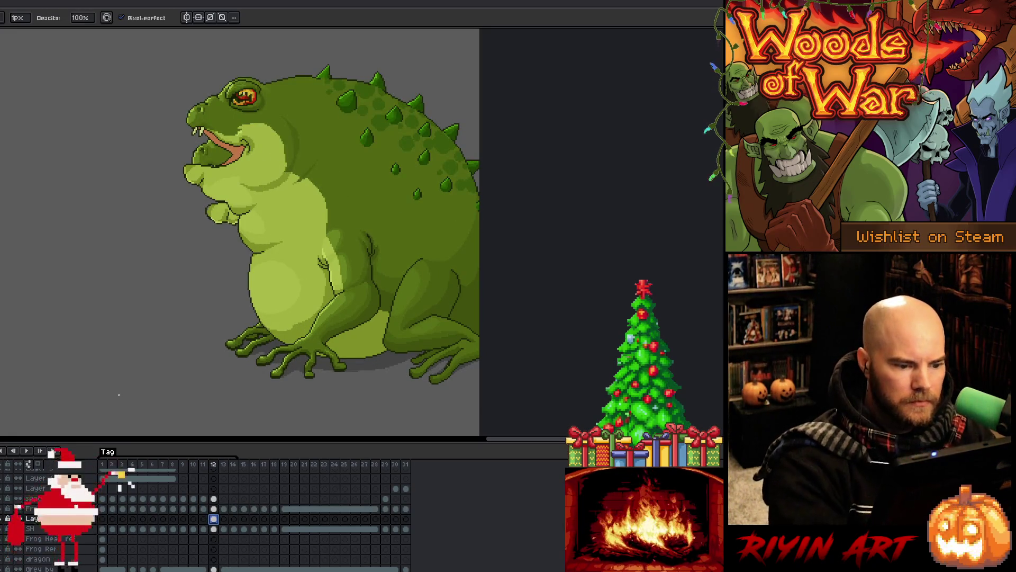
Step: Lasso the hand area on frame 12 and apply the lower-body repositioning transform
{"action": "key", "text": "m"}
{"action": "mouse_move", "coordinate": [246, 321]}
{"action": "left_mouse_down"}
{"action": "mouse_move", "coordinate": [271, 342]}
{"action": "mouse_move", "coordinate": [286, 333]}
{"action": "mouse_move", "coordinate": [265, 313]}
{"action": "mouse_move", "coordinate": [248, 317]}
{"action": "left_mouse_up"}
{"action": "key", "text": "ctrl+shift+i"}
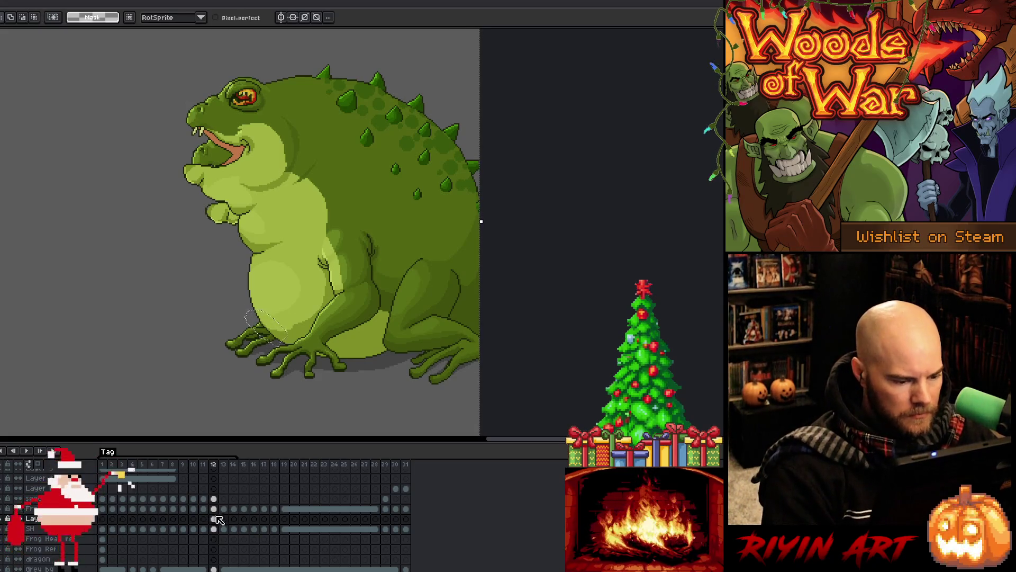
{"action": "left_click", "coordinate": [217, 520]}
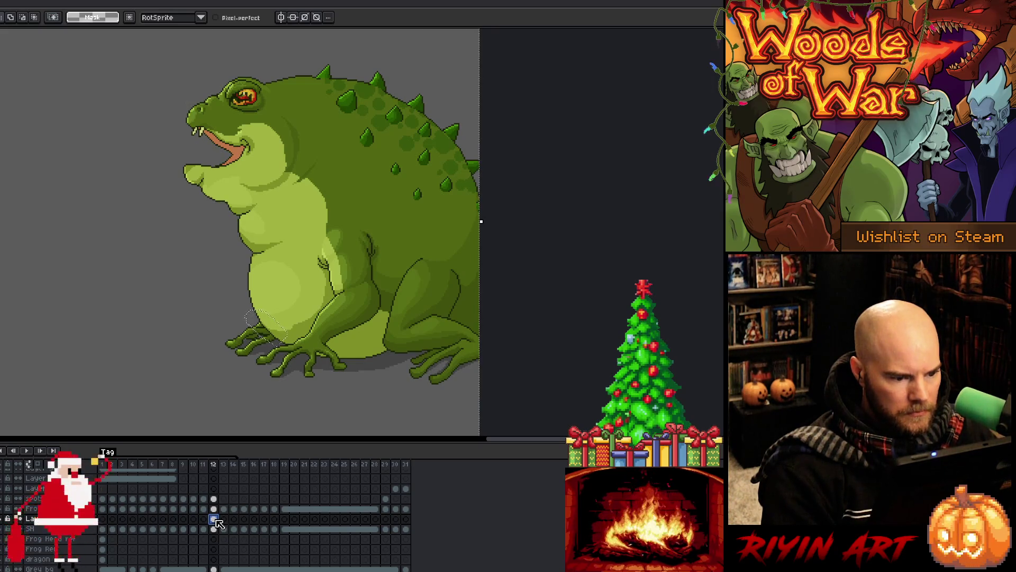
{"action": "key", "text": "ctrl+t"}
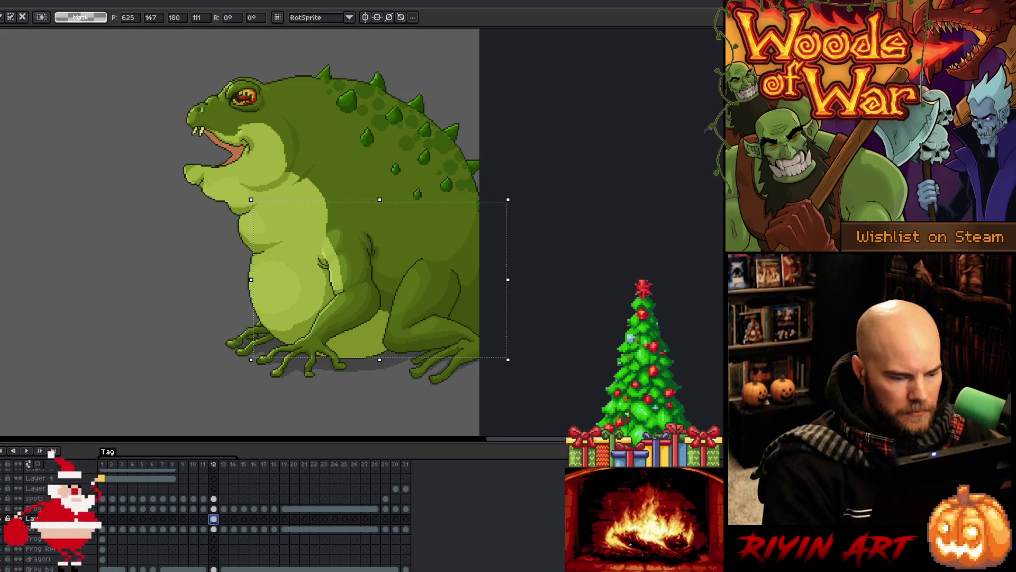
{"action": "key", "text": "Return"}
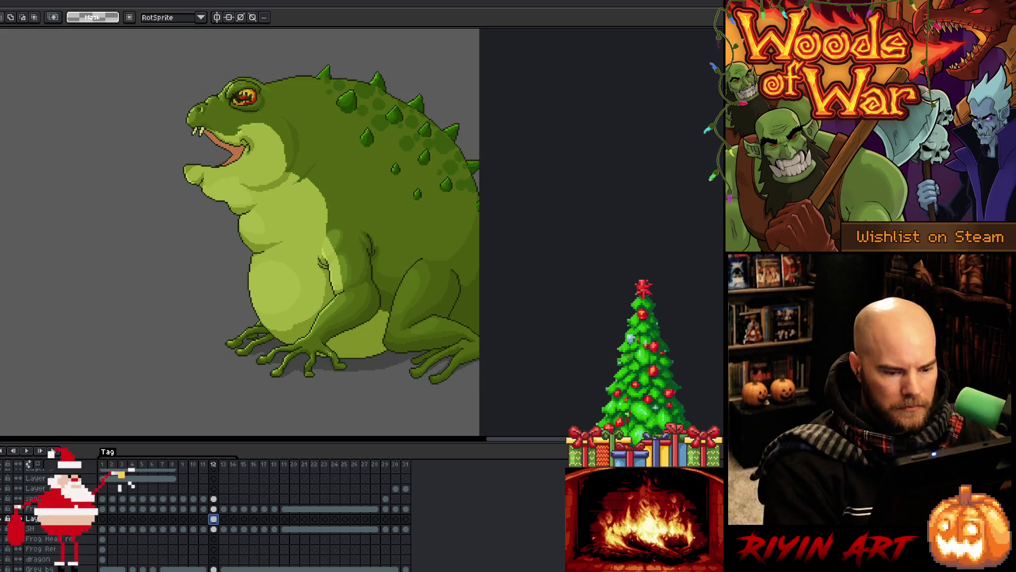
Step: Clear a marquee over the body, then play and stop the breathing loop preview
{"action": "mouse_move", "coordinate": [294, 413]}
{"action": "left_mouse_down"}
{"action": "mouse_move", "coordinate": [480, 96]}
{"action": "mouse_move", "coordinate": [481, 30]}
{"action": "left_mouse_up"}
{"action": "left_click", "coordinate": [690, 244]}
{"action": "key", "text": "Return"}
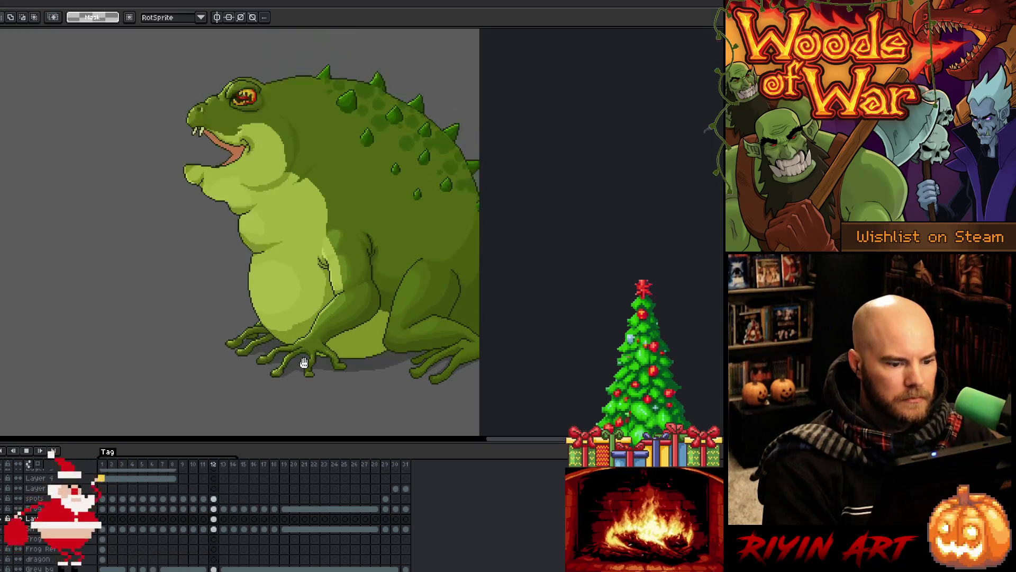
{"action": "key", "text": "Return"}
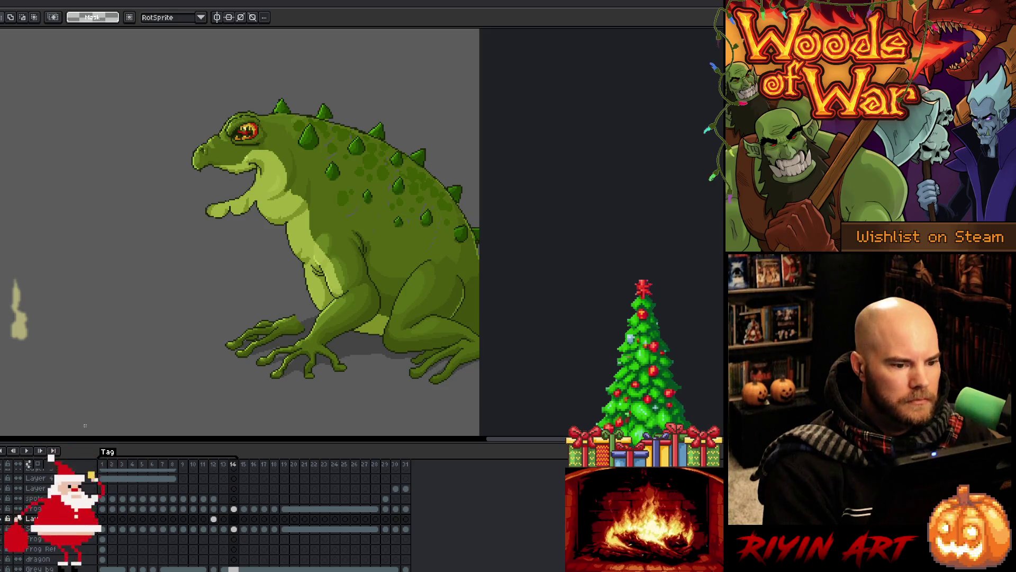
Step: Insert frame 15 and add a new empty layer above the Frog layer for sketching
{"action": "right_click", "coordinate": [237, 465]}
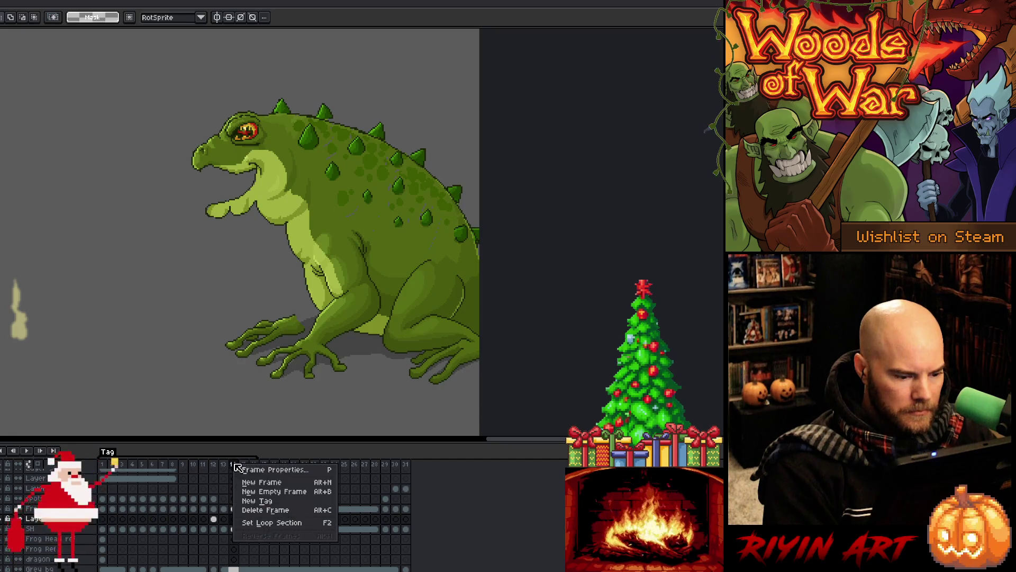
{"action": "left_click", "coordinate": [253, 481]}
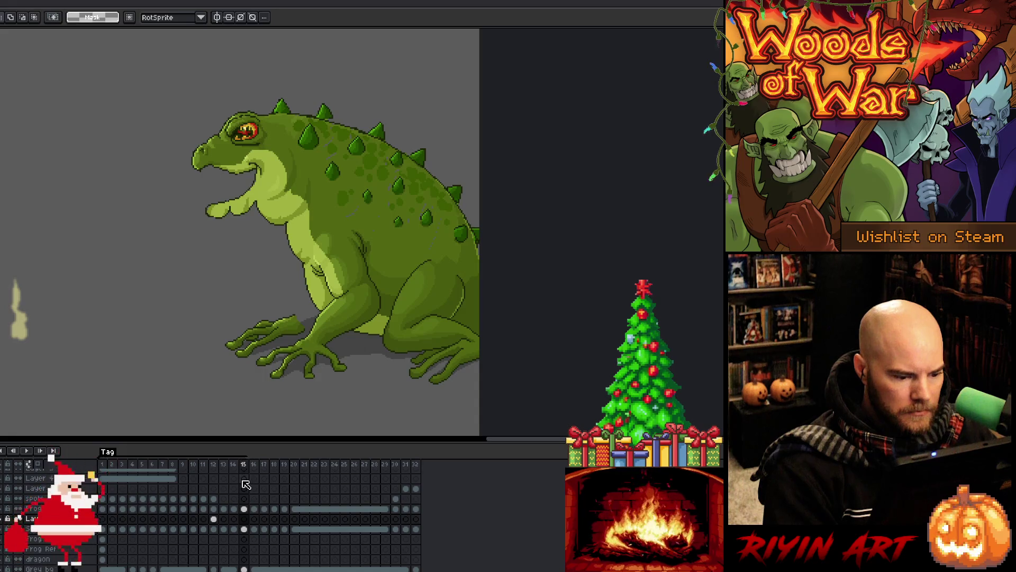
{"action": "left_click", "coordinate": [244, 509]}
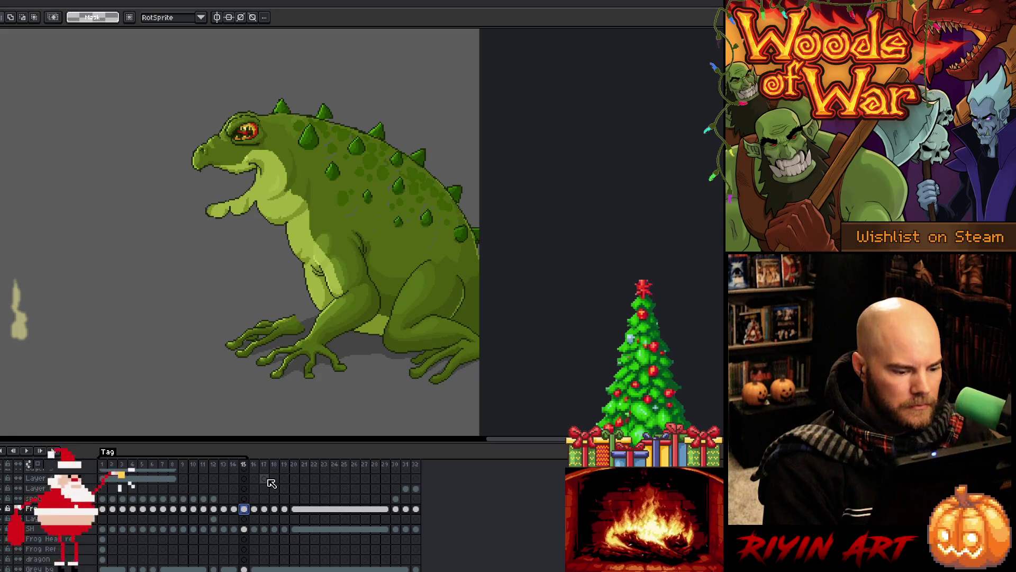
{"action": "key", "text": "shift+n"}
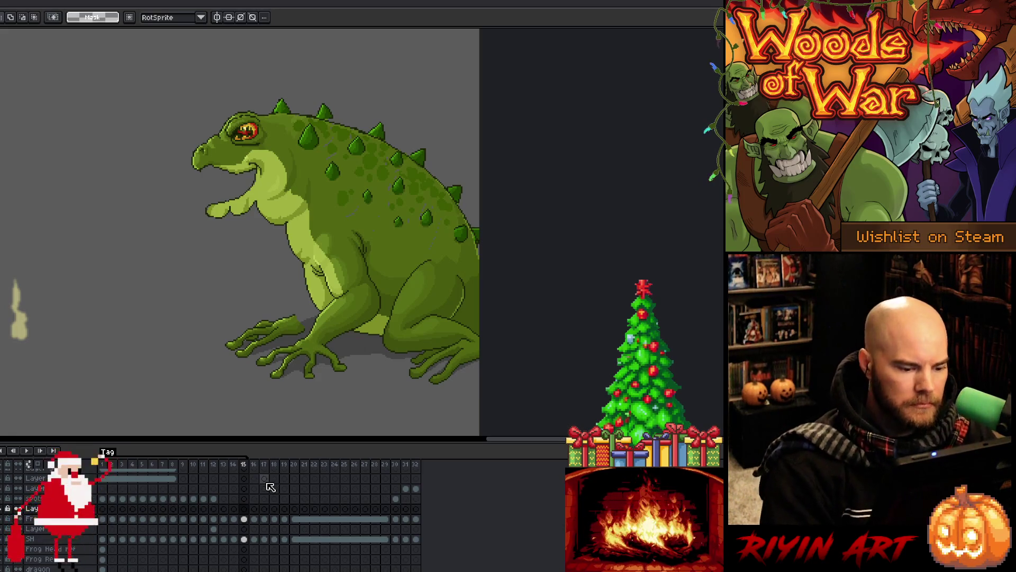
{"action": "left_click", "coordinate": [244, 508]}
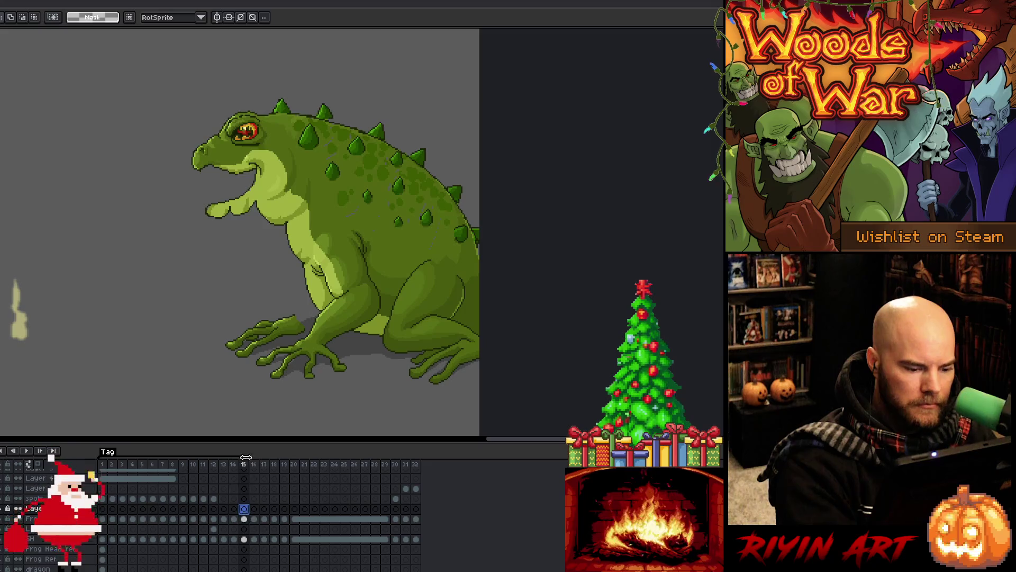
{"action": "key", "text": "b"}
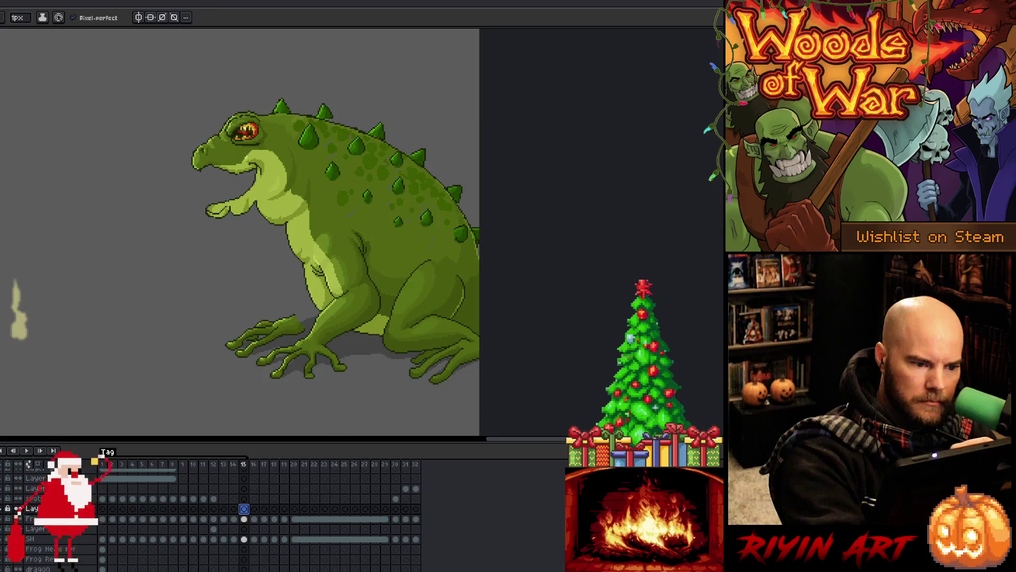
{"action": "key", "text": "Escape"}
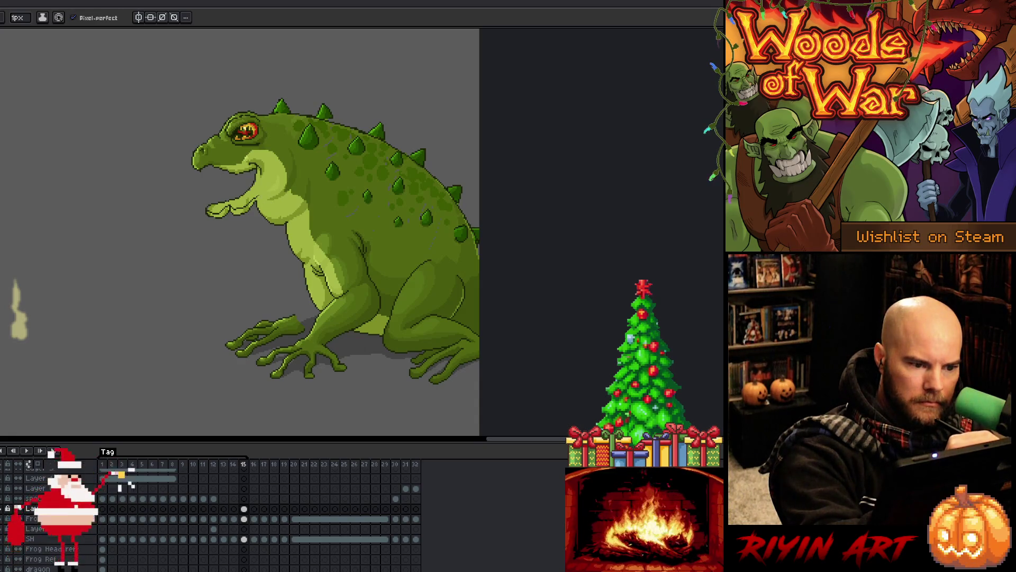
Step: Draw dark lines on the toad's throat and chest, rework a stroke, and reselect Frog
{"action": "left_click_drag", "start_coordinate": [261, 200], "coordinate": [294, 224]}
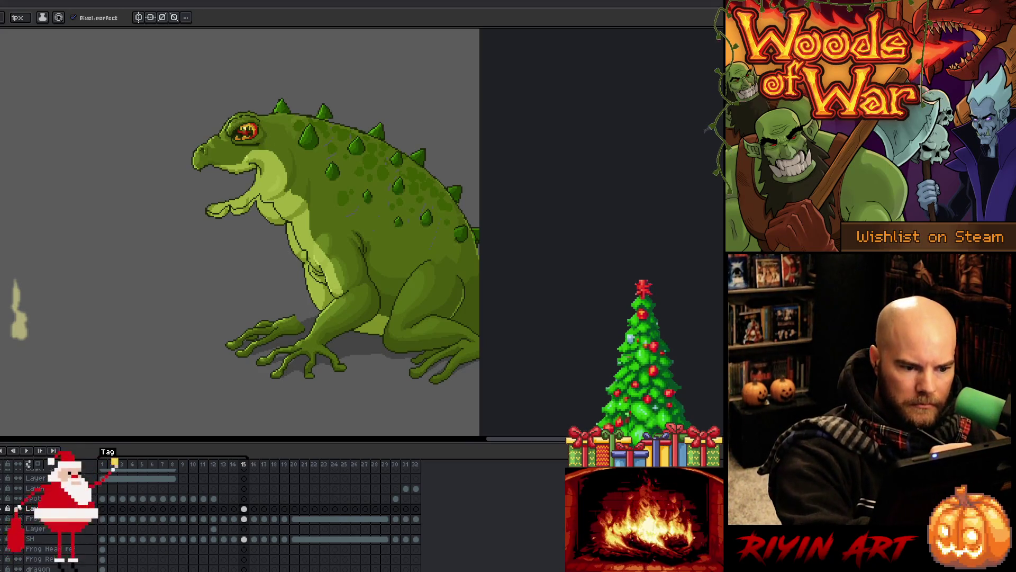
{"action": "key", "text": "ctrl+z"}
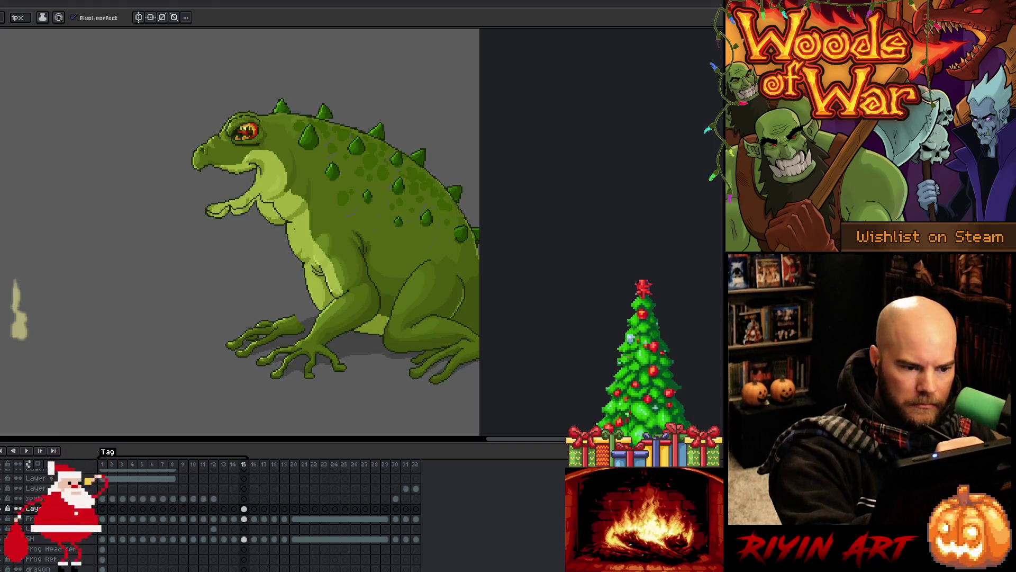
{"action": "left_click_drag", "start_coordinate": [289, 221], "coordinate": [294, 233]}
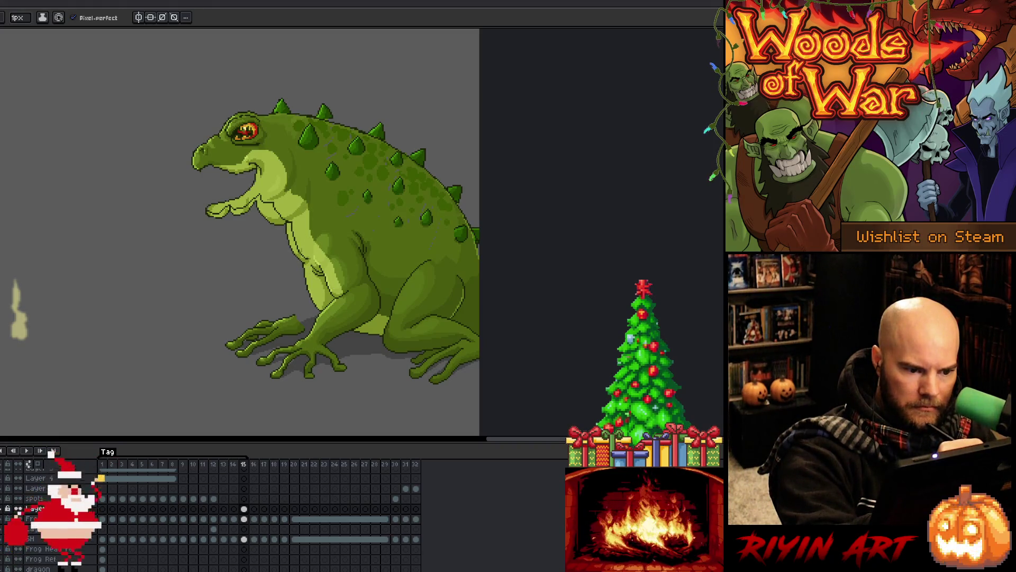
{"action": "left_click_drag", "start_coordinate": [306, 267], "coordinate": [312, 279]}
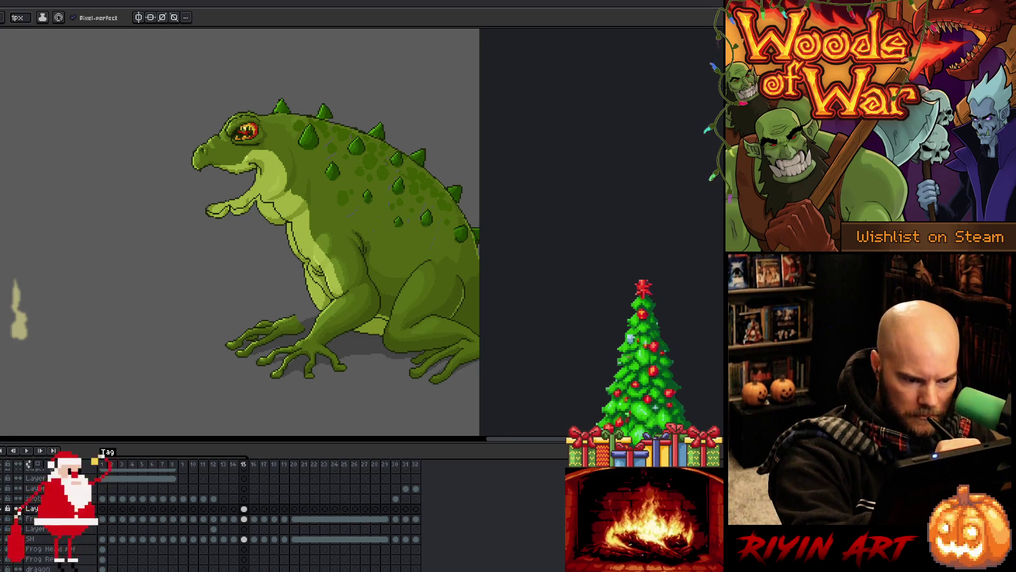
{"action": "key", "text": "b"}
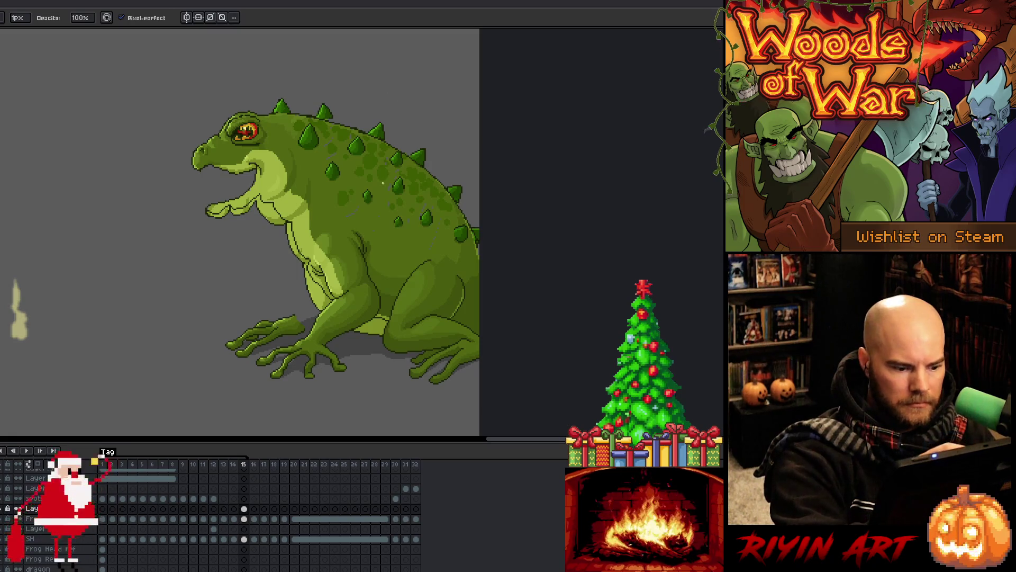
{"action": "left_click", "coordinate": [244, 519]}
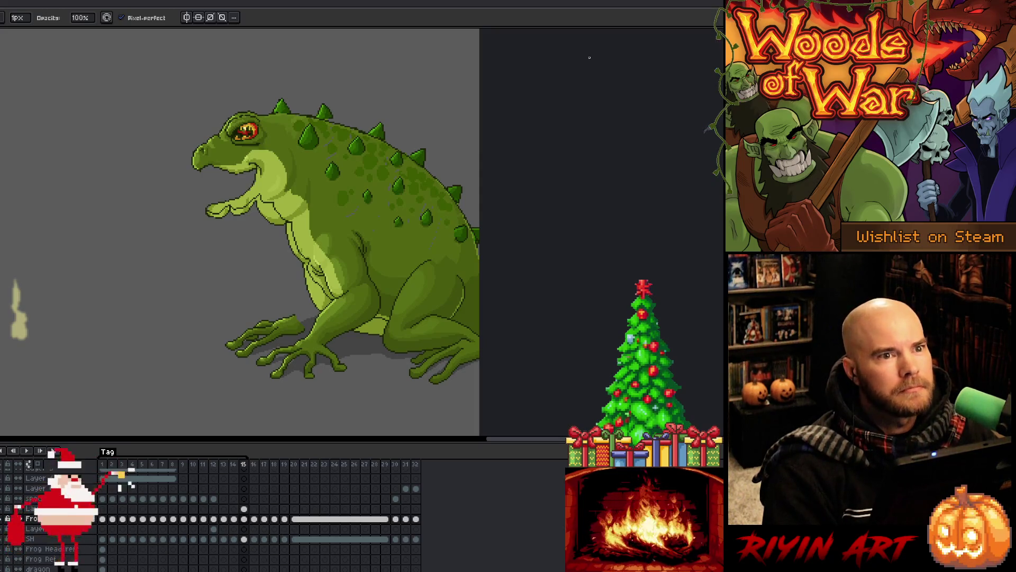
Step: Select the belly on frame 15's Frog cel and flip between frames 14 and 15 to compare
{"action": "left_click", "coordinate": [244, 519]}
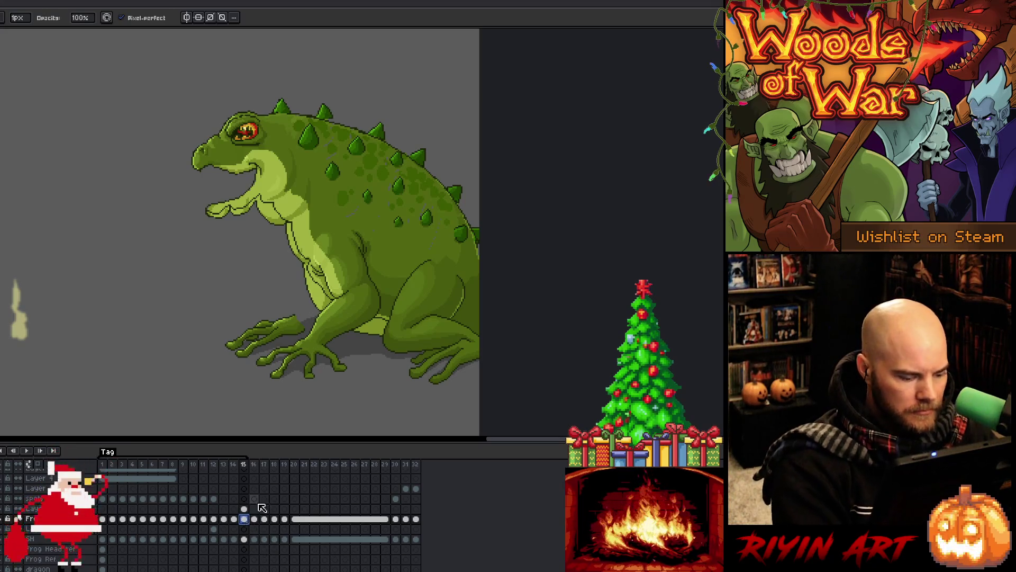
{"action": "key", "text": "w"}
{"action": "left_click", "coordinate": [310, 254]}
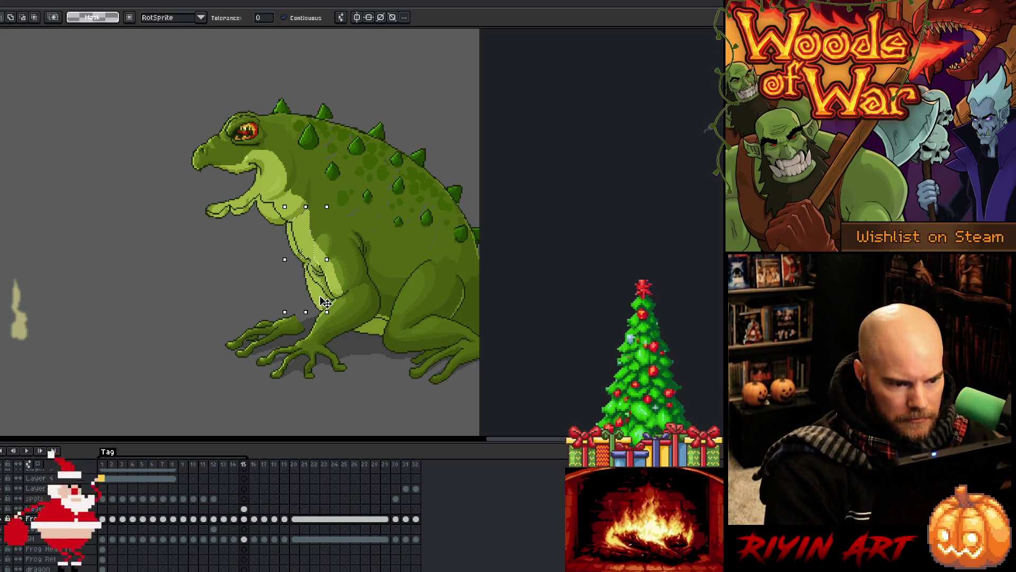
{"action": "key", "text": "ctrl+d"}
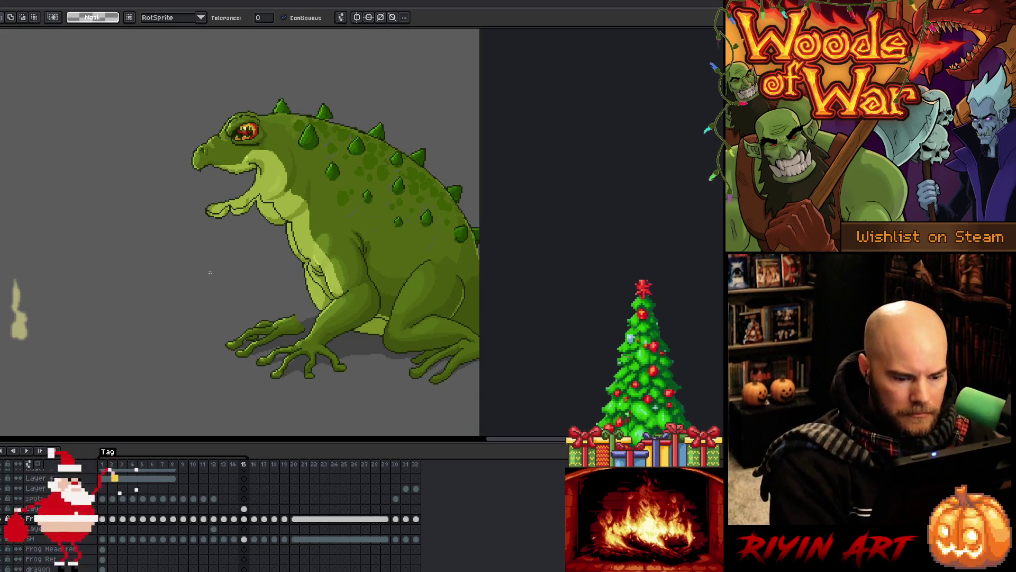
{"action": "key", "text": "m"}
{"action": "key", "text": "Left"}
{"action": "key", "text": "Left"}
{"action": "key", "text": "Right"}
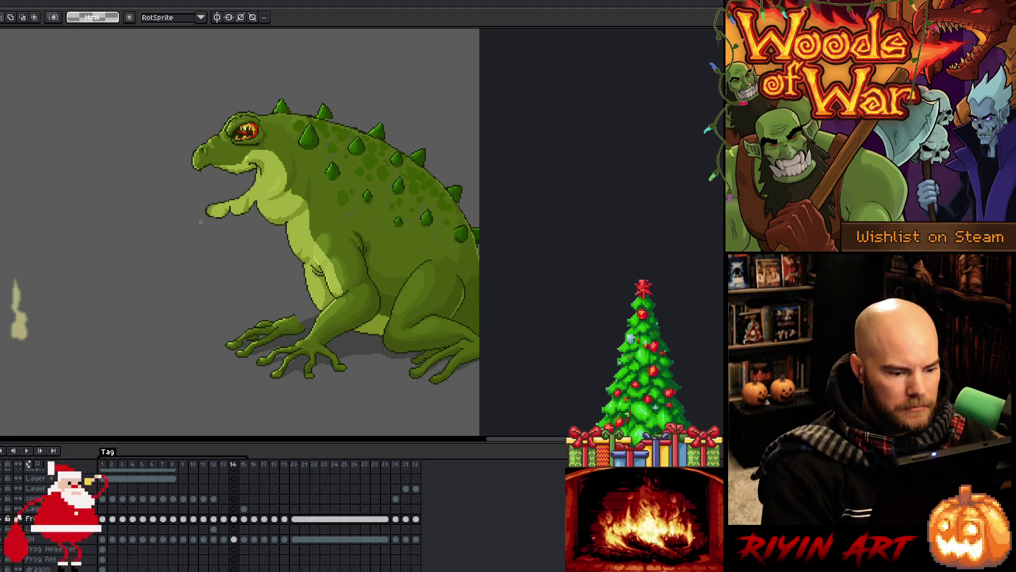
{"action": "key", "text": "Left"}
{"action": "key", "text": "Right"}
{"action": "key", "text": "Right"}
{"action": "key", "text": "Left"}
{"action": "key", "text": "Right"}
Step: Lasso the toad's back, nudge it down and apply, then trim the selection and nudge again
{"action": "key", "text": "b"}
{"action": "mouse_move", "coordinate": [513, 175]}
{"action": "left_mouse_down"}
{"action": "mouse_move", "coordinate": [336, 87]}
{"action": "mouse_move", "coordinate": [295, 114]}
{"action": "mouse_move", "coordinate": [304, 161]}
{"action": "mouse_move", "coordinate": [334, 206]}
{"action": "mouse_move", "coordinate": [453, 253]}
{"action": "left_mouse_up"}
{"action": "left_click_drag", "start_coordinate": [505, 165], "coordinate": [503, 164]}
{"action": "key", "text": "ctrl+t"}
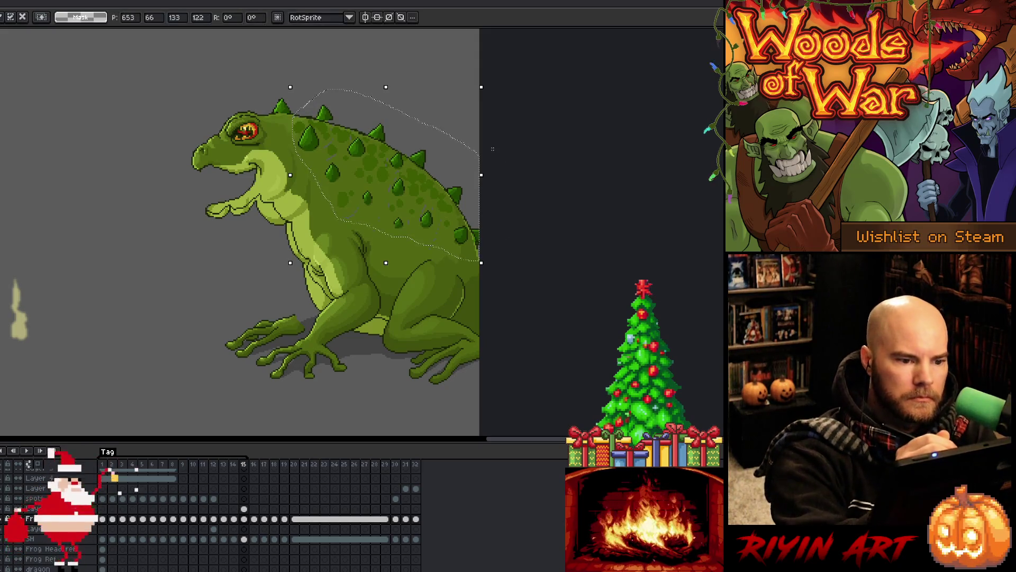
{"action": "mouse_move", "coordinate": [326, 73]}
{"action": "left_mouse_down"}
{"action": "mouse_move", "coordinate": [336, 135]}
{"action": "mouse_move", "coordinate": [288, 159]}
{"action": "mouse_move", "coordinate": [363, 62]}
{"action": "left_mouse_up"}
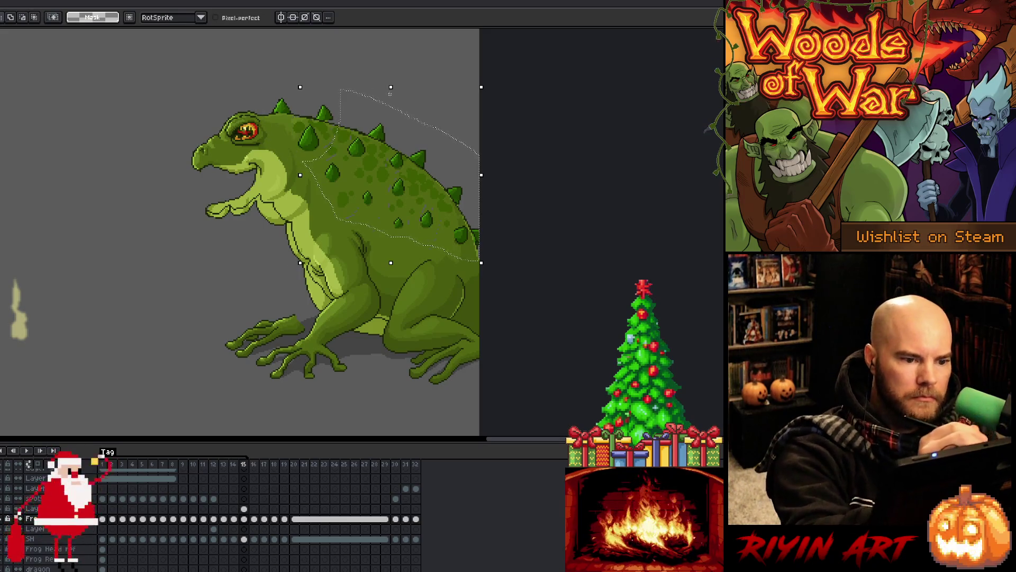
{"action": "key", "text": "Down"}
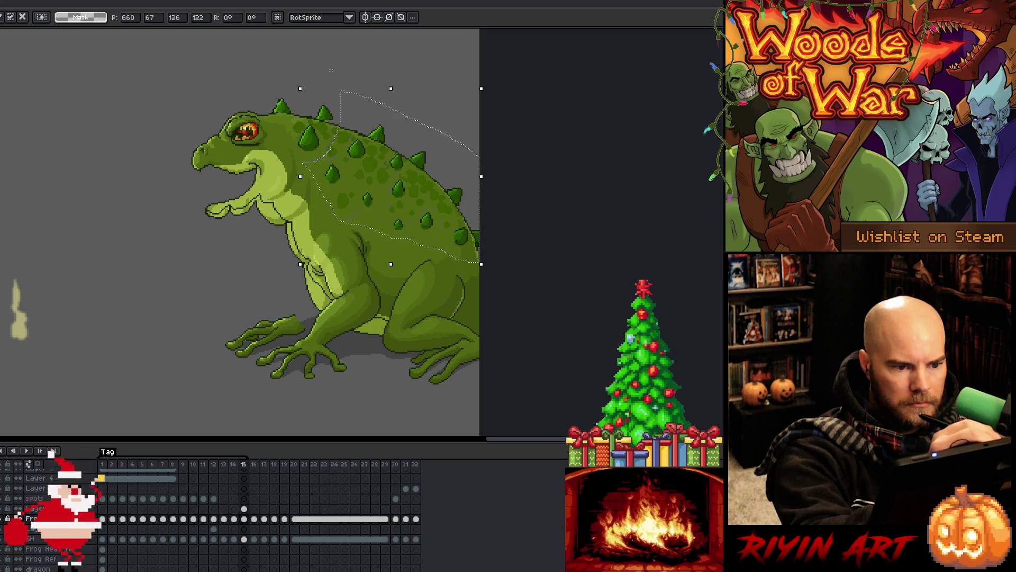
{"action": "key", "text": "Return"}
{"action": "mouse_move", "coordinate": [365, 148]}
{"action": "left_mouse_down"}
{"action": "mouse_move", "coordinate": [356, 169]}
{"action": "mouse_move", "coordinate": [275, 168]}
{"action": "mouse_move", "coordinate": [275, 114]}
{"action": "left_mouse_up"}
{"action": "key", "text": "Down"}
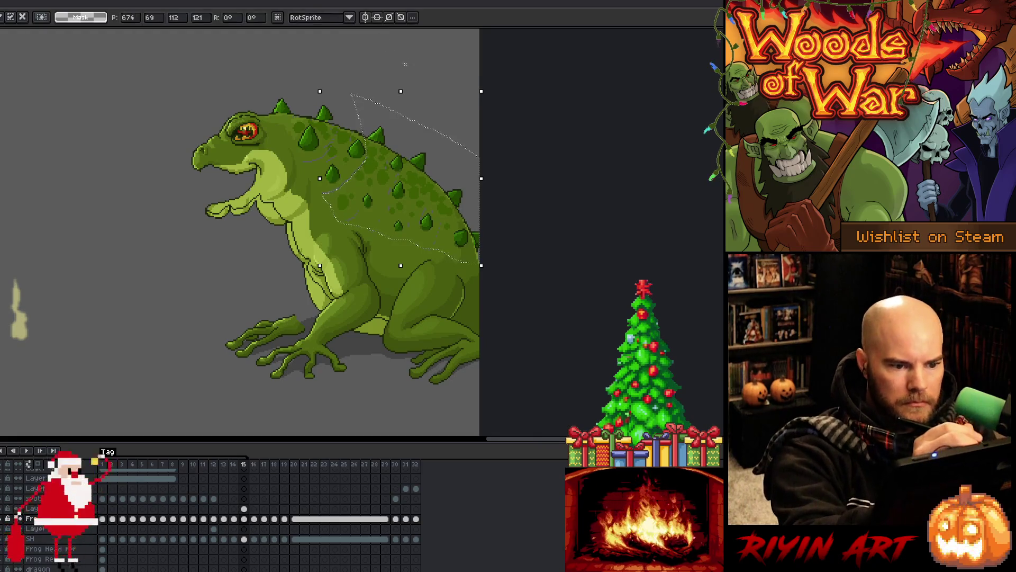
Step: Outline smaller rear sections of the back and spikes, nudging each down a pixel
{"action": "left_click_drag", "start_coordinate": [353, 76], "coordinate": [369, 84]}
{"action": "mouse_move", "coordinate": [399, 129]}
{"action": "left_mouse_down"}
{"action": "mouse_move", "coordinate": [374, 184]}
{"action": "mouse_move", "coordinate": [276, 159]}
{"action": "mouse_move", "coordinate": [276, 132]}
{"action": "left_mouse_up"}
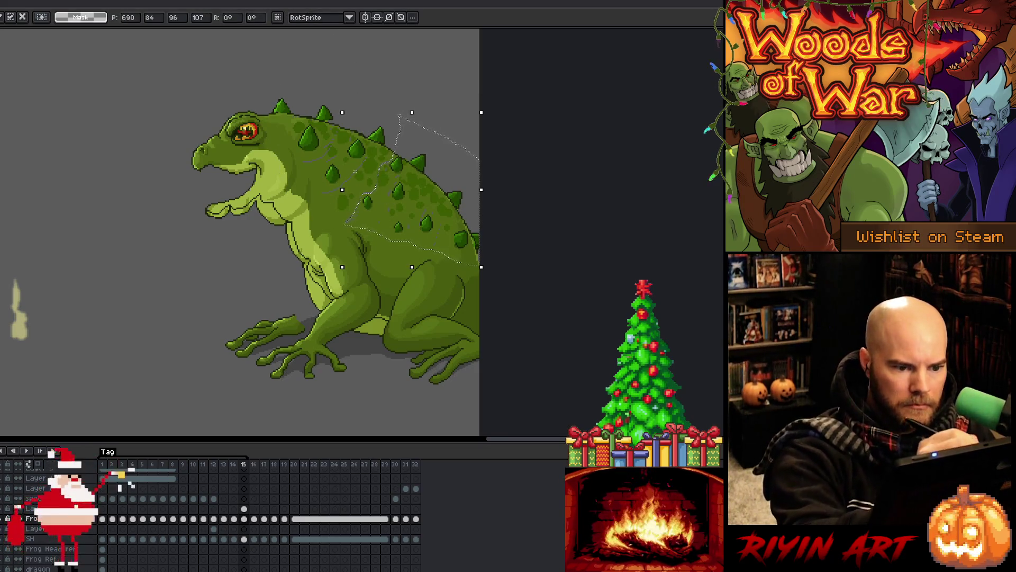
{"action": "left_click_drag", "start_coordinate": [335, 189], "coordinate": [365, 217]}
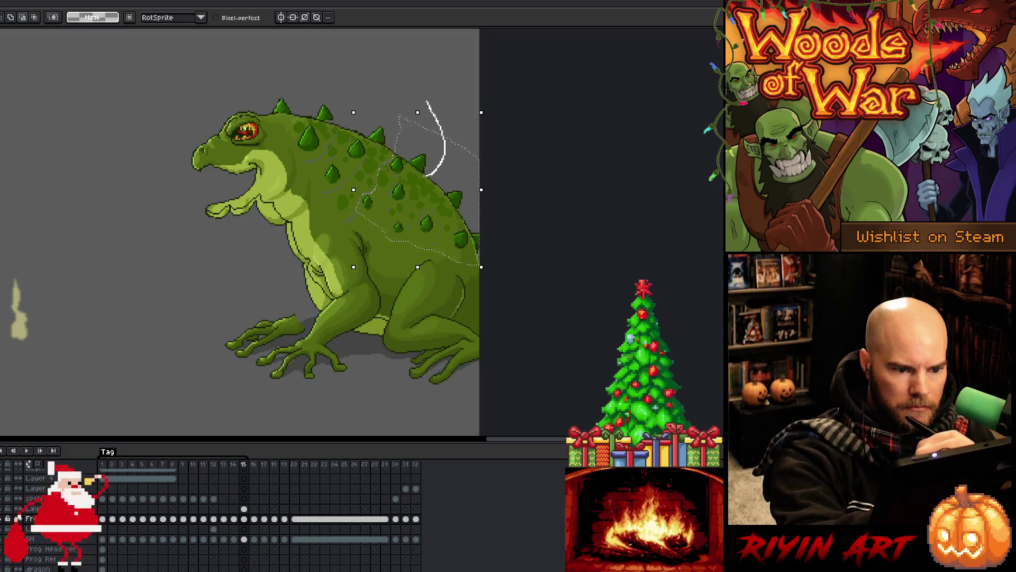
{"action": "mouse_move", "coordinate": [404, 184]}
{"action": "left_mouse_down"}
{"action": "mouse_move", "coordinate": [370, 201]}
{"action": "mouse_move", "coordinate": [335, 168]}
{"action": "left_mouse_up"}
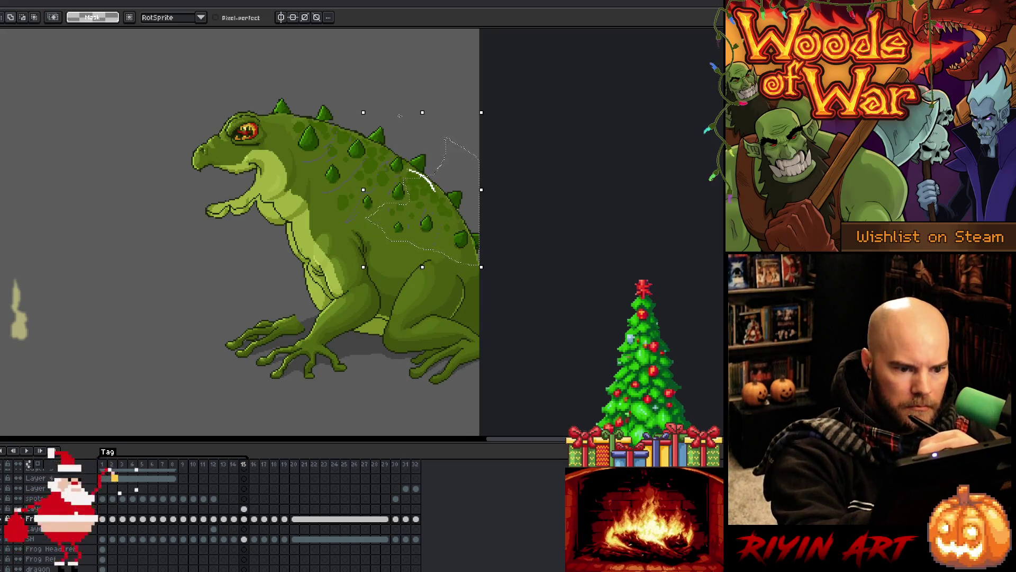
{"action": "key", "text": "Down"}
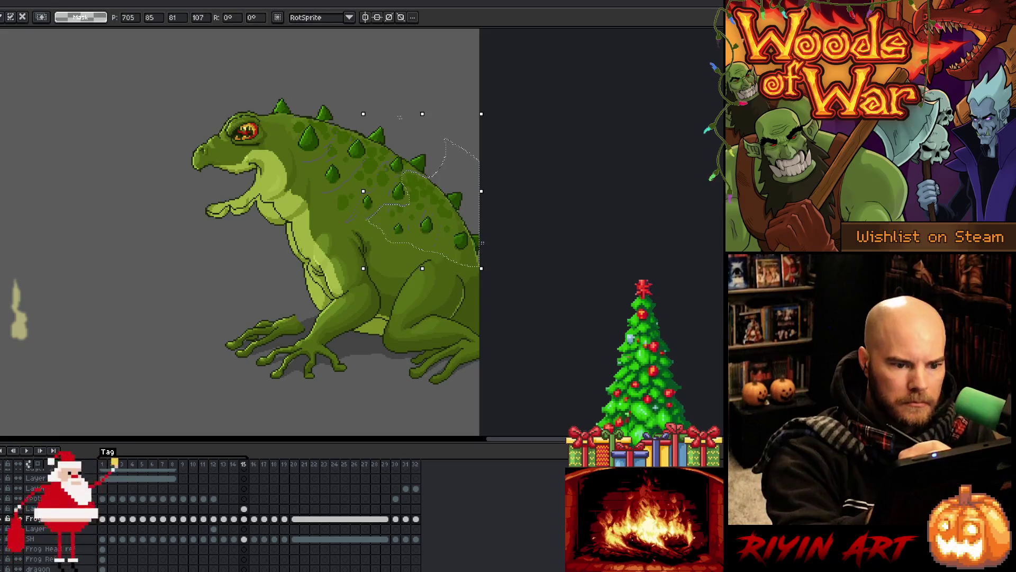
{"action": "left_click_drag", "start_coordinate": [435, 83], "coordinate": [469, 153]}
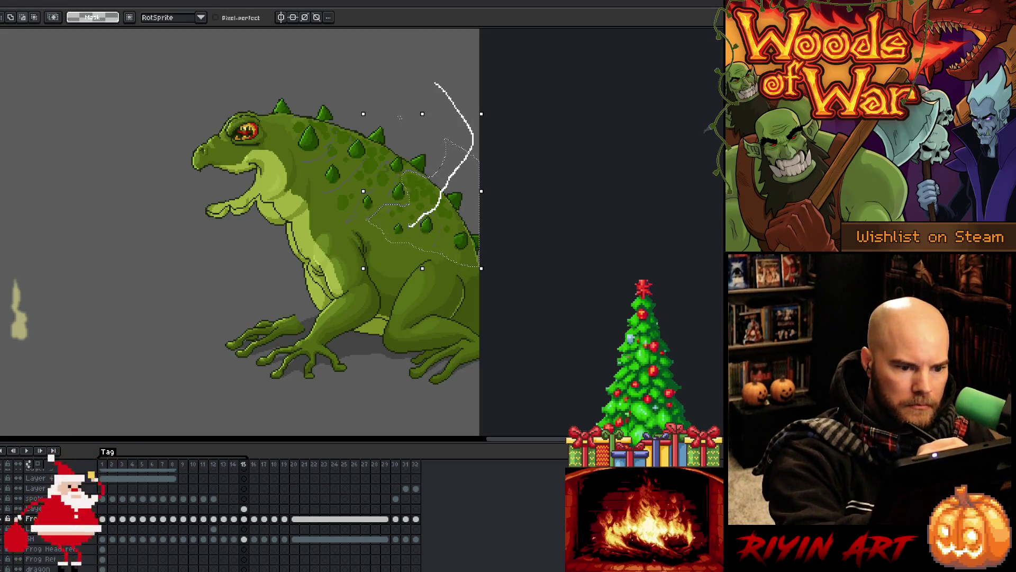
{"action": "left_click_drag", "start_coordinate": [366, 231], "coordinate": [402, 218]}
{"action": "key", "text": "Down"}
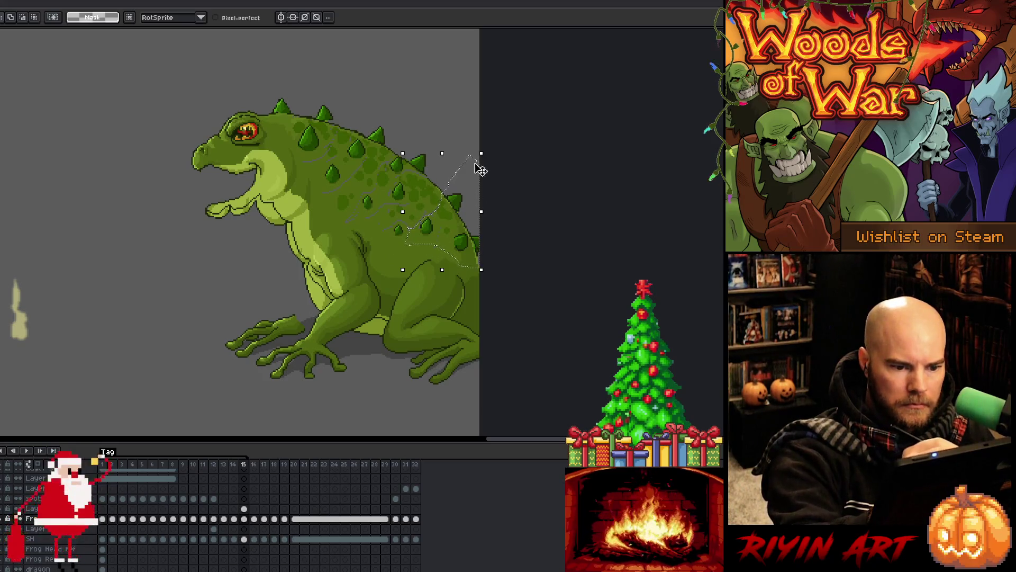
{"action": "key", "text": "Down"}
Step: Re-outline the rearmost spikes, test a one-pixel shift, deselect, and compare against frame 14
{"action": "left_click_drag", "start_coordinate": [438, 124], "coordinate": [478, 181]}
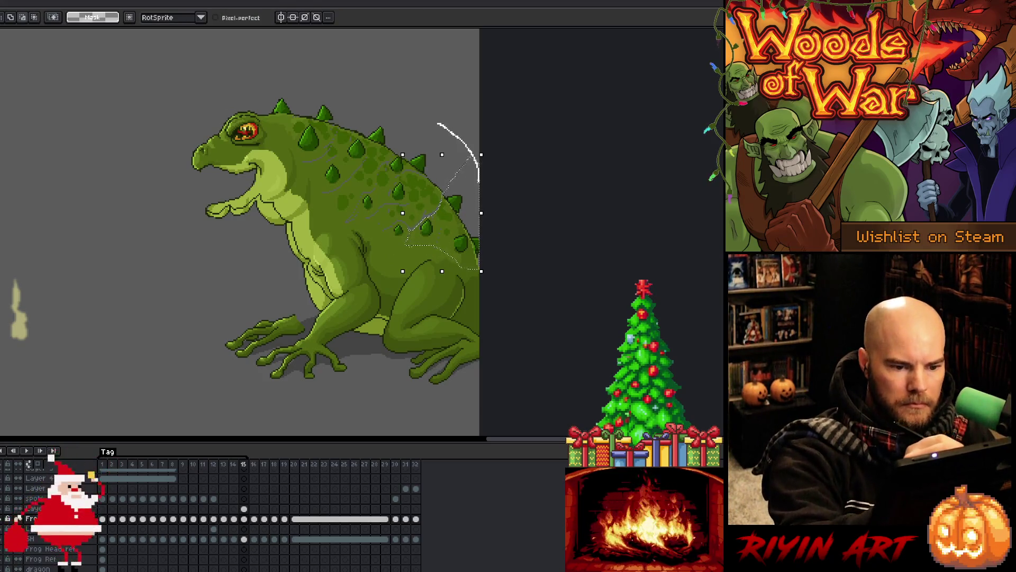
{"action": "left_click_drag", "start_coordinate": [408, 244], "coordinate": [421, 244]}
{"action": "key", "text": "Down"}
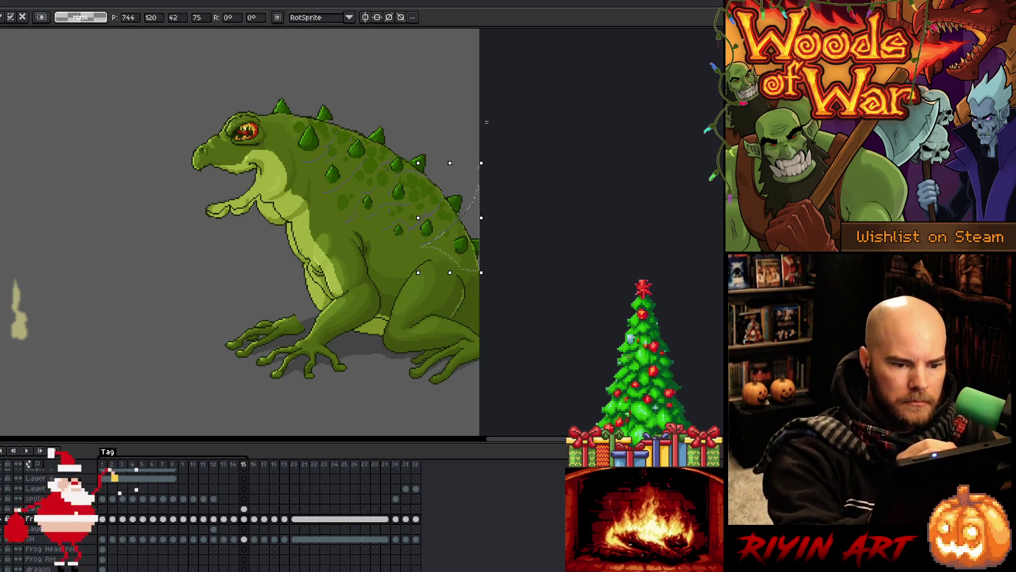
{"action": "key", "text": "Up"}
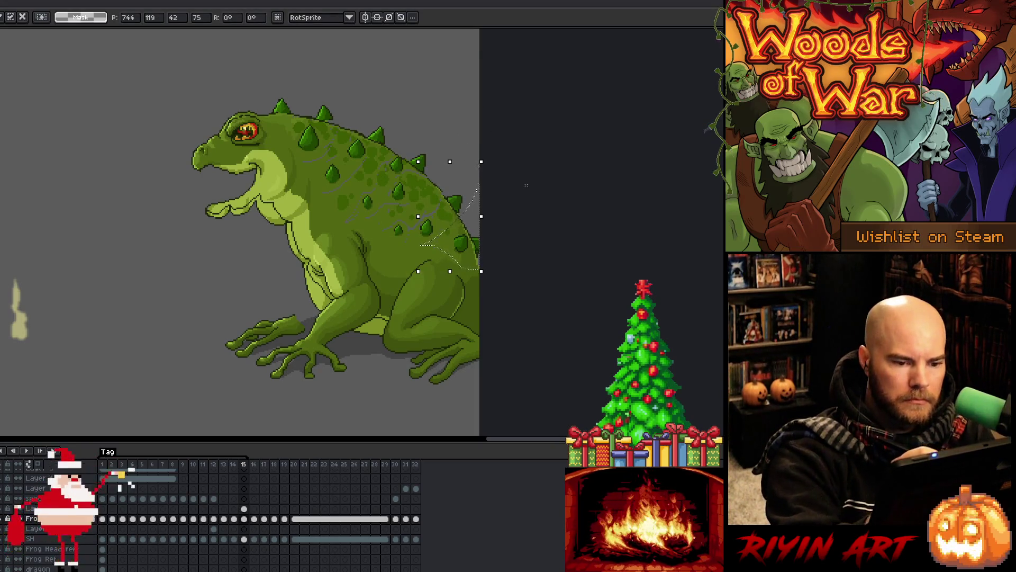
{"action": "key", "text": "ctrl+d"}
{"action": "key", "text": "Left"}
{"action": "key", "text": "Right"}
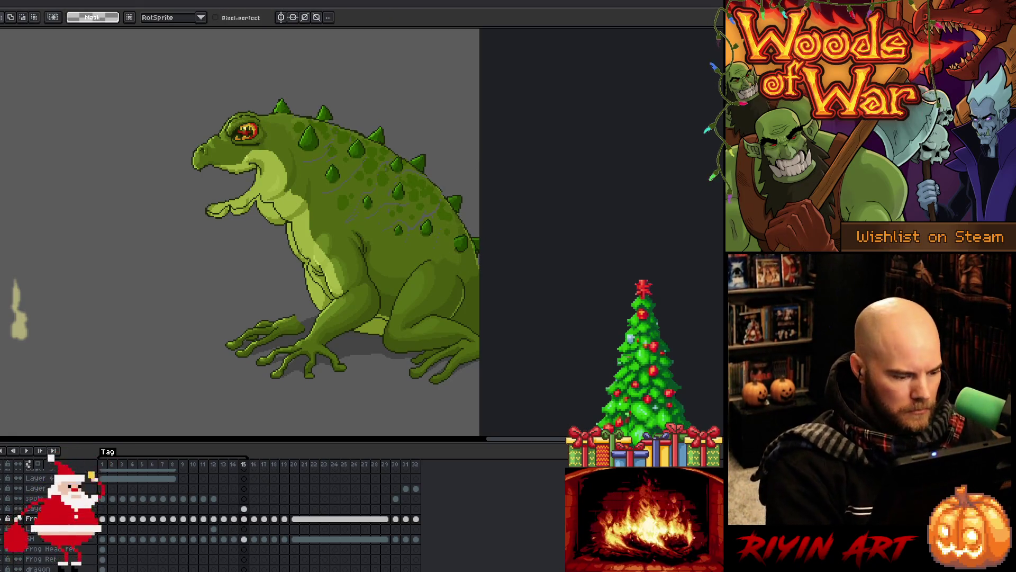
{"action": "scroll", "coordinate": [212, 518], "scroll_direction": "down", "scroll_amount": 1}
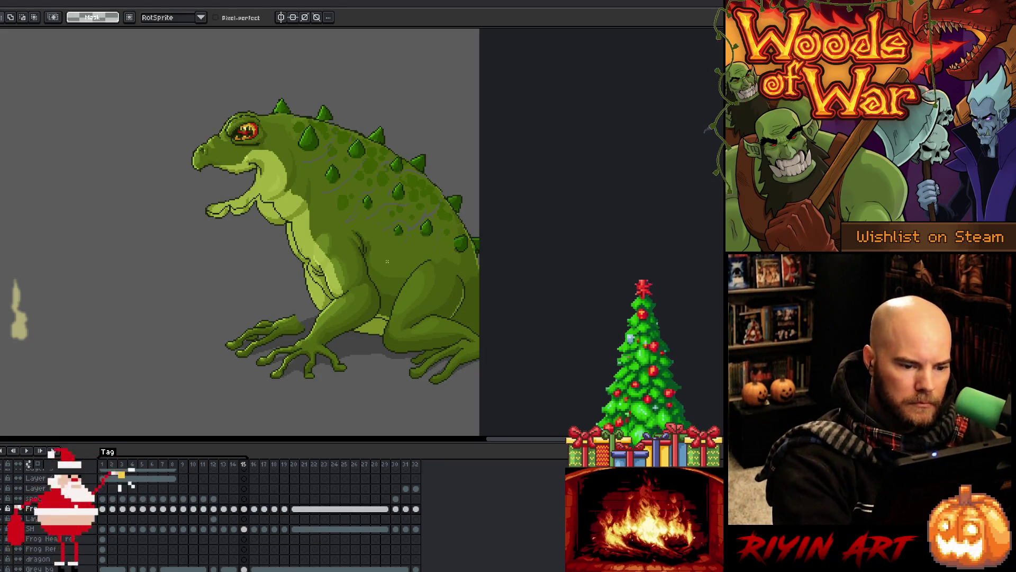
Step: Magic-wand colour regions on the thigh, belly edge, under the jaw and the drool line
{"action": "key", "text": "w"}
{"action": "left_click", "coordinate": [370, 327]}
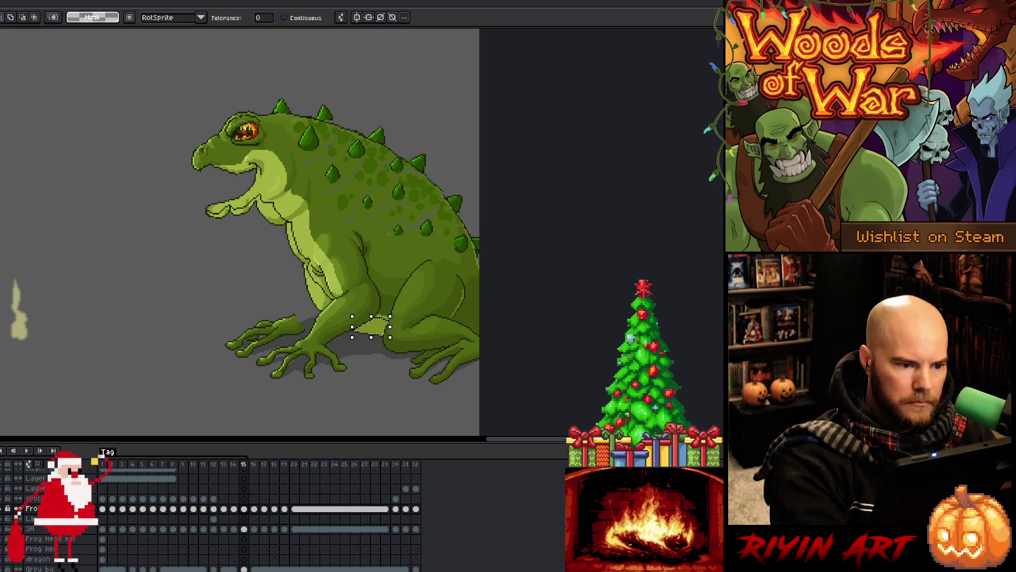
{"action": "left_click", "coordinate": [313, 286]}
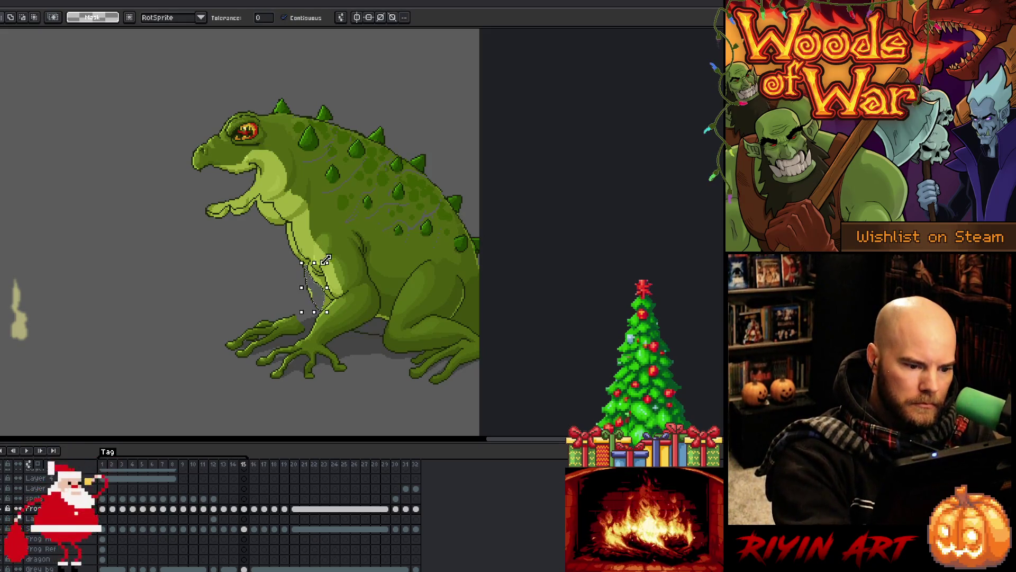
{"action": "left_click", "coordinate": [263, 204]}
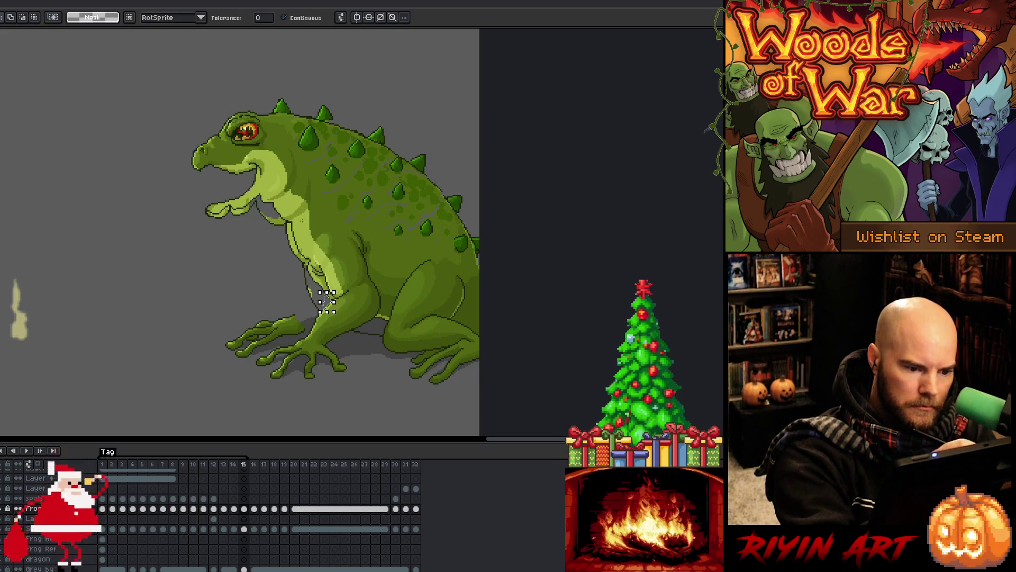
{"action": "left_click", "coordinate": [291, 242]}
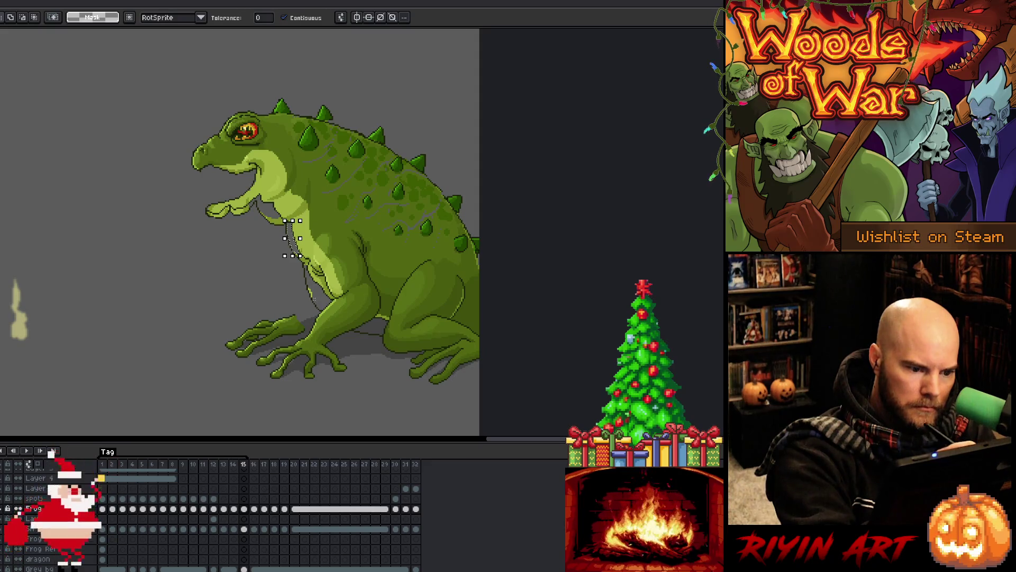
{"action": "left_click", "coordinate": [310, 292]}
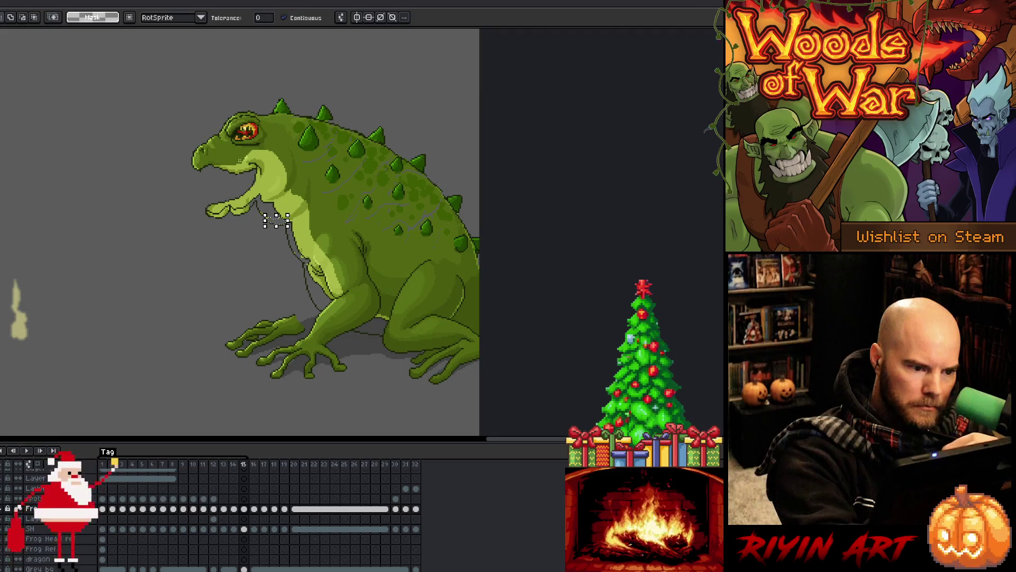
Step: Tilt the tongue tip slightly, apply it, and switch to a 4px pencil
{"action": "left_click", "coordinate": [237, 210]}
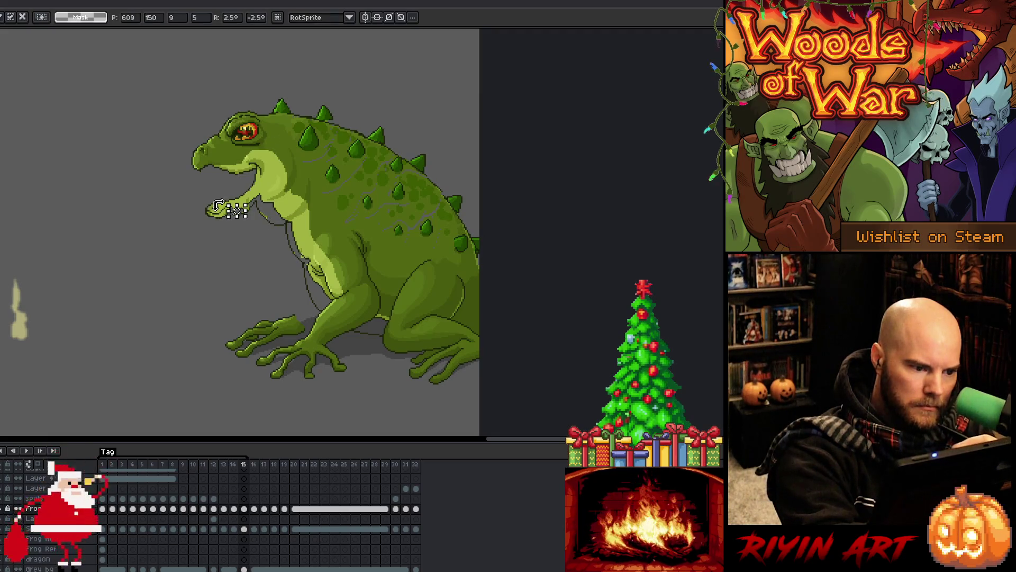
{"action": "key", "text": "ctrl+d"}
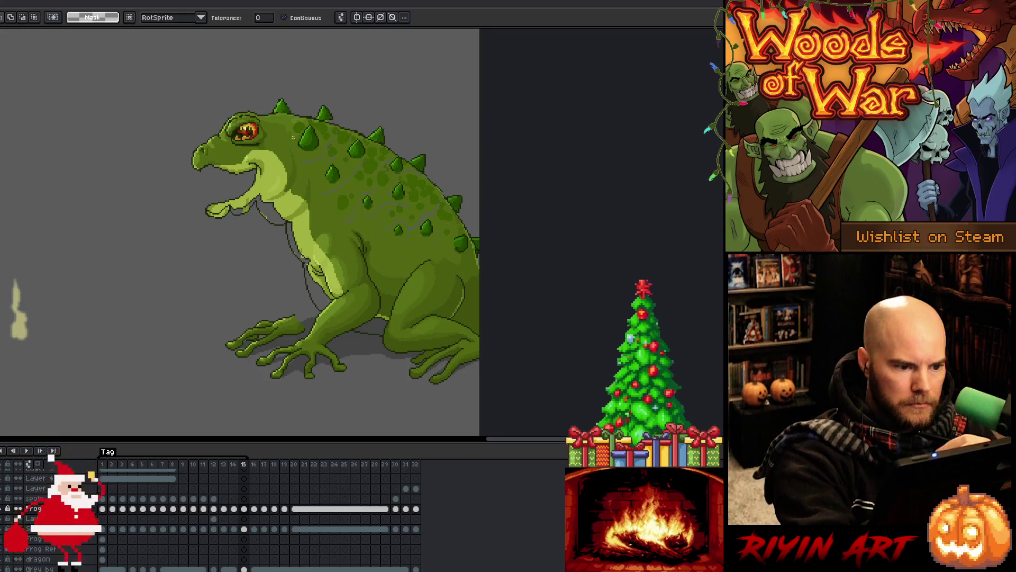
{"action": "key", "text": "b"}
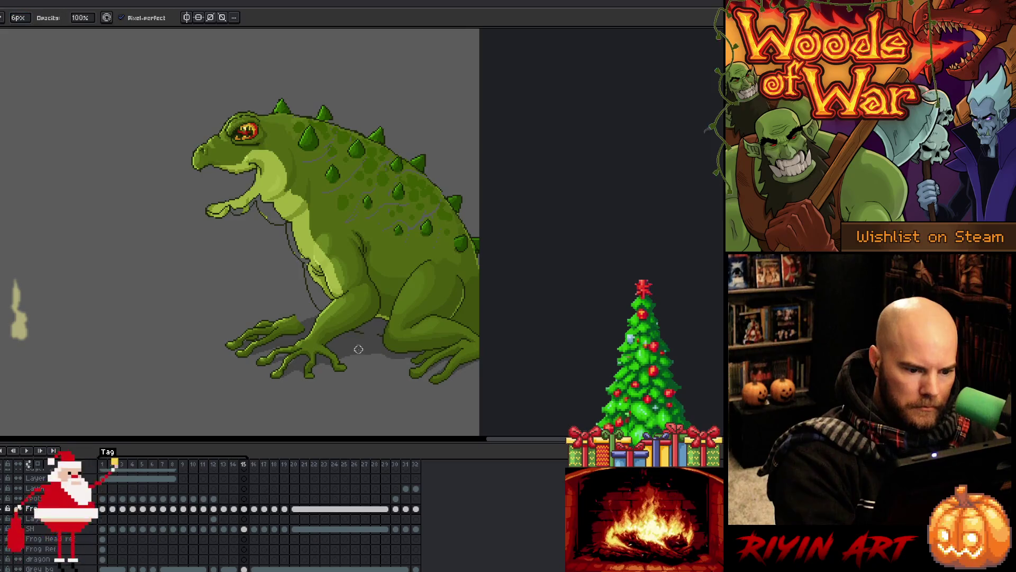
{"action": "key", "text": "minus"}
{"action": "key", "text": "minus"}
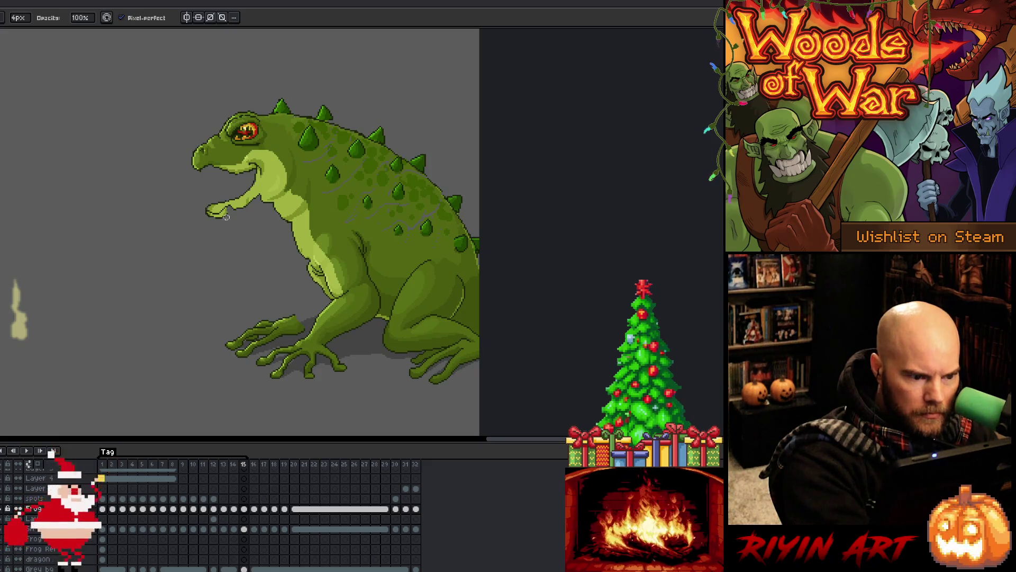
Step: Select the toad's hand, clear the selection, and save the animation file
{"action": "key", "text": "w"}
{"action": "left_click", "coordinate": [225, 214]}
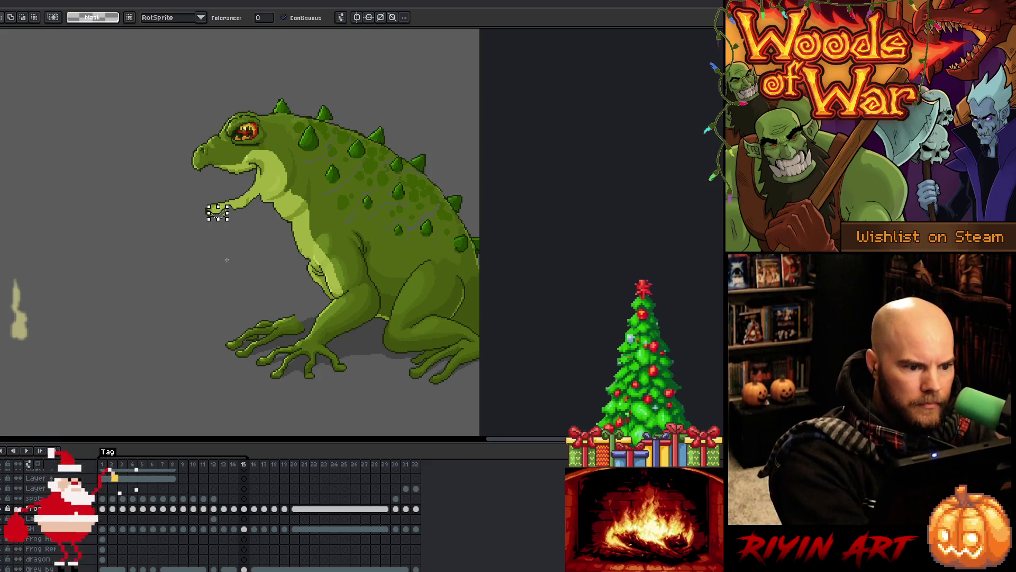
{"action": "key", "text": "ctrl+d"}
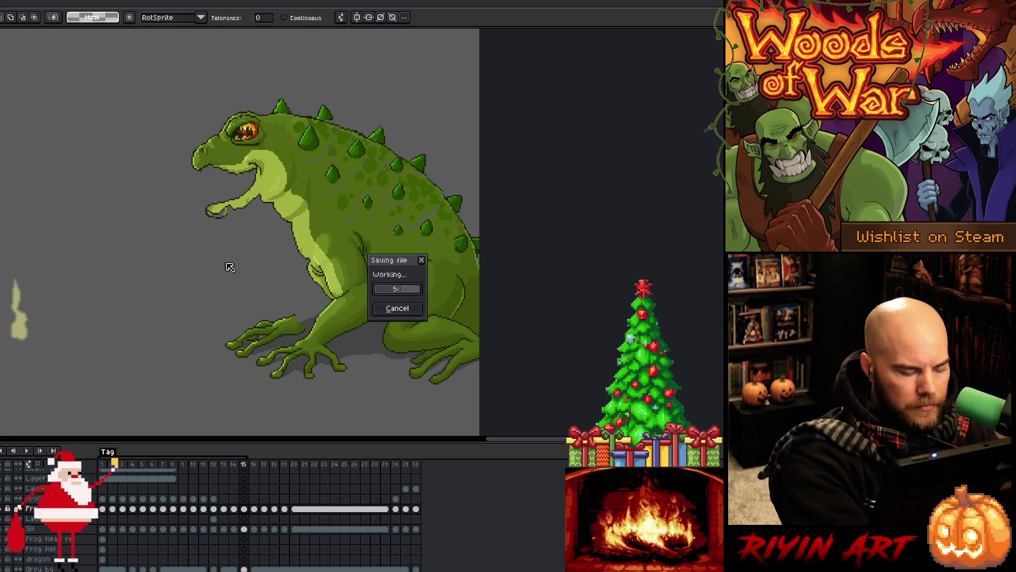
{"action": "key", "text": "b"}
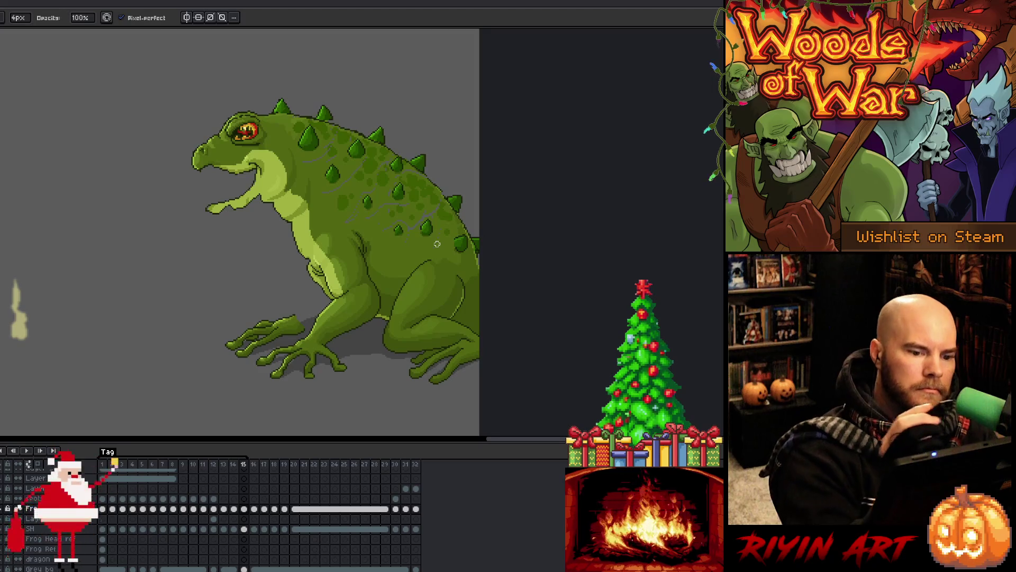
Step: Erase the last stray chest mark with a 1px tool, then play and stop the breathing loop
{"action": "key", "text": "b"}
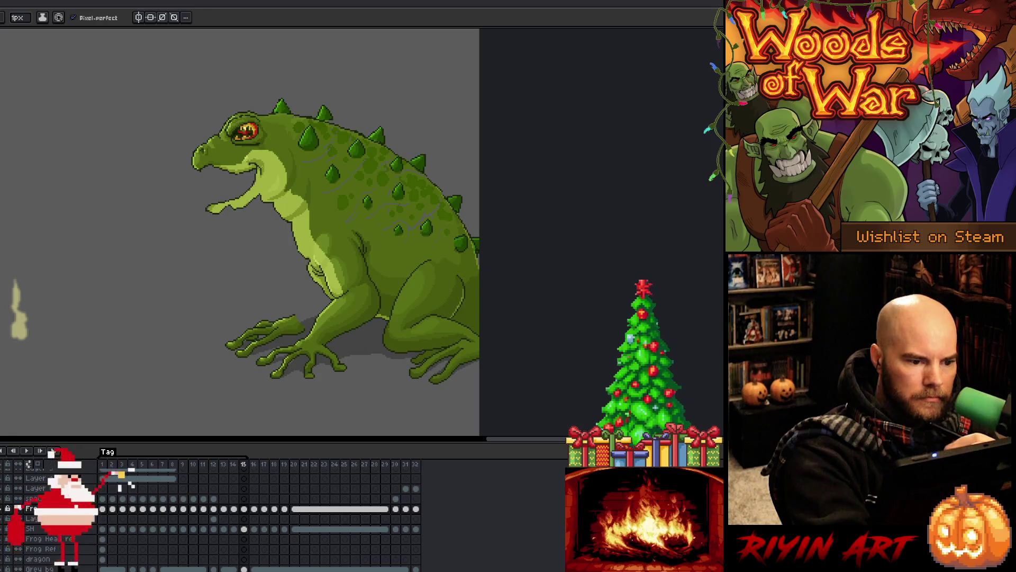
{"action": "key", "text": "e"}
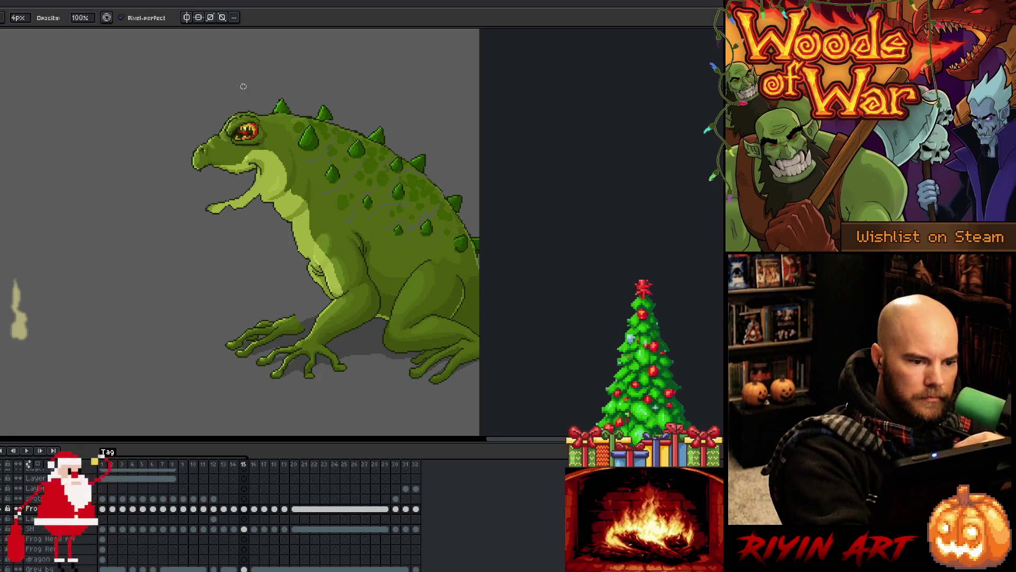
{"action": "key", "text": "b"}
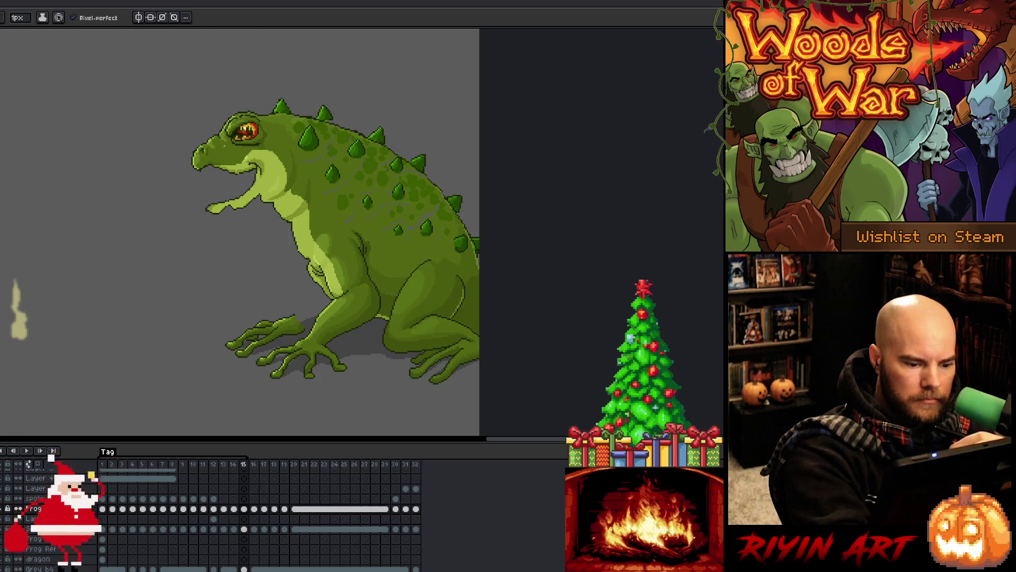
{"action": "key", "text": "Return"}
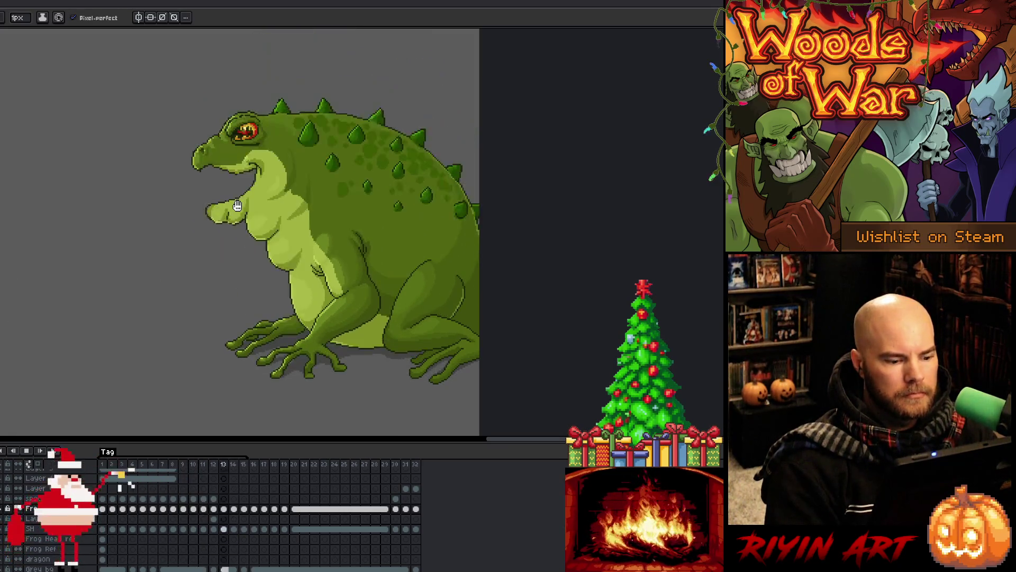
{"action": "key", "text": "Return"}
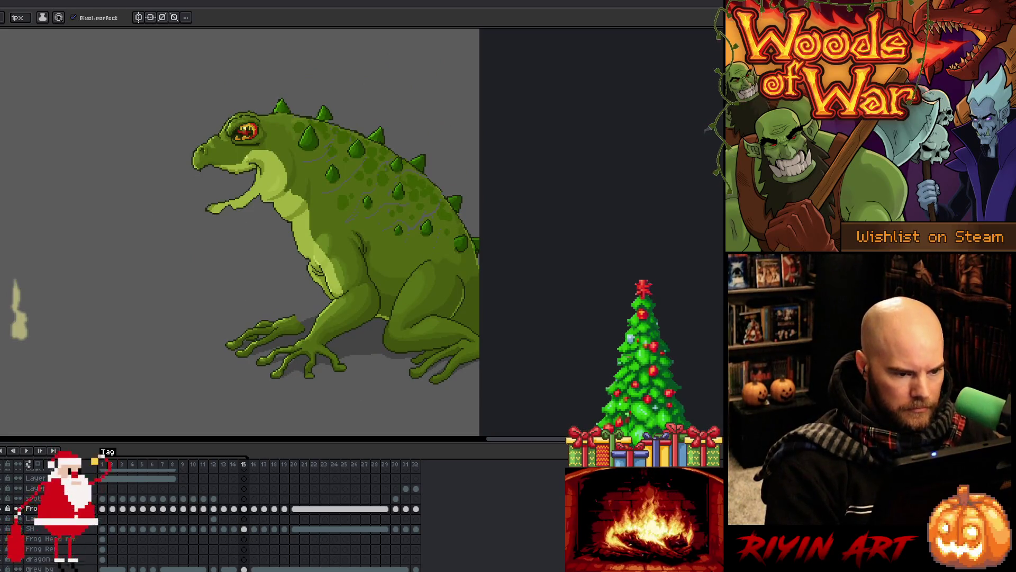
Step: Insert a copy of frame 15 as a new frame in the timeline
{"action": "right_click", "coordinate": [246, 465]}
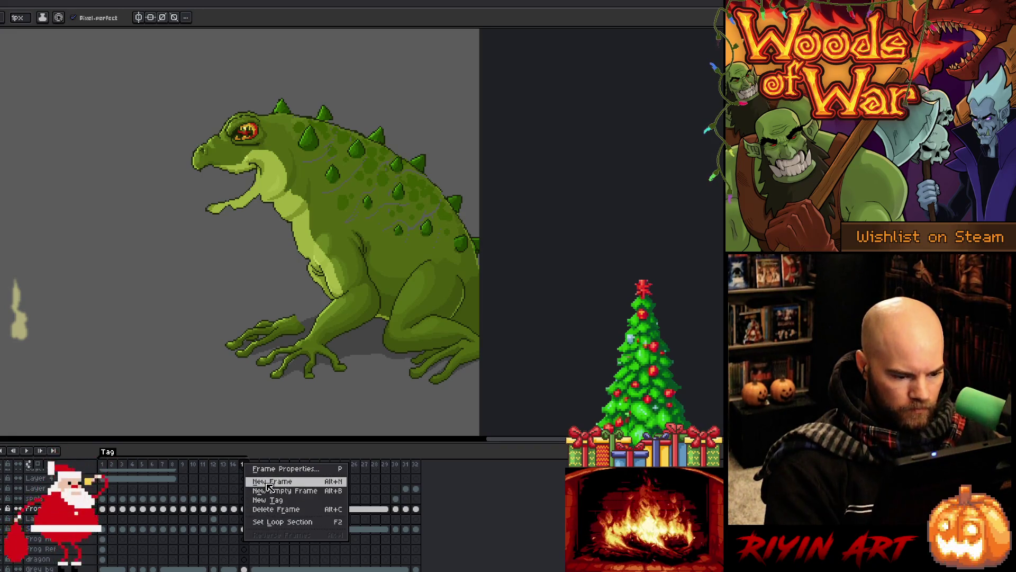
{"action": "left_click", "coordinate": [269, 481]}
{"action": "left_click", "coordinate": [235, 465]}
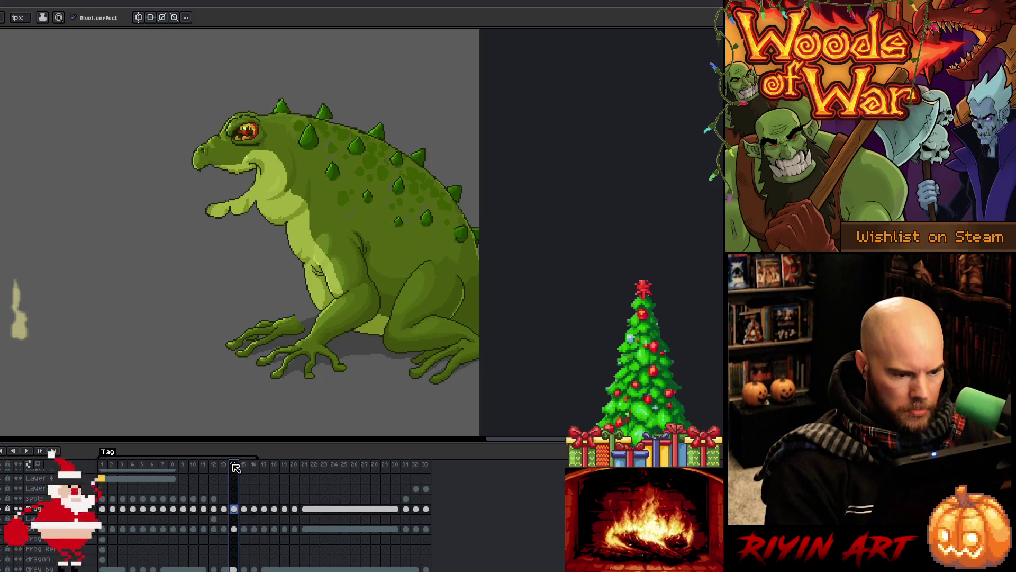
Step: Go back to frame 15 and lasso-select the toad's head
{"action": "left_click", "coordinate": [51, 453]}
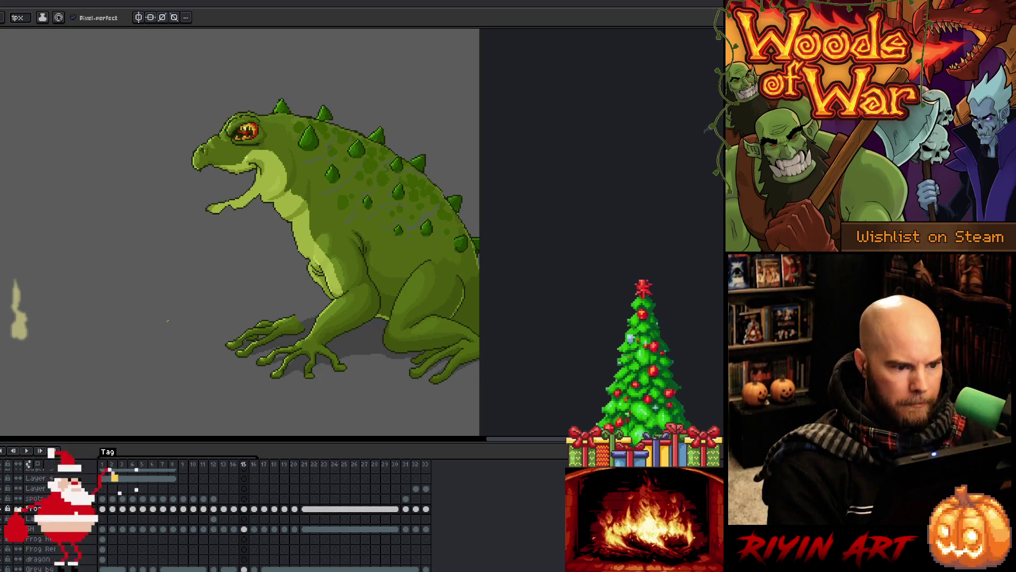
{"action": "key", "text": "m"}
{"action": "mouse_move", "coordinate": [250, 92]}
{"action": "left_mouse_down"}
{"action": "mouse_move", "coordinate": [275, 136]}
{"action": "mouse_move", "coordinate": [270, 175]}
{"action": "mouse_move", "coordinate": [222, 238]}
{"action": "mouse_move", "coordinate": [249, 89]}
{"action": "left_mouse_up"}
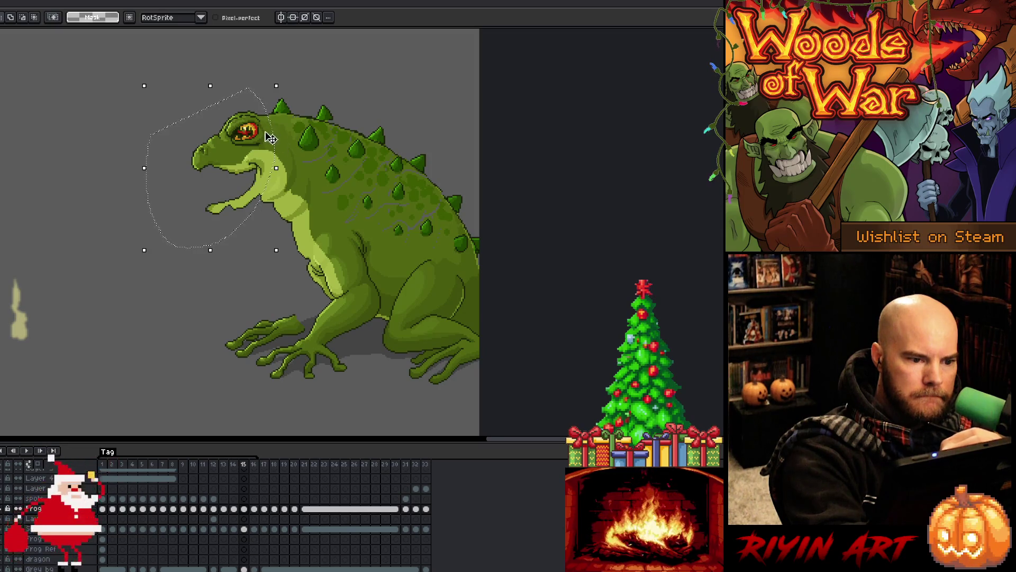
Step: Nudge frame 15's head slightly right and down, then compare it against frame 16
{"action": "left_click_drag", "start_coordinate": [270, 137], "coordinate": [273, 139]}
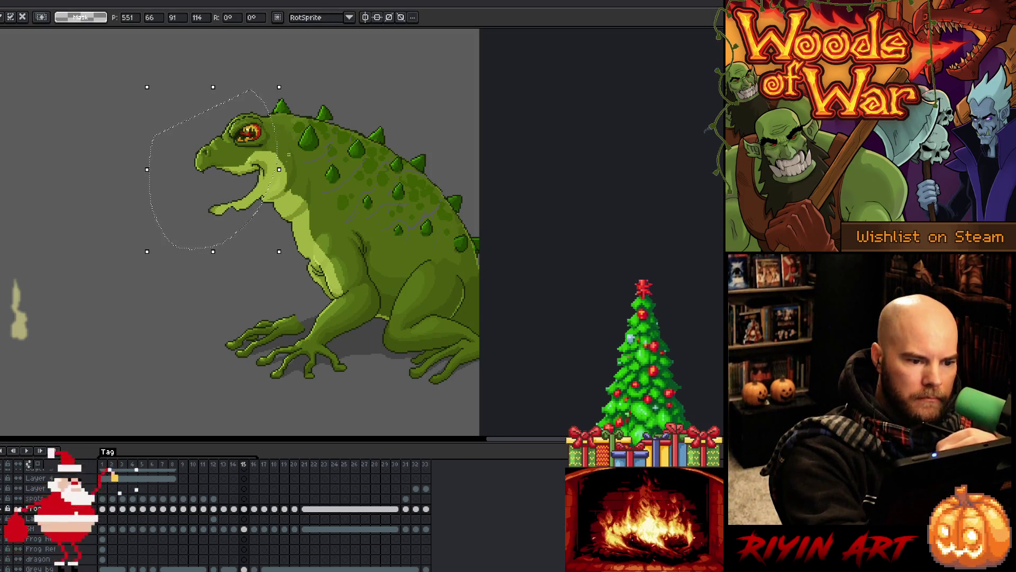
{"action": "left_click", "coordinate": [254, 508]}
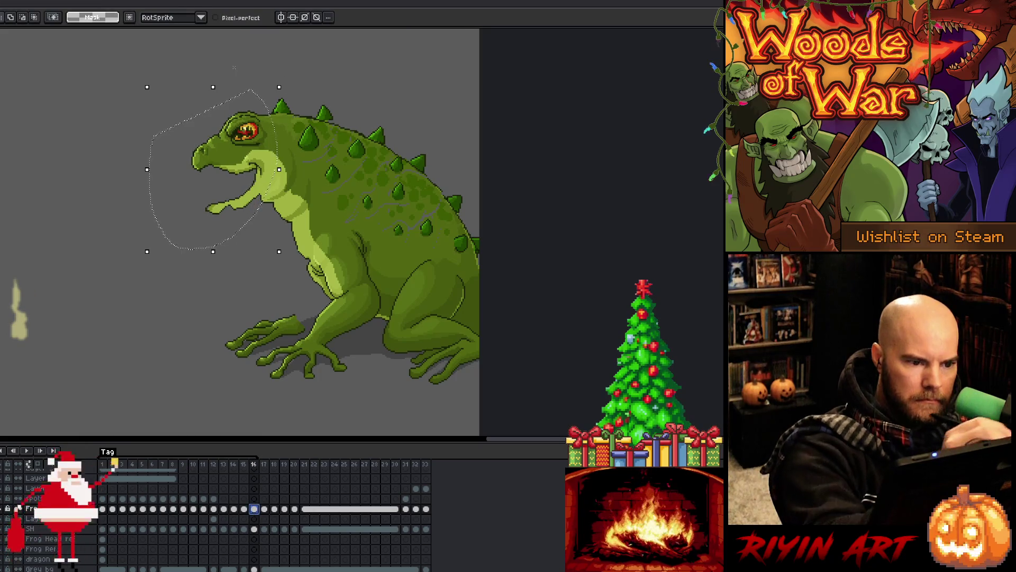
{"action": "mouse_move", "coordinate": [219, 58]}
{"action": "left_mouse_down"}
{"action": "mouse_move", "coordinate": [288, 83]}
{"action": "mouse_move", "coordinate": [299, 112]}
{"action": "mouse_move", "coordinate": [292, 175]}
{"action": "mouse_move", "coordinate": [244, 227]}
{"action": "mouse_move", "coordinate": [220, 59]}
{"action": "left_mouse_up"}
{"action": "left_click_drag", "start_coordinate": [283, 165], "coordinate": [285, 168]}
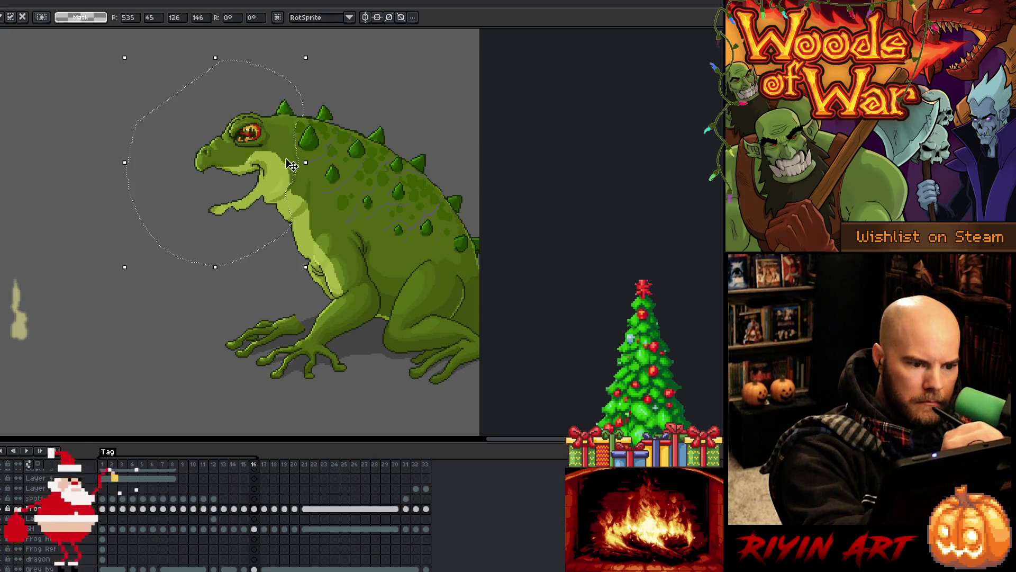
{"action": "key", "text": "Left"}
{"action": "key", "text": "Left"}
{"action": "key", "text": "Right"}
{"action": "key", "text": "Right"}
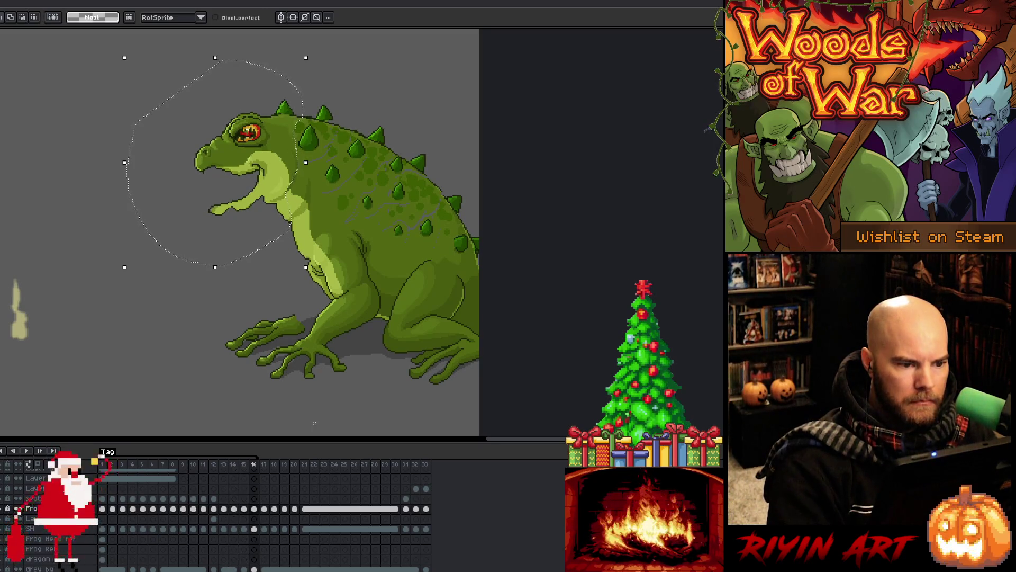
{"action": "key", "text": "Left"}
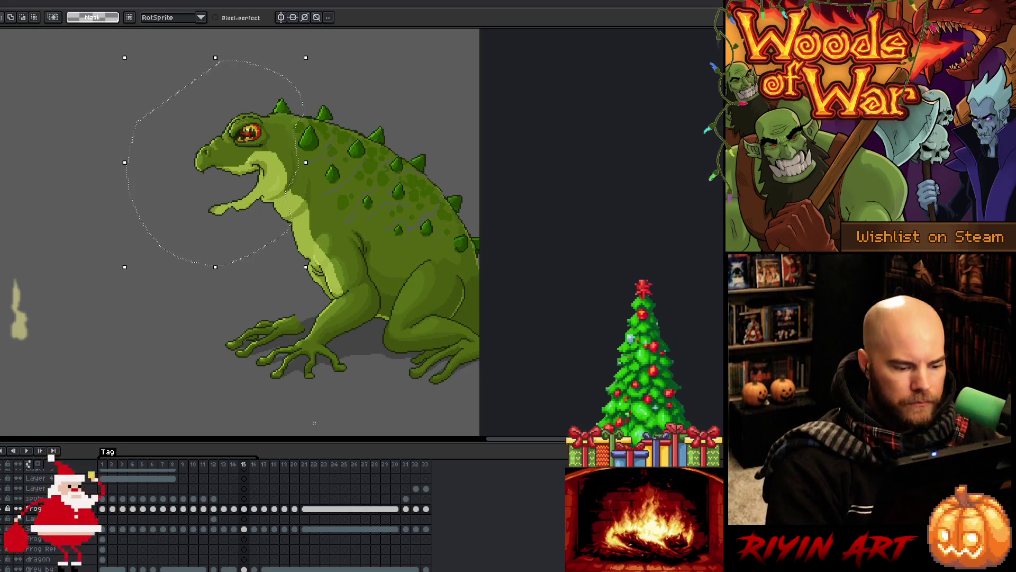
{"action": "key", "text": "ctrl+d"}
Step: On frame 16, lasso the head, nudge it down-right and tilt it slightly
{"action": "left_click", "coordinate": [256, 511]}
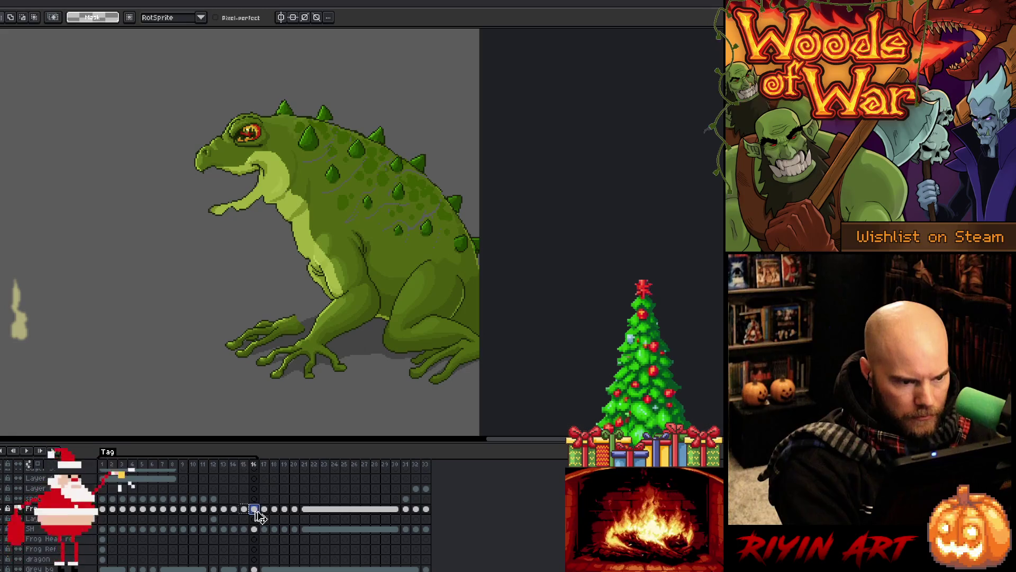
{"action": "mouse_move", "coordinate": [279, 79]}
{"action": "left_mouse_down"}
{"action": "mouse_move", "coordinate": [295, 100]}
{"action": "mouse_move", "coordinate": [290, 207]}
{"action": "mouse_move", "coordinate": [226, 236]}
{"action": "mouse_move", "coordinate": [164, 103]}
{"action": "left_mouse_up"}
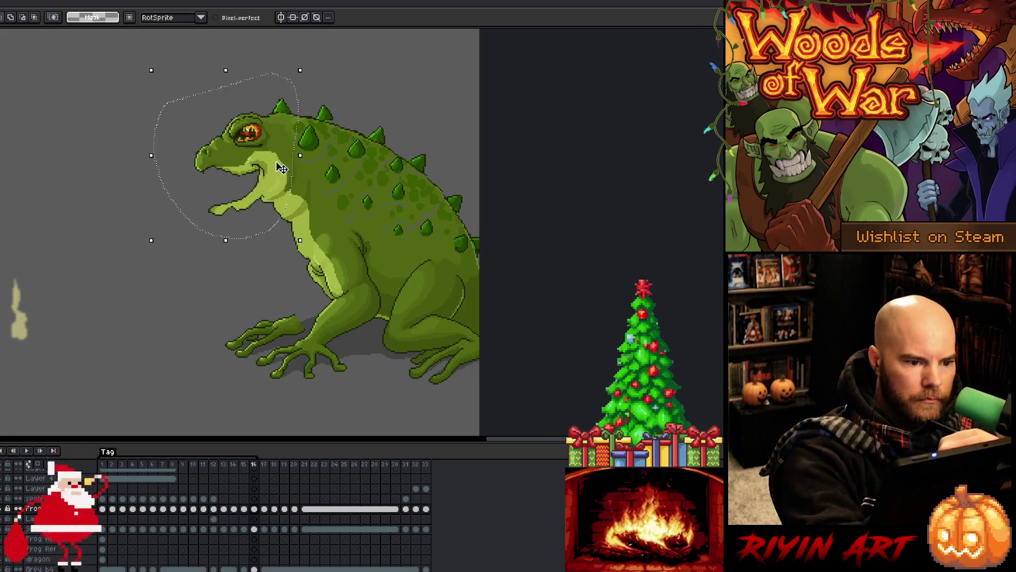
{"action": "key", "text": "Down"}
{"action": "key", "text": "Right"}
{"action": "mouse_move", "coordinate": [239, 72]}
{"action": "left_mouse_down"}
{"action": "mouse_move", "coordinate": [279, 176]}
{"action": "mouse_move", "coordinate": [143, 233]}
{"action": "mouse_move", "coordinate": [180, 109]}
{"action": "left_mouse_up"}
{"action": "left_click_drag", "start_coordinate": [290, 63], "coordinate": [281, 62]}
{"action": "left_click_drag", "start_coordinate": [271, 159], "coordinate": [269, 159]}
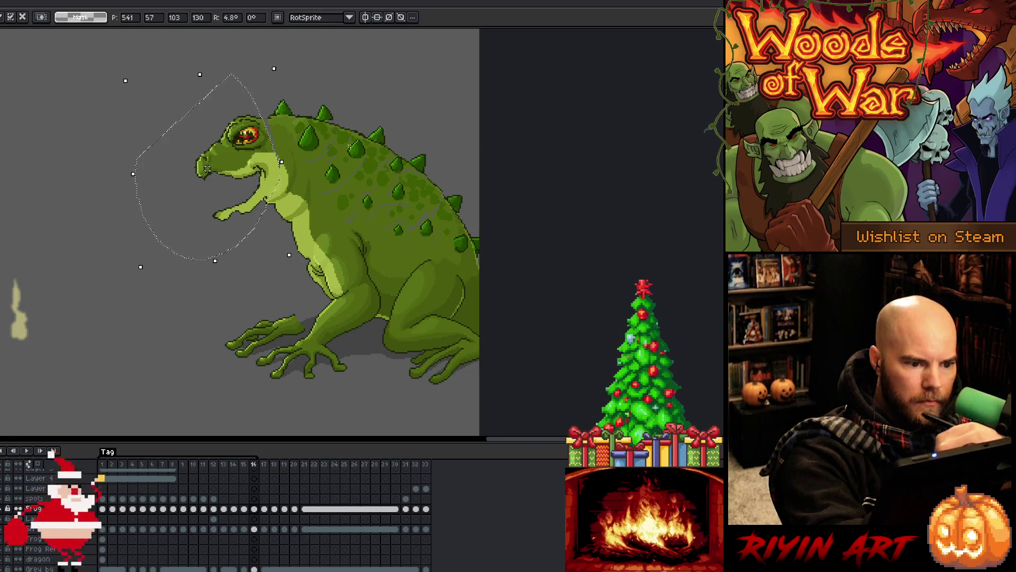
{"action": "key", "text": "Return"}
Step: On frame 15, raise the head one pixel and tilt it about 3 degrees
{"action": "key", "text": "Left"}
{"action": "key", "text": "Left"}
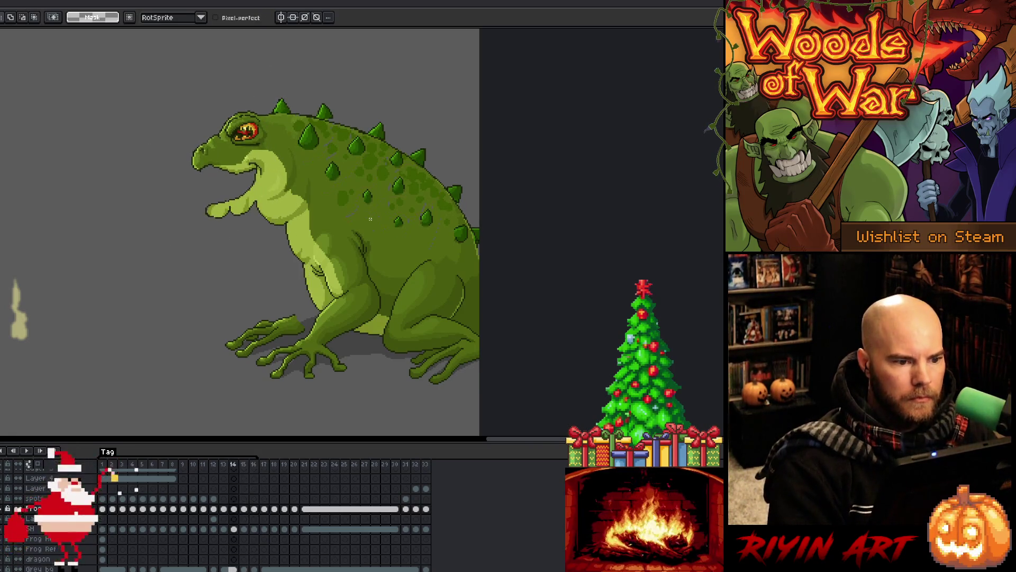
{"action": "key", "text": "Right"}
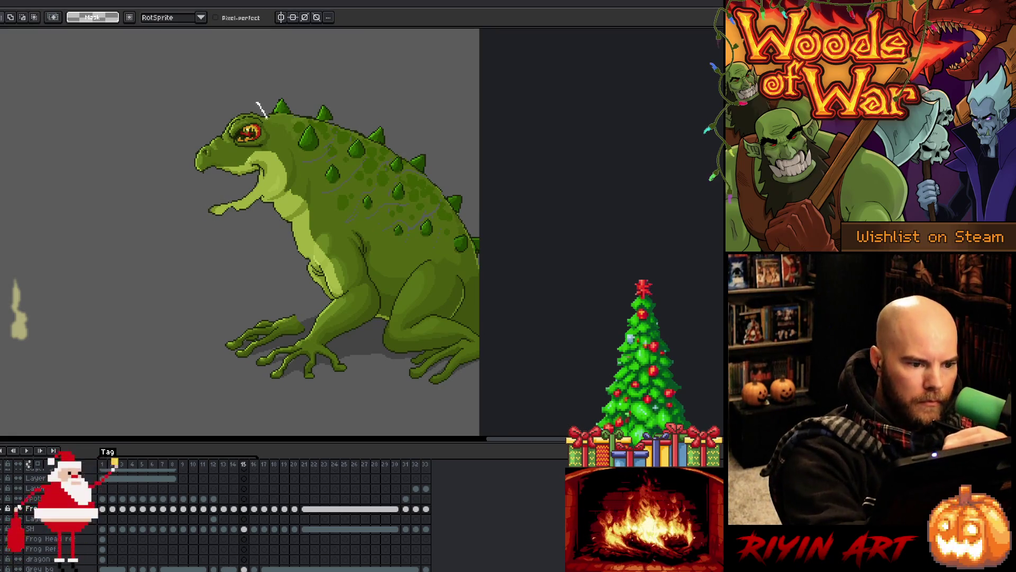
{"action": "mouse_move", "coordinate": [273, 175]}
{"action": "left_mouse_down"}
{"action": "mouse_move", "coordinate": [241, 227]}
{"action": "mouse_move", "coordinate": [257, 101]}
{"action": "mouse_move", "coordinate": [285, 99]}
{"action": "mouse_move", "coordinate": [268, 163]}
{"action": "left_mouse_up"}
{"action": "key", "text": "Up"}
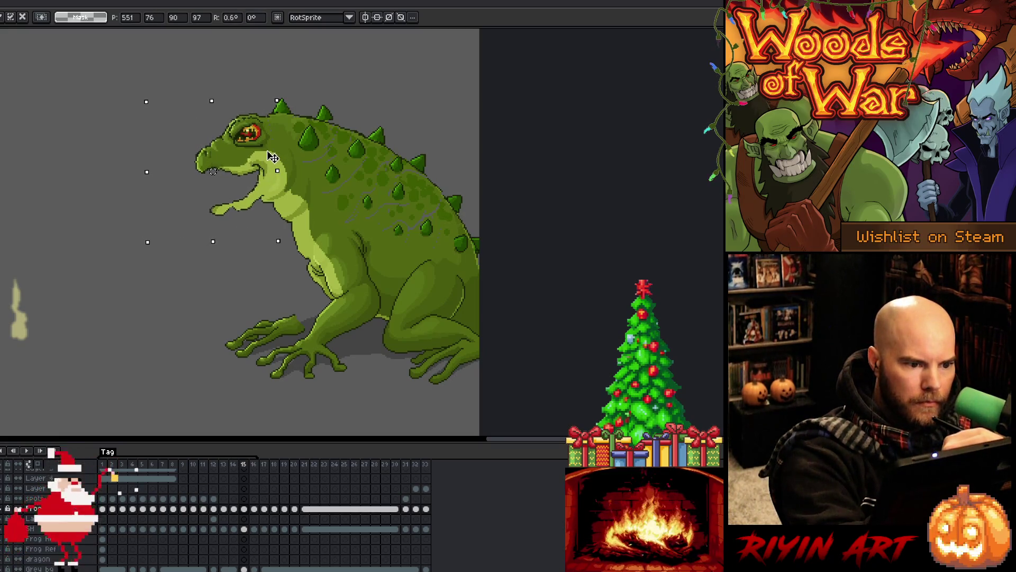
{"action": "key", "text": "Return"}
{"action": "key", "text": "period"}
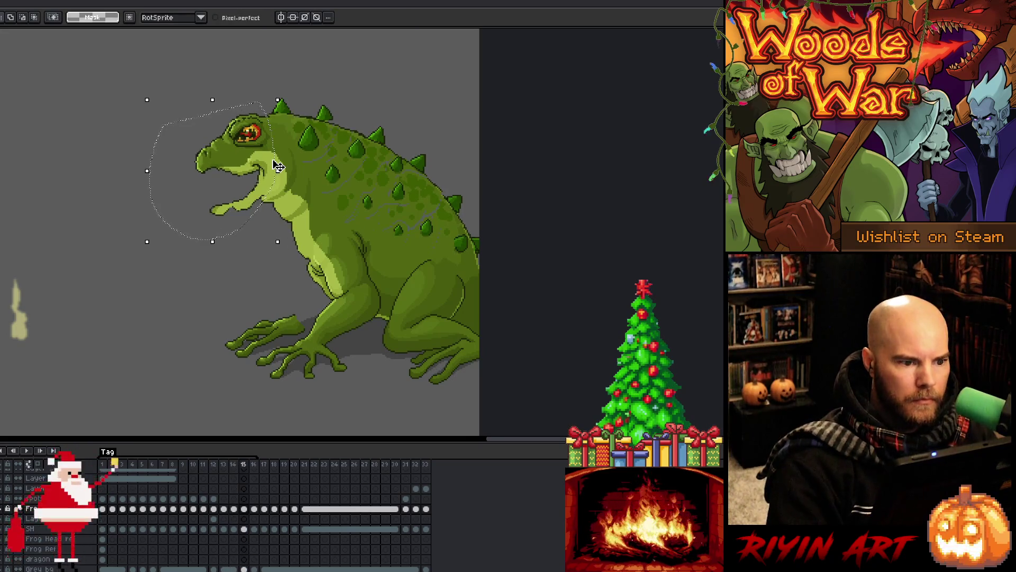
{"action": "key", "text": "comma"}
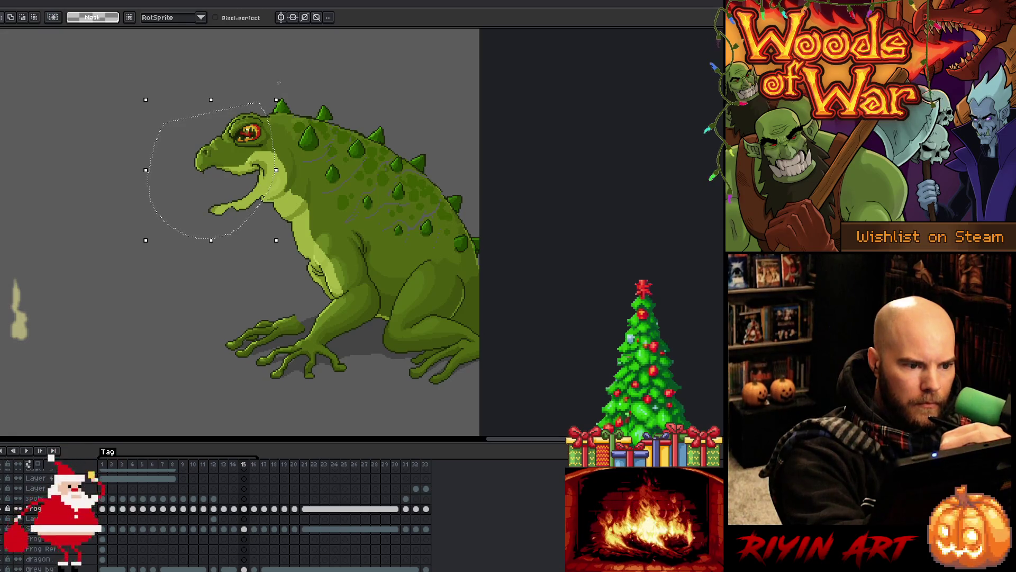
{"action": "left_click_drag", "start_coordinate": [279, 83], "coordinate": [281, 98]}
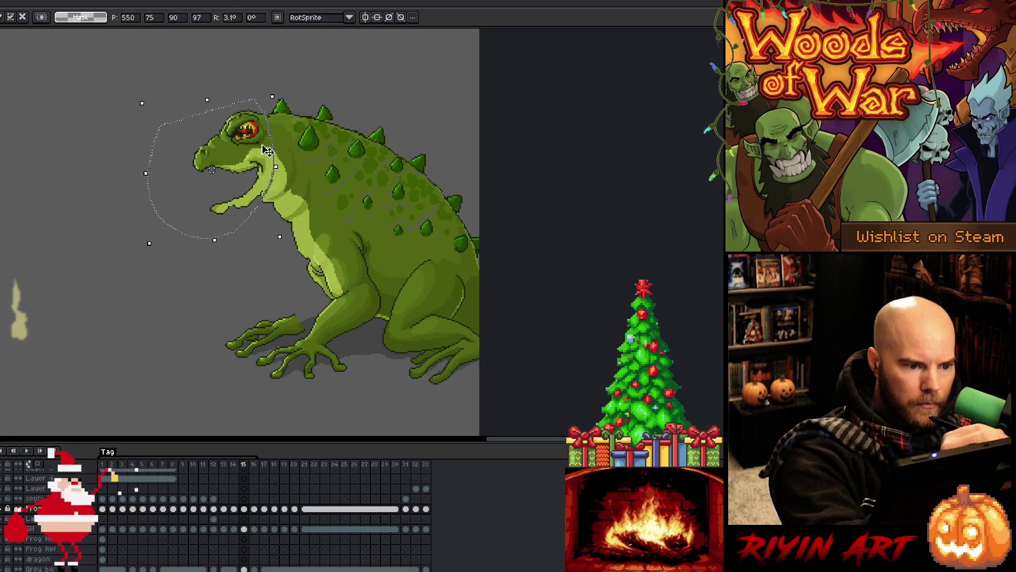
{"action": "key", "text": "Return"}
{"action": "key", "text": "period"}
{"action": "key", "text": "comma"}
{"action": "key", "text": "comma"}
{"action": "key", "text": "comma"}
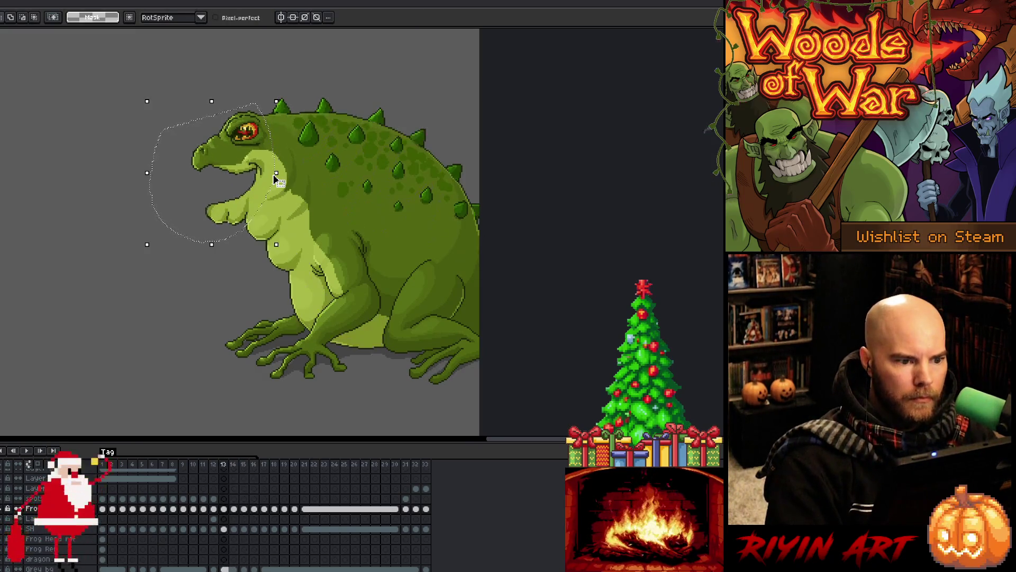
Step: Deselect and play the breathing loop from frame 1 to preview the new head poses
{"action": "key", "text": "ctrl+d"}
{"action": "key", "text": "Home"}
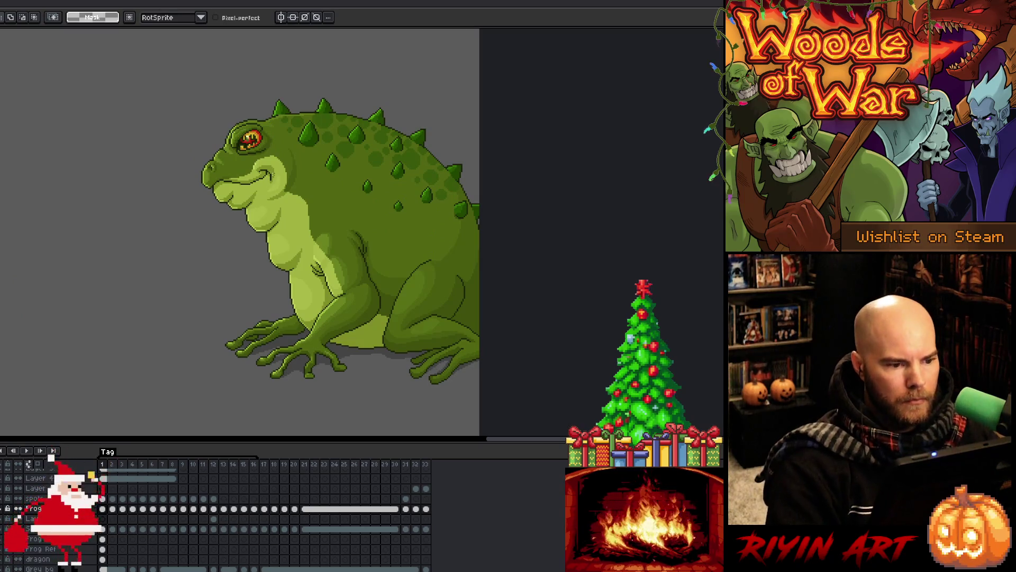
{"action": "key", "text": "Return"}
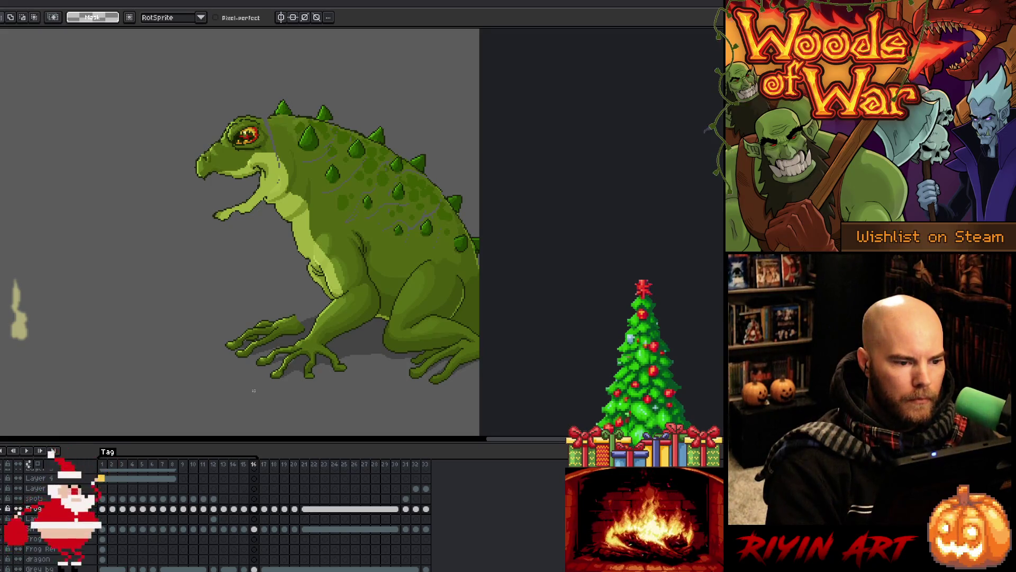
{"action": "key", "text": "Return"}
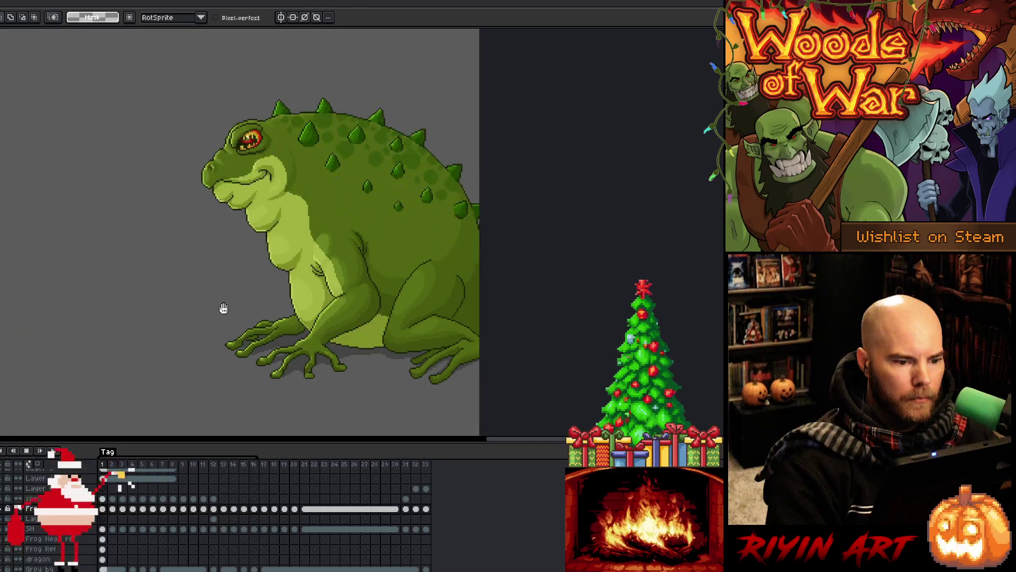
{"action": "key", "text": "Return"}
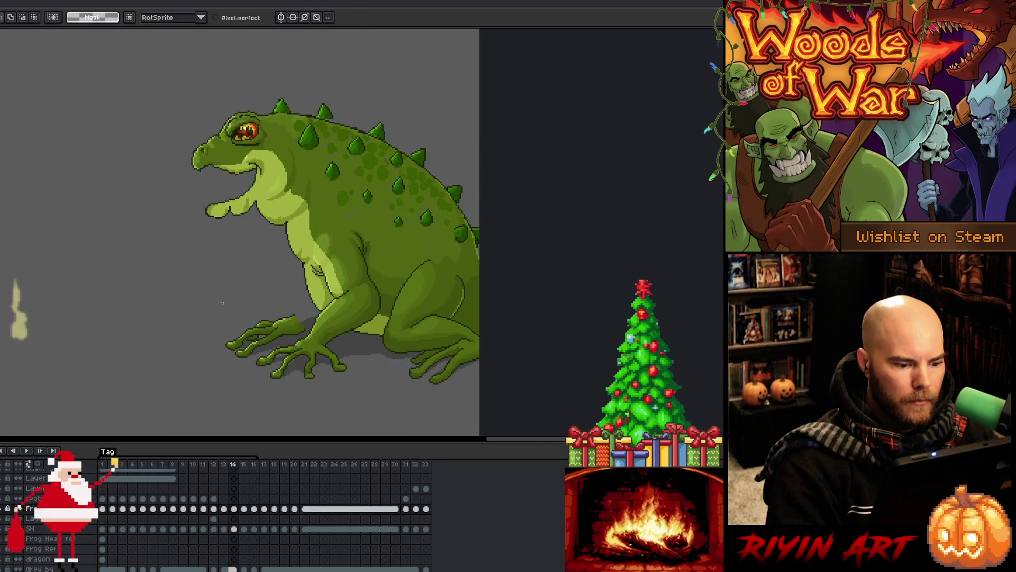
{"action": "key", "text": "Right"}
{"action": "key", "text": "Right"}
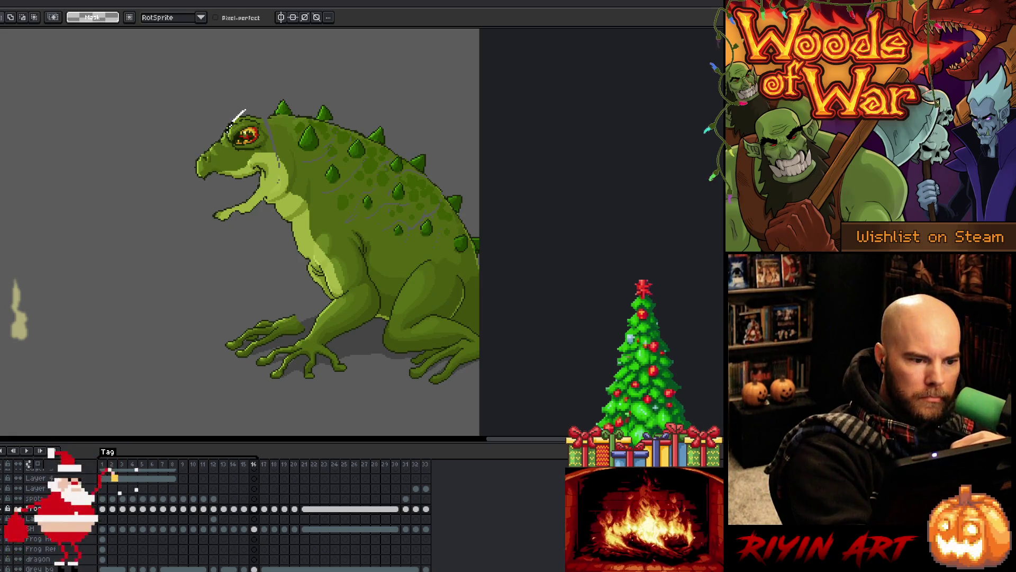
Step: Draw a darker brow arc above the toad's eye on frame 16 and adjust the eye area
{"action": "left_click_drag", "start_coordinate": [228, 137], "coordinate": [245, 111]}
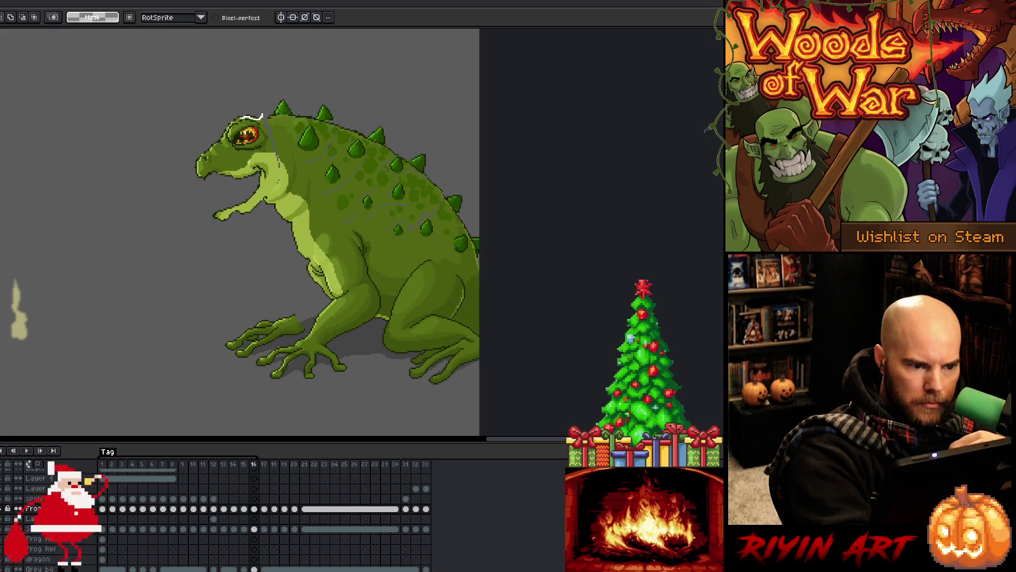
{"action": "left_click_drag", "start_coordinate": [226, 137], "coordinate": [213, 97]}
{"action": "left_click", "coordinate": [236, 54]}
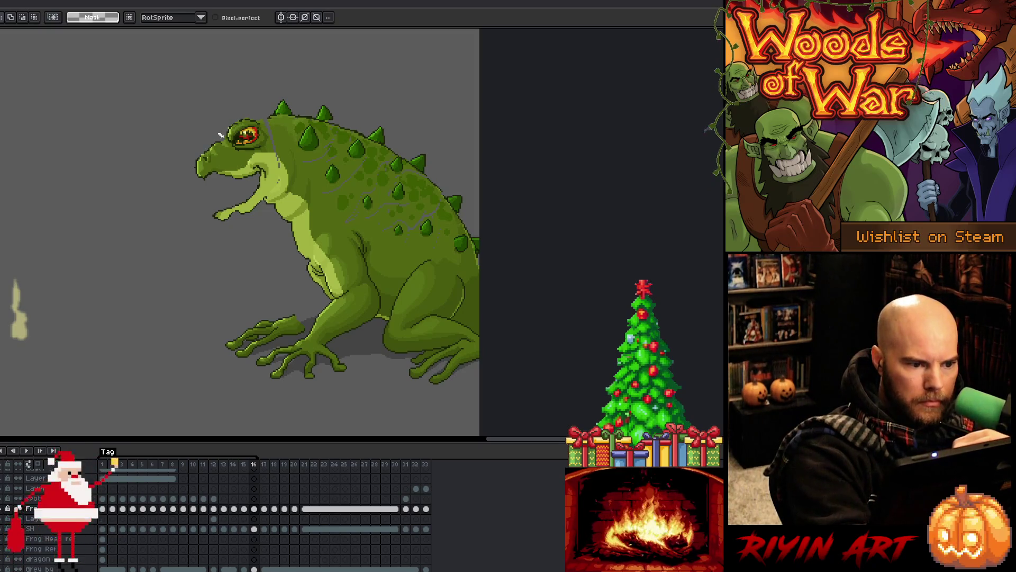
{"action": "mouse_move", "coordinate": [210, 155]}
{"action": "left_mouse_down"}
{"action": "mouse_move", "coordinate": [204, 148]}
{"action": "mouse_move", "coordinate": [229, 158]}
{"action": "left_mouse_up"}
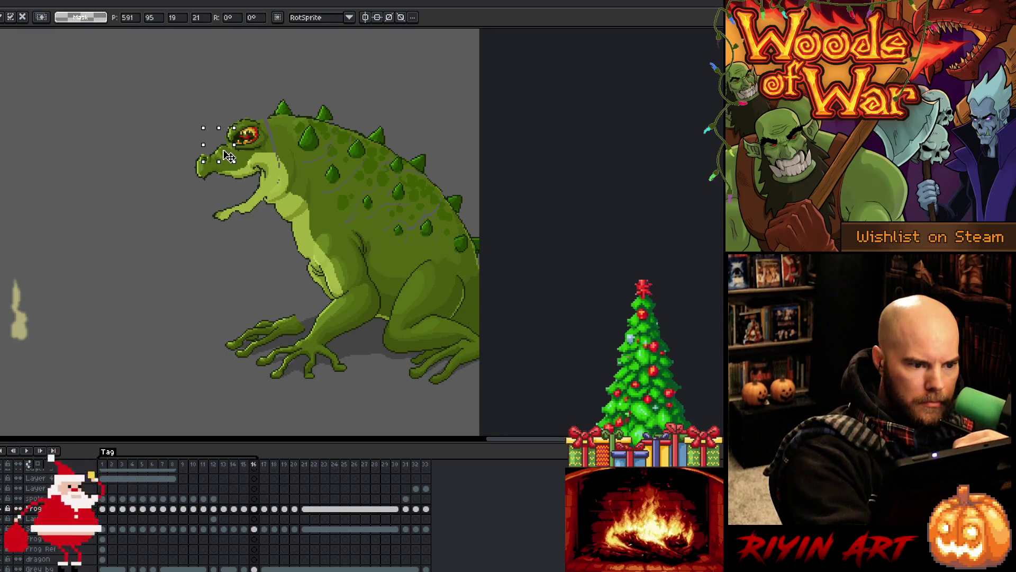
{"action": "left_click", "coordinate": [269, 49]}
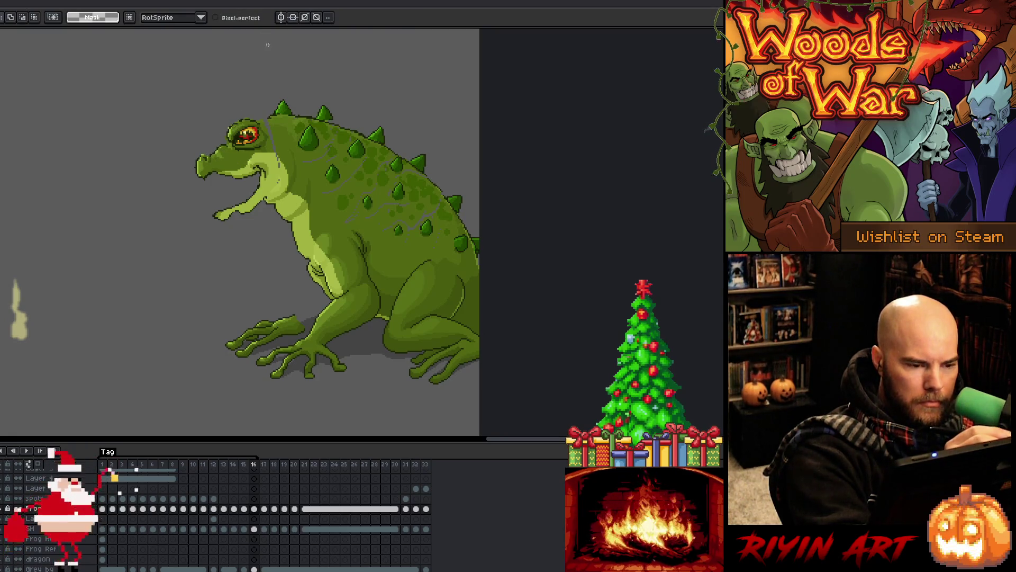
Step: Touch up the eye and snout area on frame 15, then step through to frame 17
{"action": "left_click", "coordinate": [245, 509]}
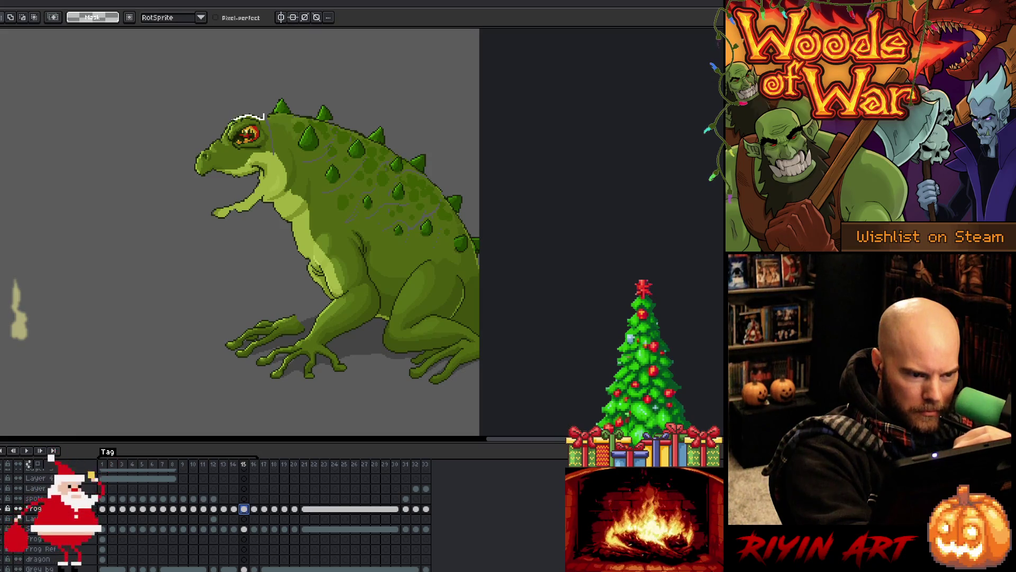
{"action": "left_click_drag", "start_coordinate": [223, 109], "coordinate": [218, 153]}
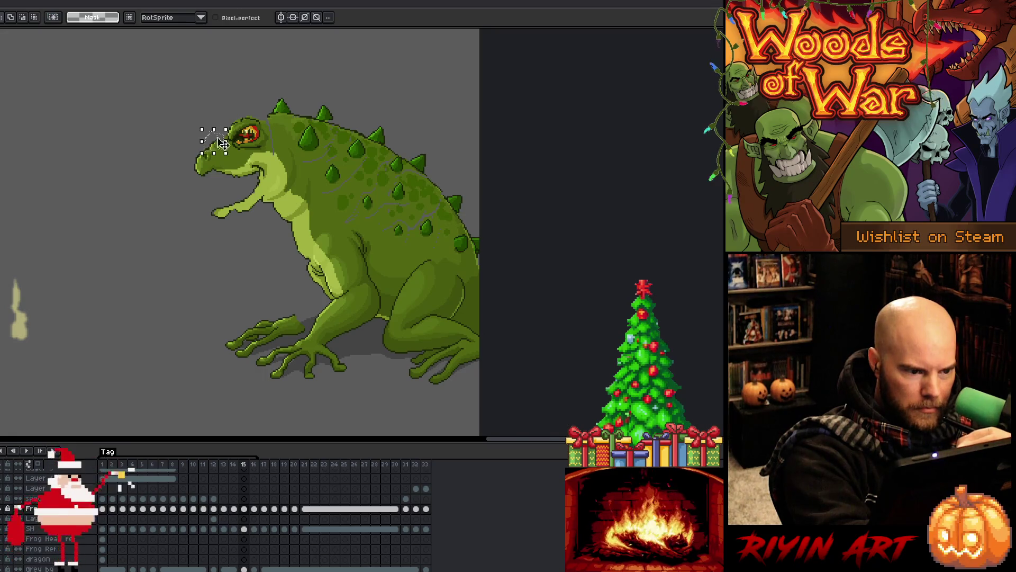
{"action": "left_click", "coordinate": [222, 153]}
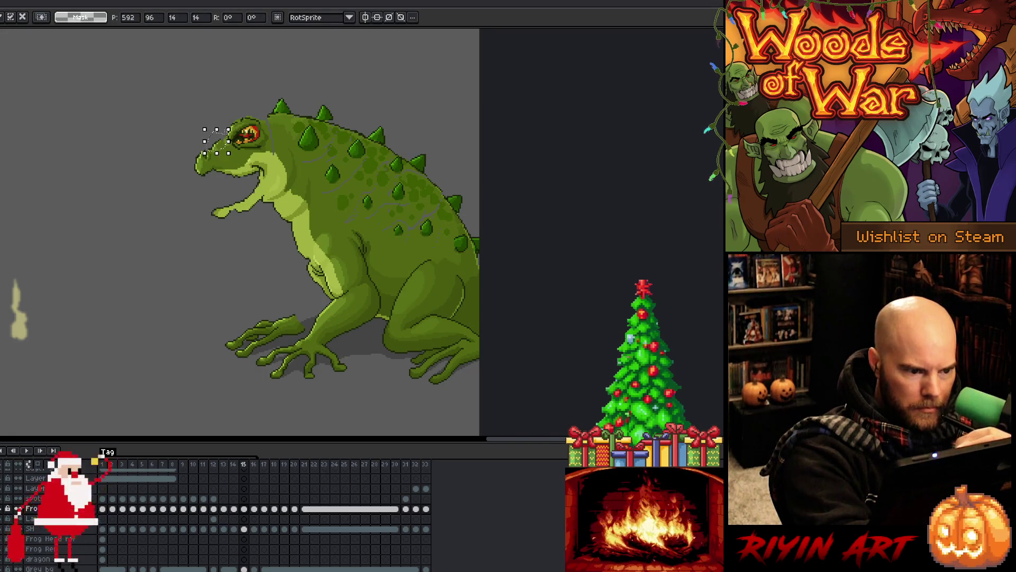
{"action": "left_click", "coordinate": [261, 107]}
{"action": "key", "text": "Right"}
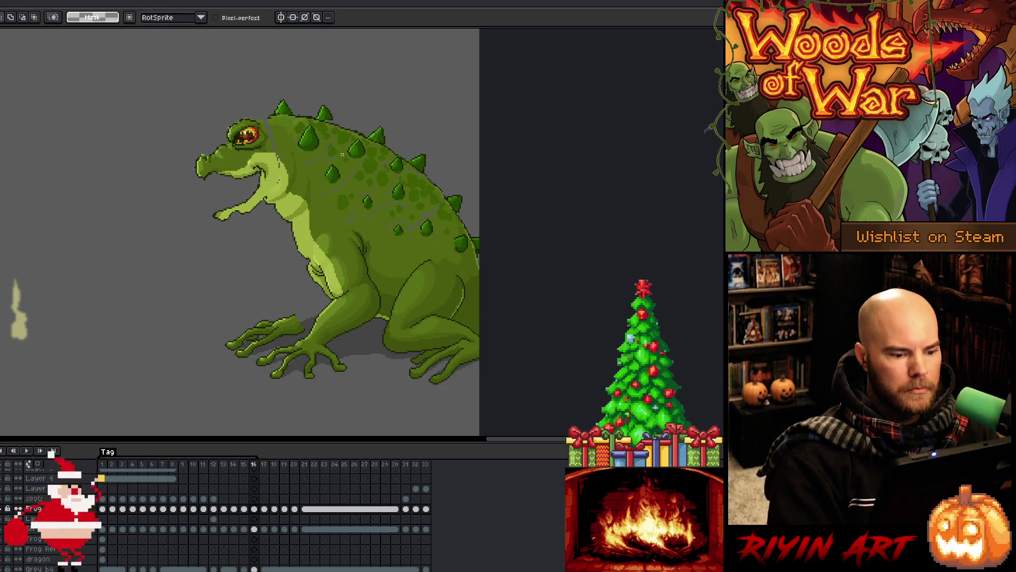
{"action": "left_click", "coordinate": [267, 465]}
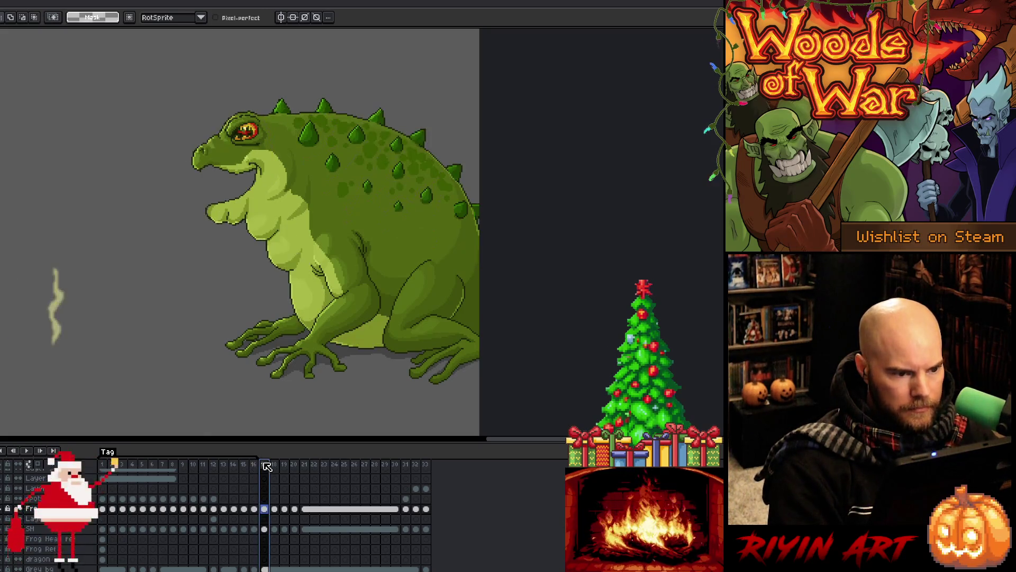
Step: Move frame 17 to the end of the animation
{"action": "key", "text": "Right"}
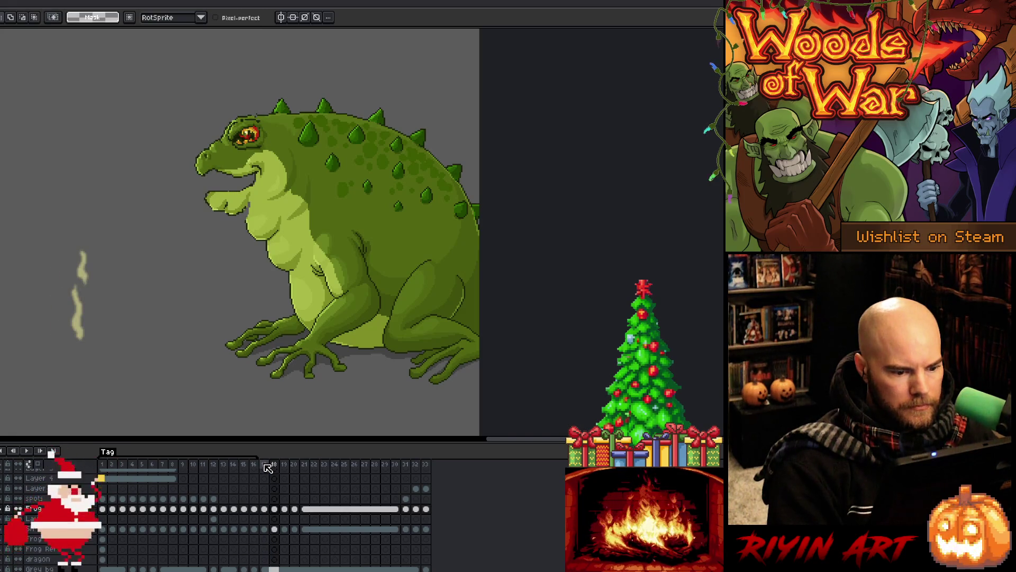
{"action": "key", "text": "Right"}
{"action": "right_click", "coordinate": [268, 465]}
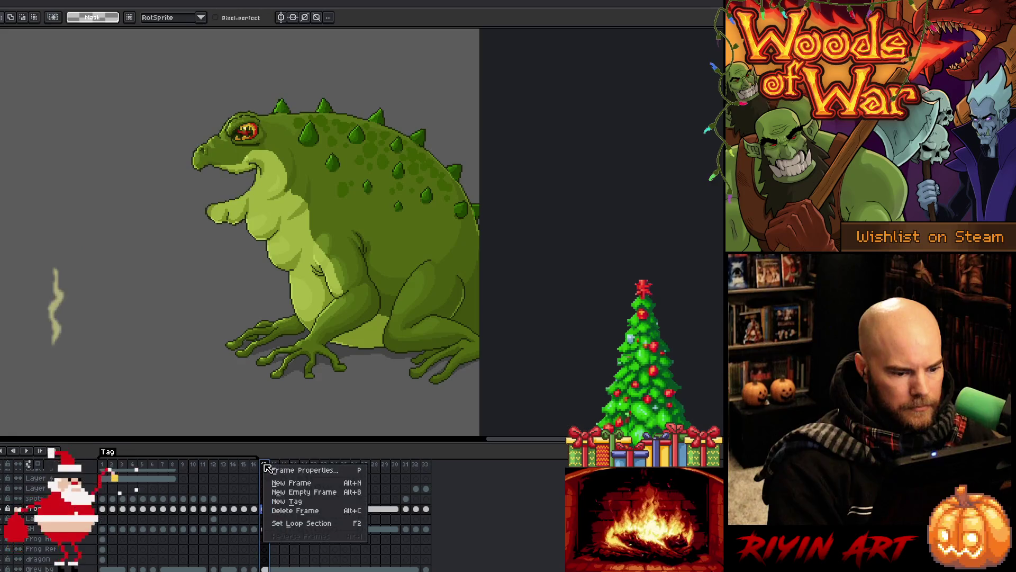
{"action": "key", "text": "Escape"}
{"action": "left_click_drag", "start_coordinate": [268, 466], "coordinate": [456, 470]}
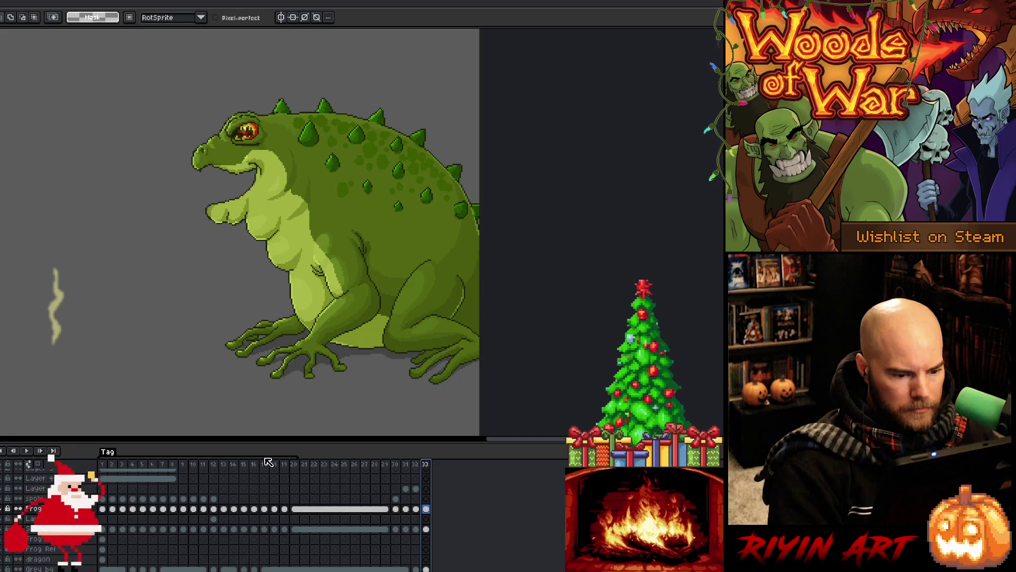
{"action": "left_click", "coordinate": [264, 465]}
{"action": "key", "text": "Right"}
{"action": "key", "text": "Right"}
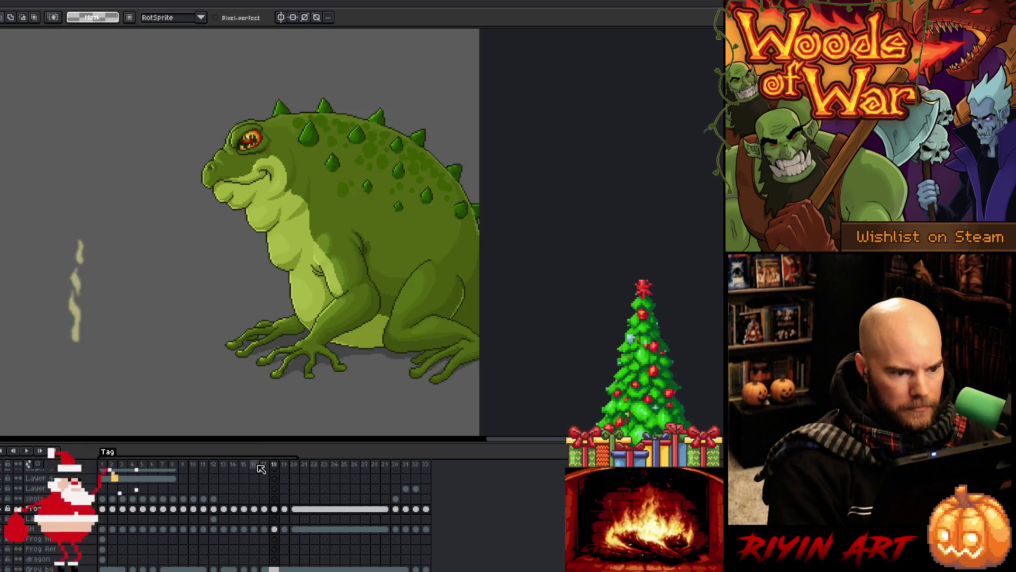
Step: Review the head pose around frame 16, then insert a copy of frame 14
{"action": "left_click", "coordinate": [258, 466]}
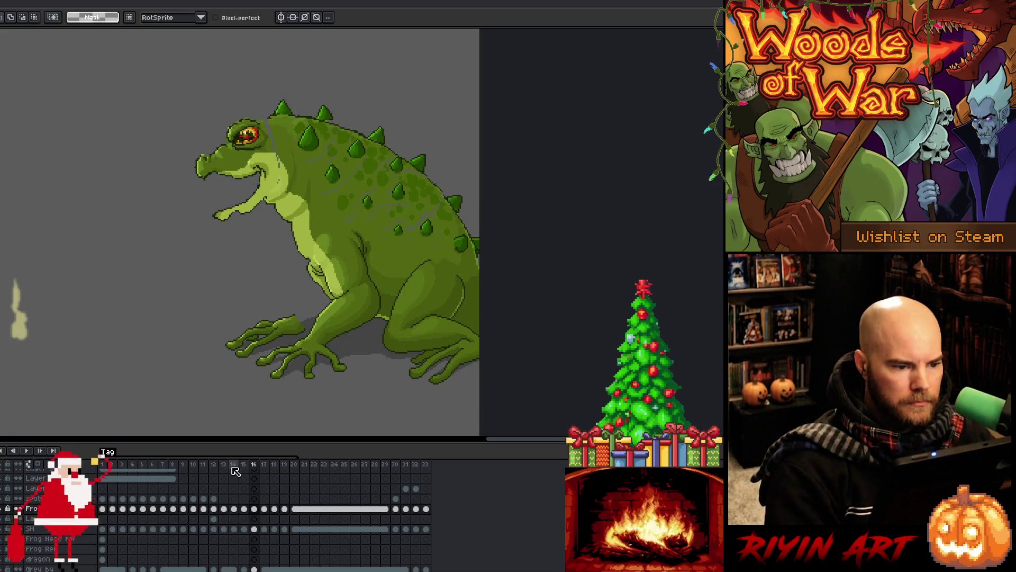
{"action": "left_click", "coordinate": [244, 465]}
{"action": "left_click", "coordinate": [250, 466]}
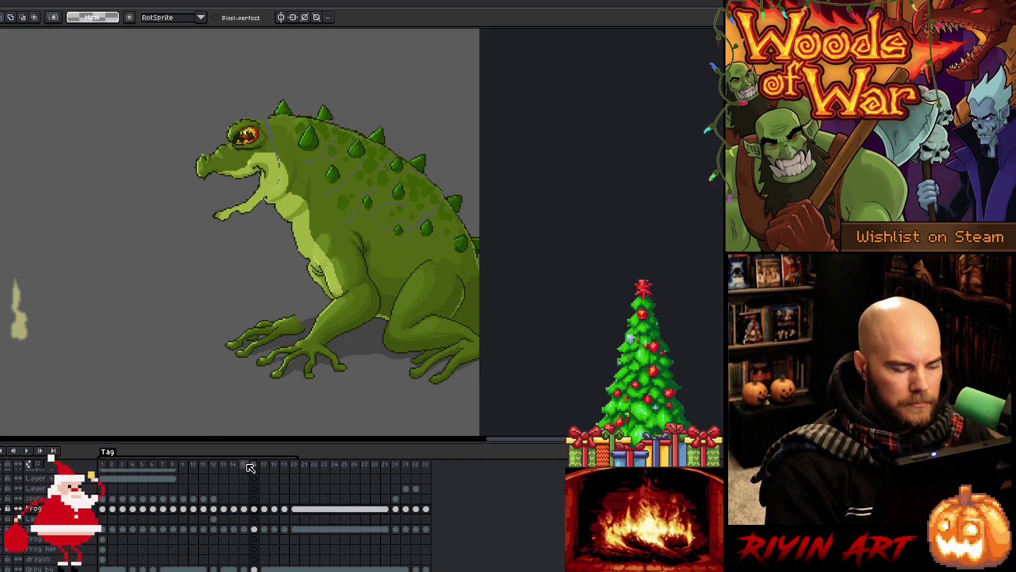
{"action": "key", "text": "Right"}
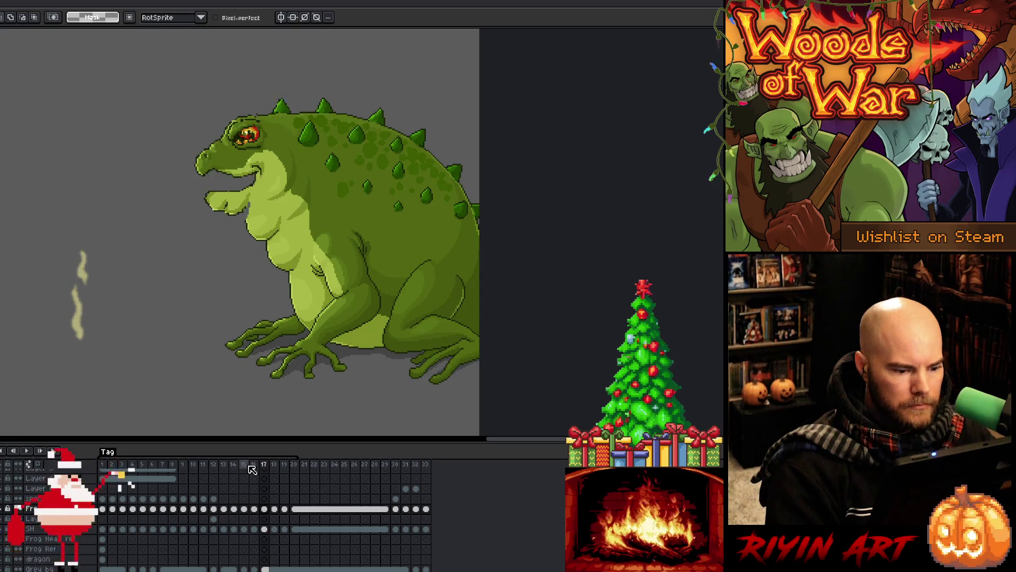
{"action": "key", "text": "Left"}
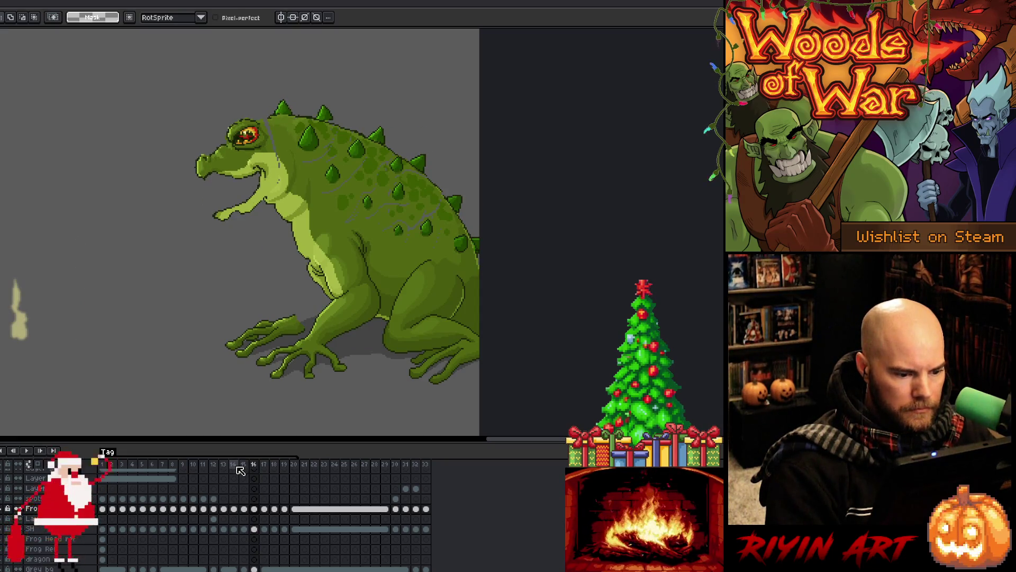
{"action": "left_click", "coordinate": [237, 467]}
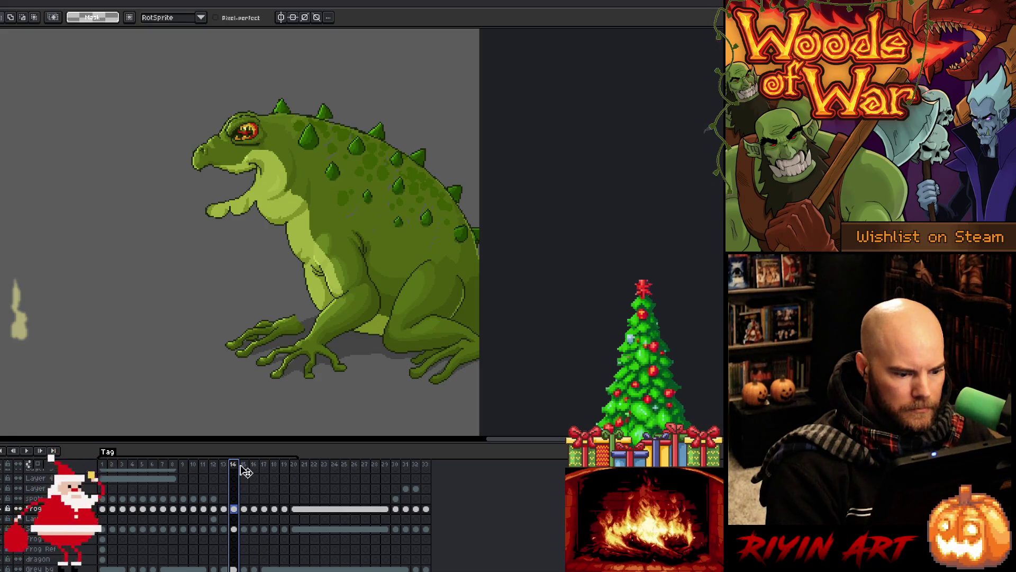
{"action": "right_click", "coordinate": [238, 466]}
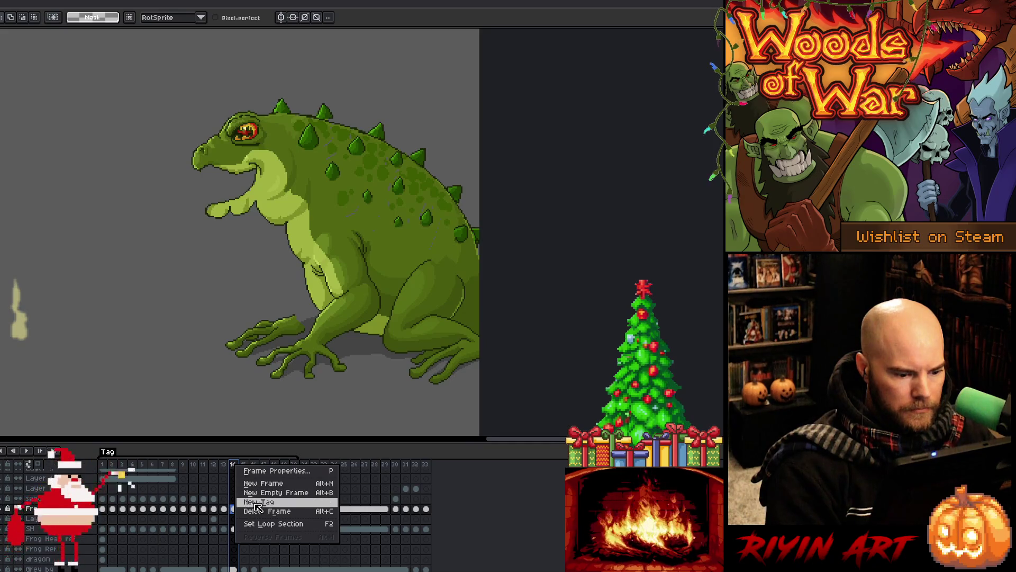
{"action": "left_click", "coordinate": [259, 483]}
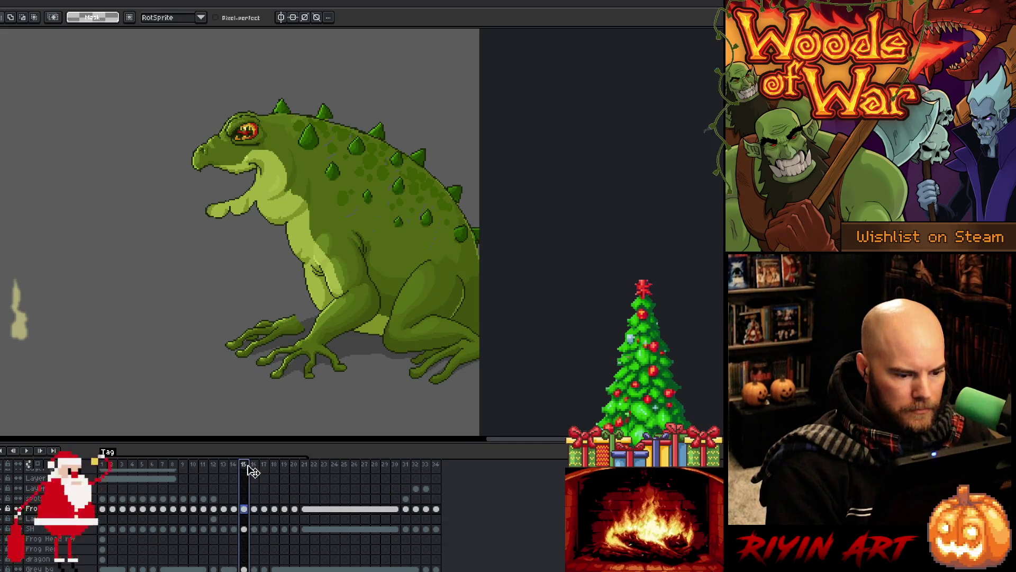
Step: Play the animation loop to check the timing with the extra frame
{"action": "left_click", "coordinate": [255, 468]}
{"action": "key", "text": "Right"}
{"action": "key", "text": "Right"}
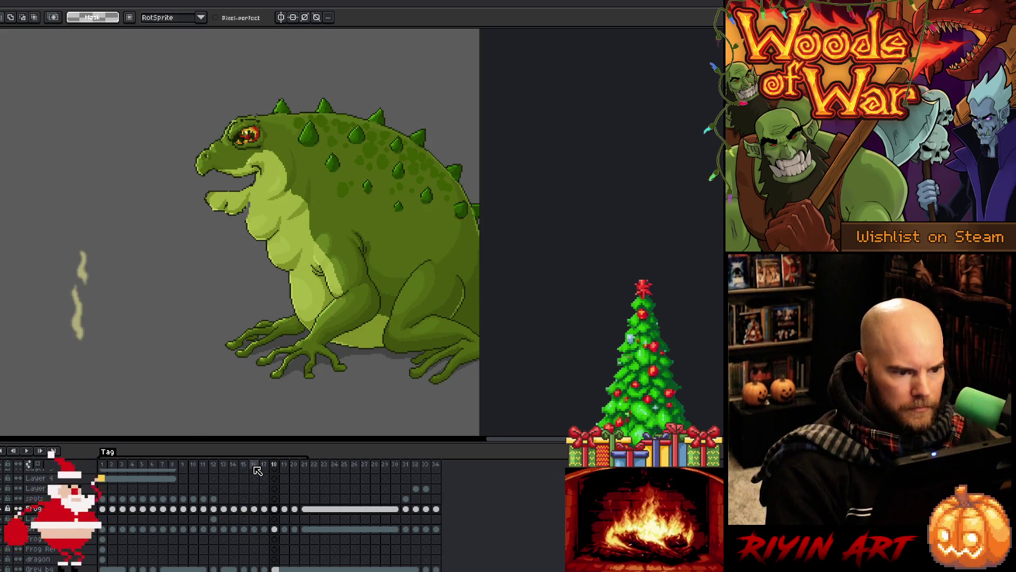
{"action": "key", "text": "Right"}
{"action": "key", "text": "Right"}
{"action": "key", "text": "Right"}
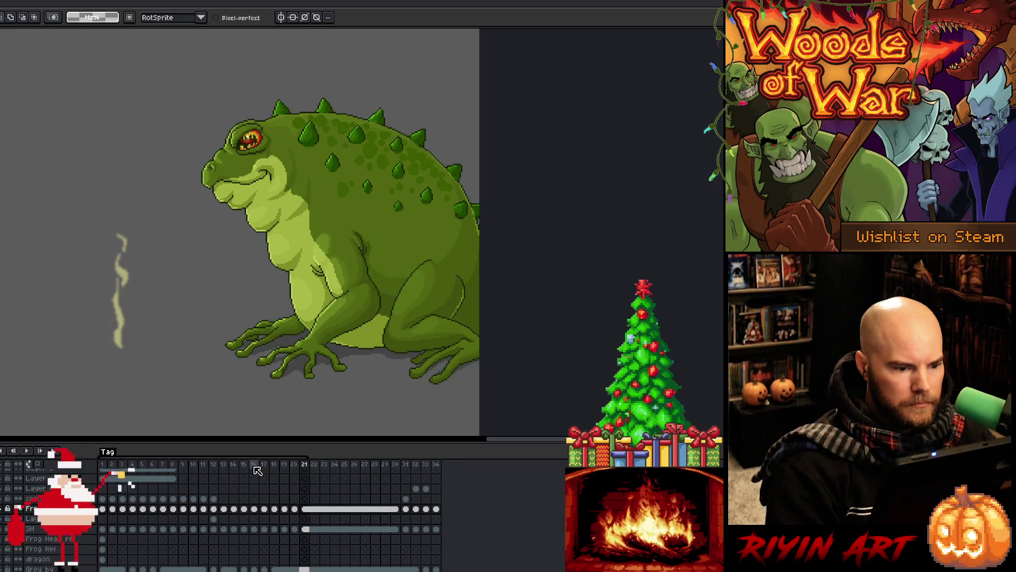
{"action": "key", "text": "Return"}
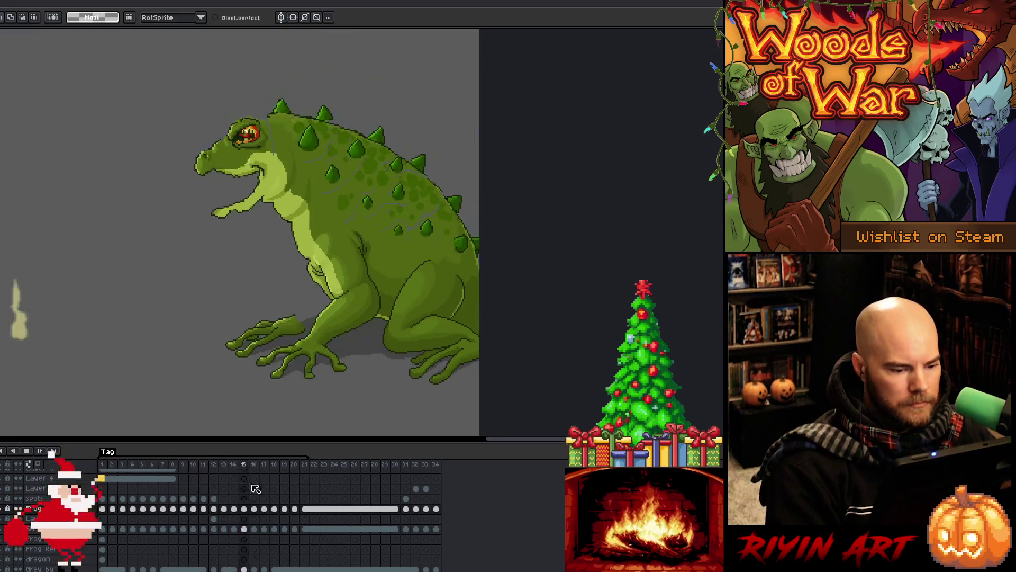
{"action": "key", "text": "Return"}
Step: Insert a copy of frame 16 and replay the loop to review the timing
{"action": "key", "text": "Right"}
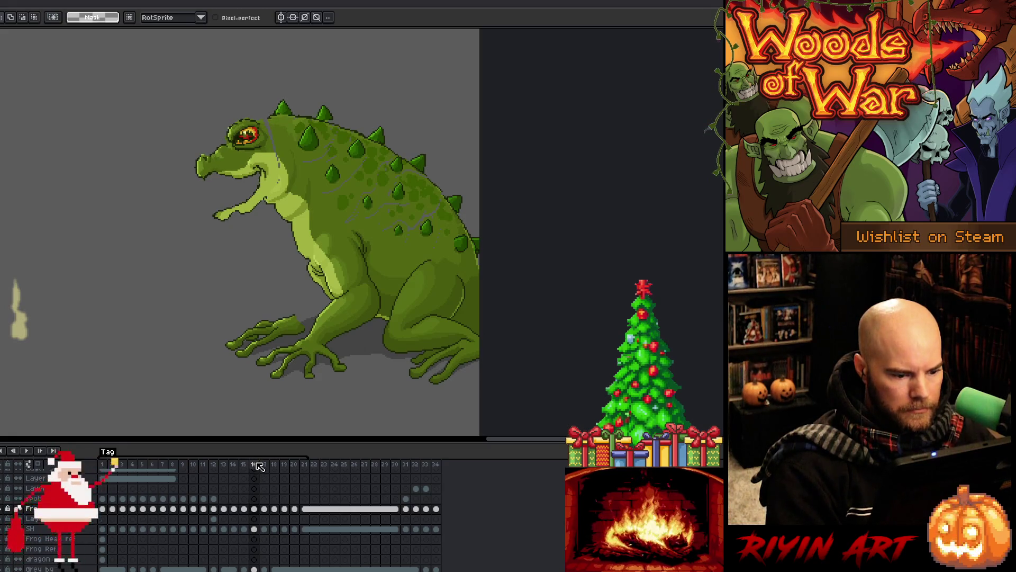
{"action": "right_click", "coordinate": [258, 465]}
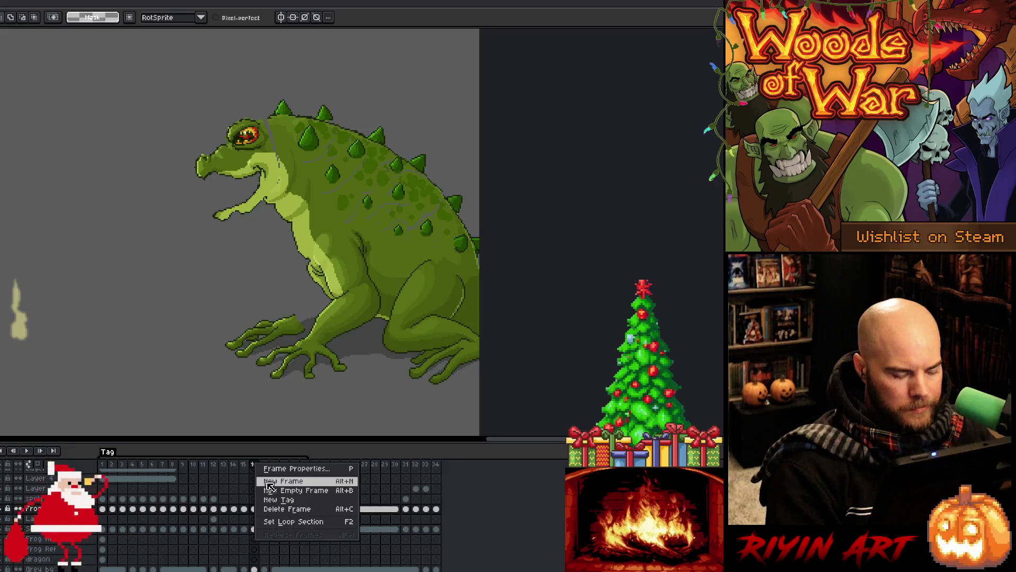
{"action": "left_click", "coordinate": [283, 481]}
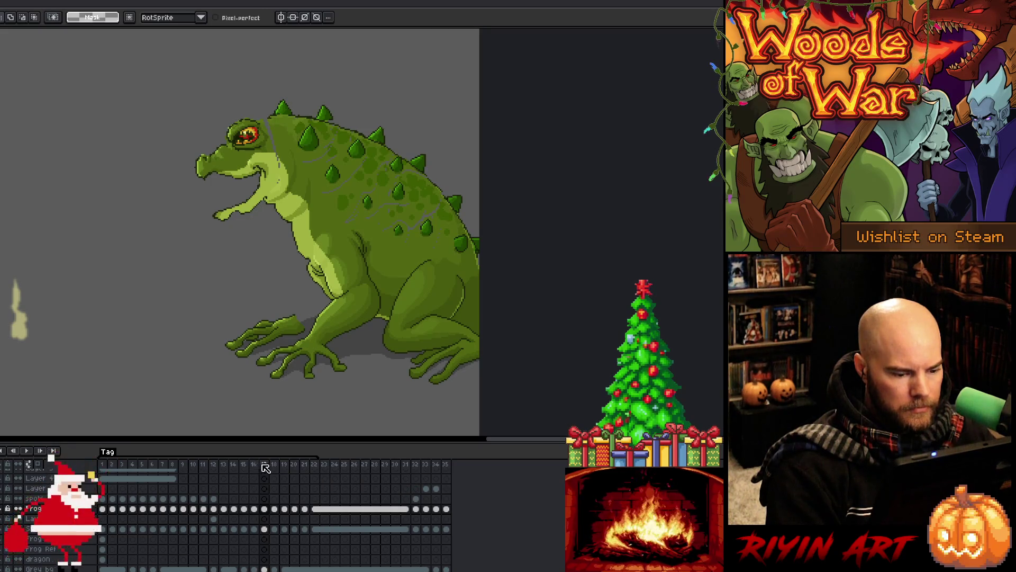
{"action": "key", "text": "Left"}
{"action": "key", "text": "Left"}
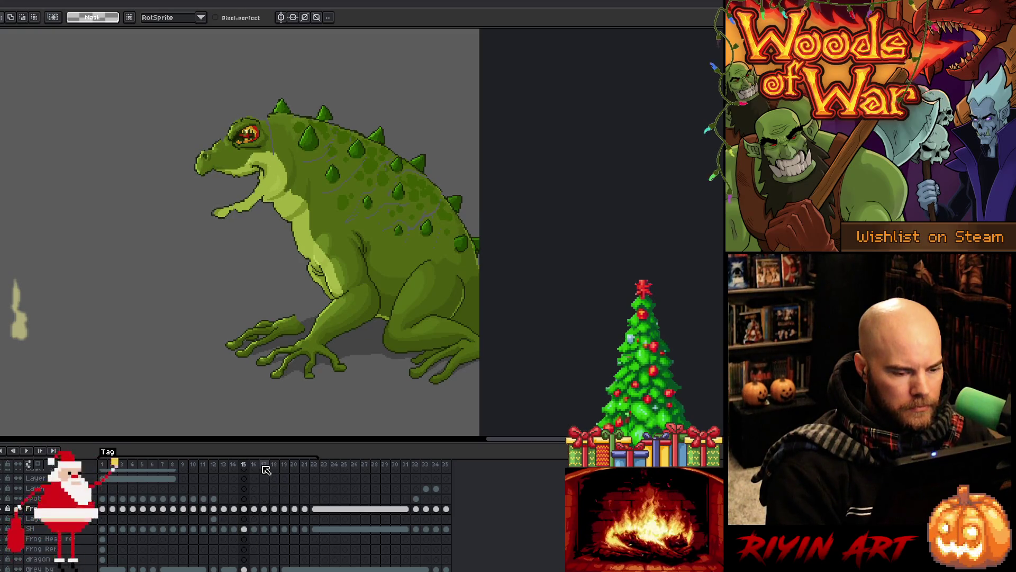
{"action": "key", "text": "Return"}
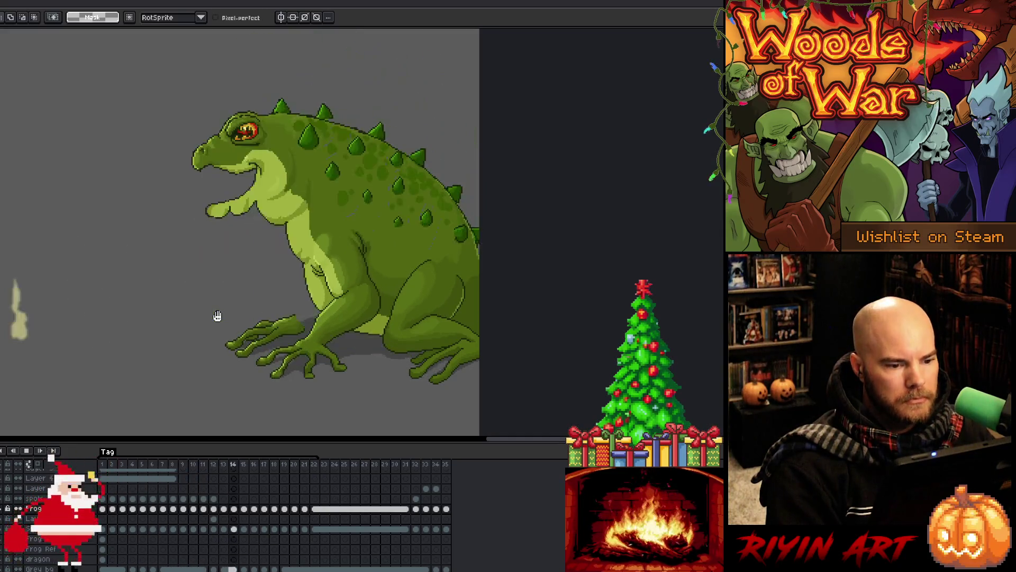
Step: Stop playback, compare head poses across frames 15–17, and select the Frog cel on frame 16
{"action": "key", "text": "Return"}
{"action": "key", "text": "period"}
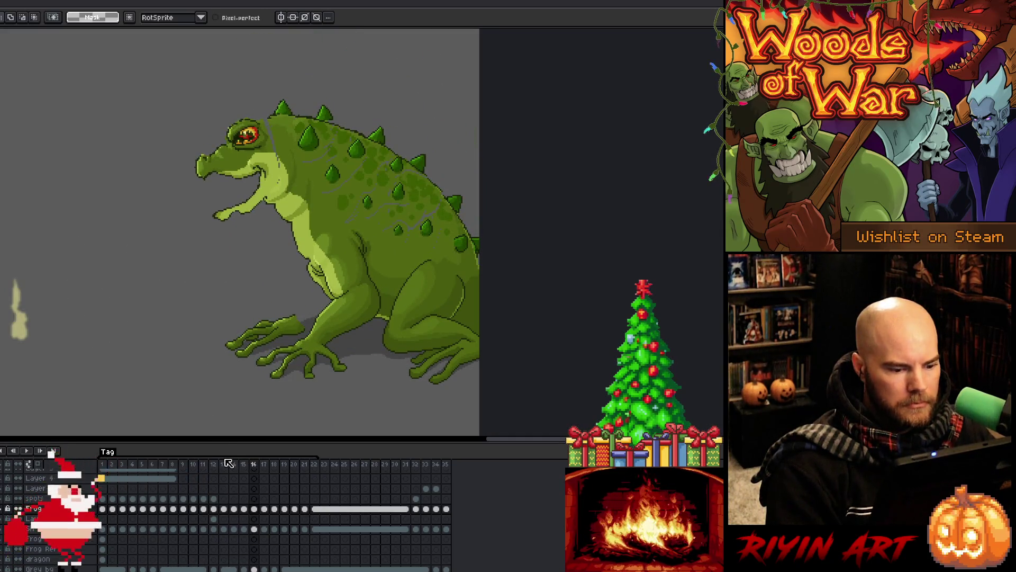
{"action": "key", "text": "period"}
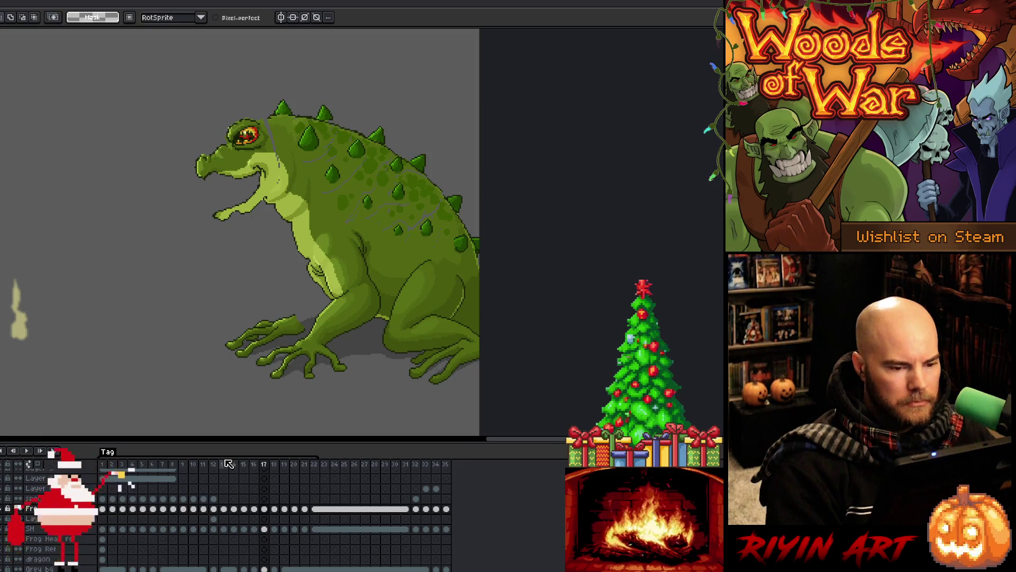
{"action": "key", "text": "comma"}
{"action": "key", "text": "comma"}
{"action": "key", "text": "period"}
{"action": "key", "text": "period"}
{"action": "key", "text": "comma"}
{"action": "key", "text": "comma"}
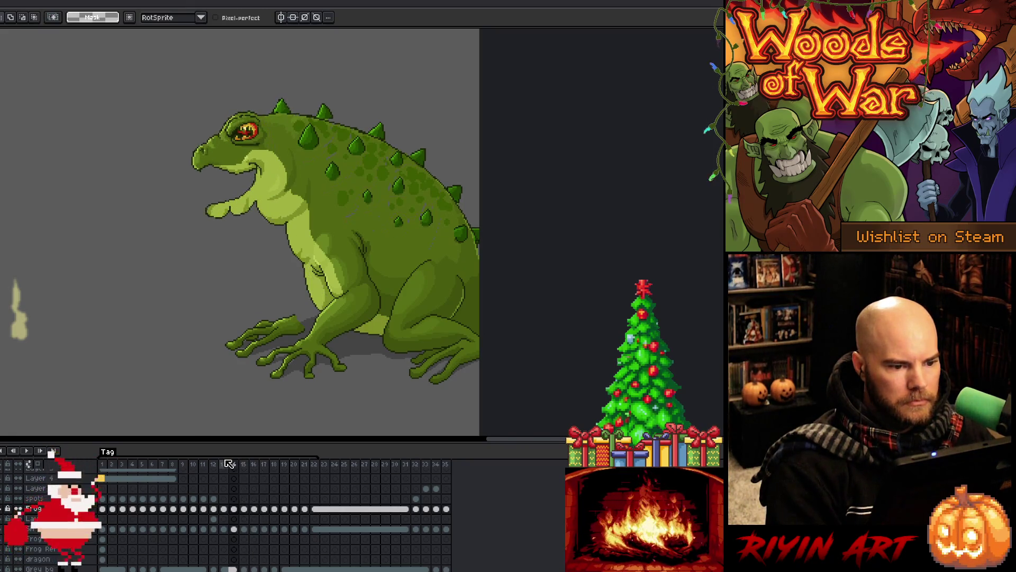
{"action": "key", "text": "period"}
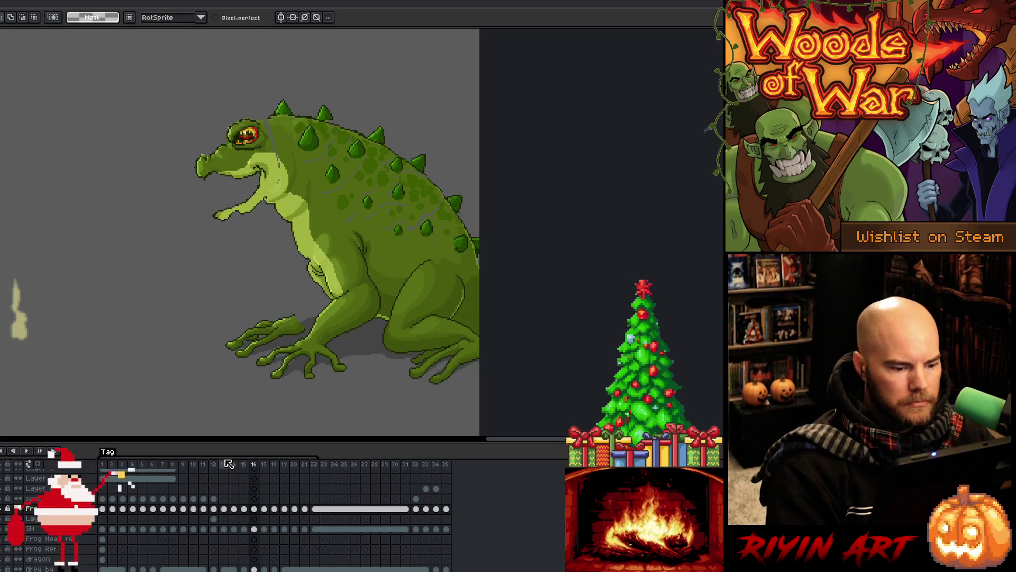
{"action": "left_click", "coordinate": [255, 510]}
{"action": "key", "text": "period"}
{"action": "key", "text": "comma"}
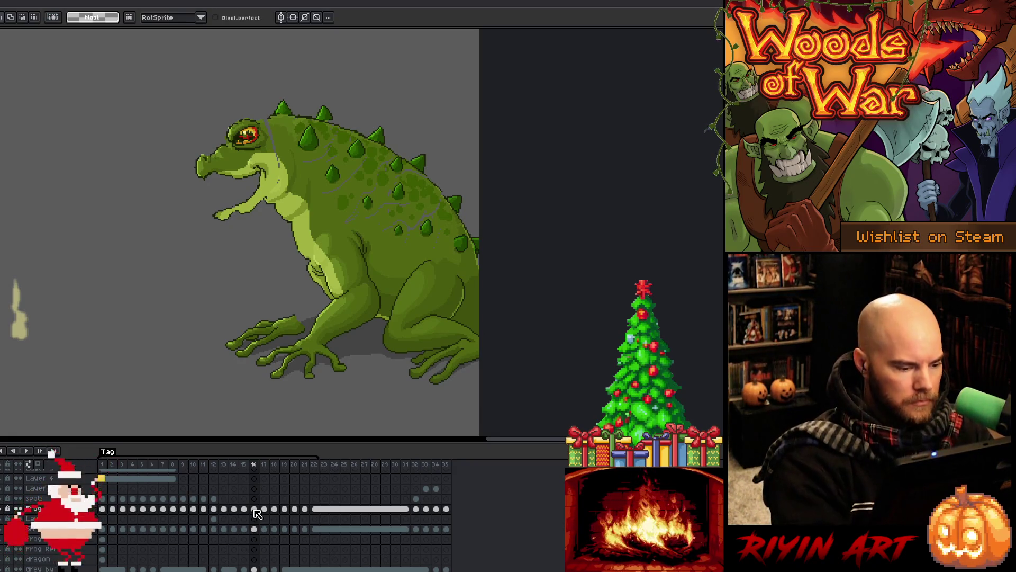
Step: Add a new empty layer above Frog and eyedrop the toad's chest colour
{"action": "key", "text": "shift+n"}
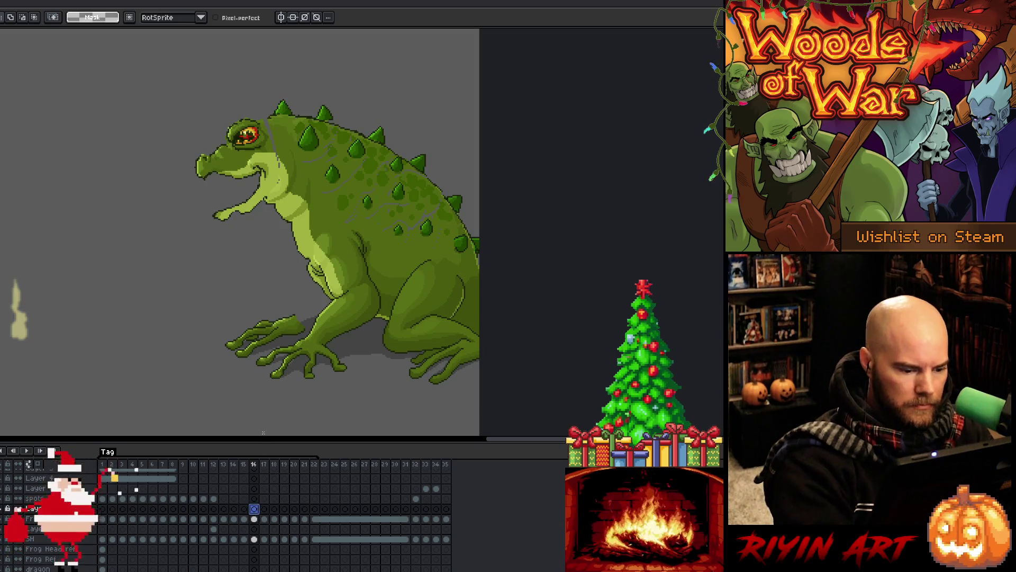
{"action": "key", "text": "b"}
{"action": "left_click", "coordinate": [289, 214], "text": "alt"}
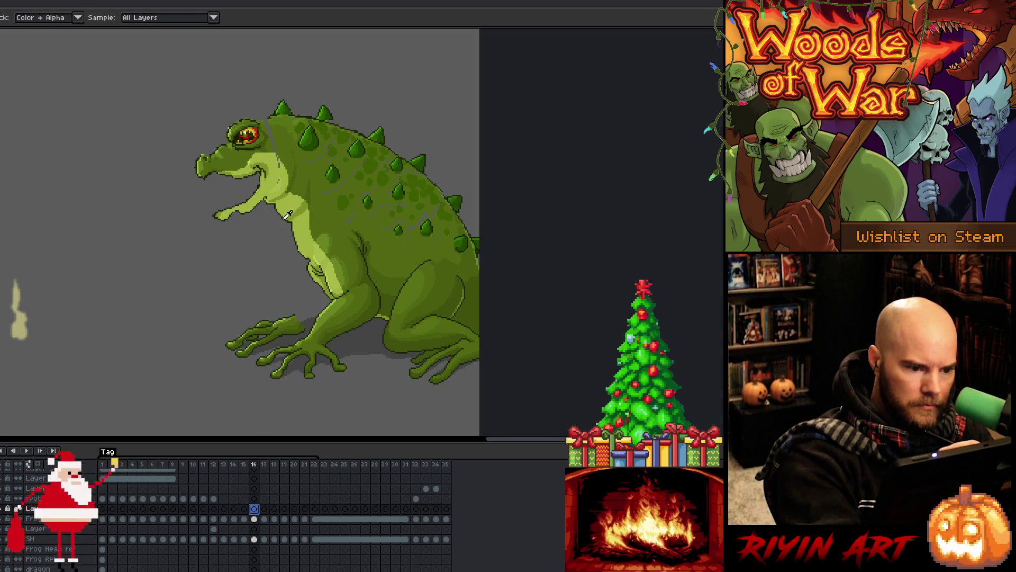
{"action": "left_click", "coordinate": [281, 206], "text": "alt"}
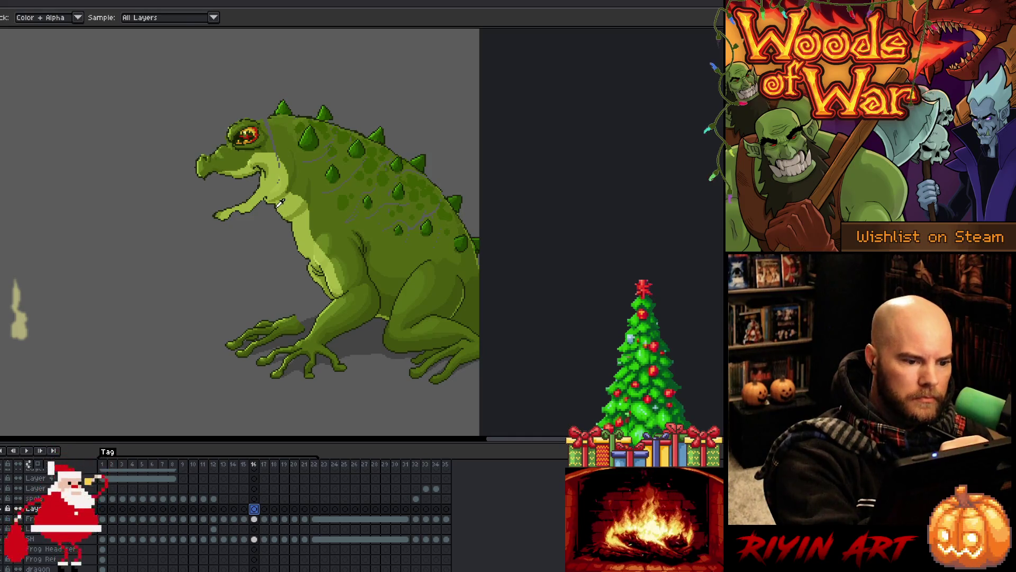
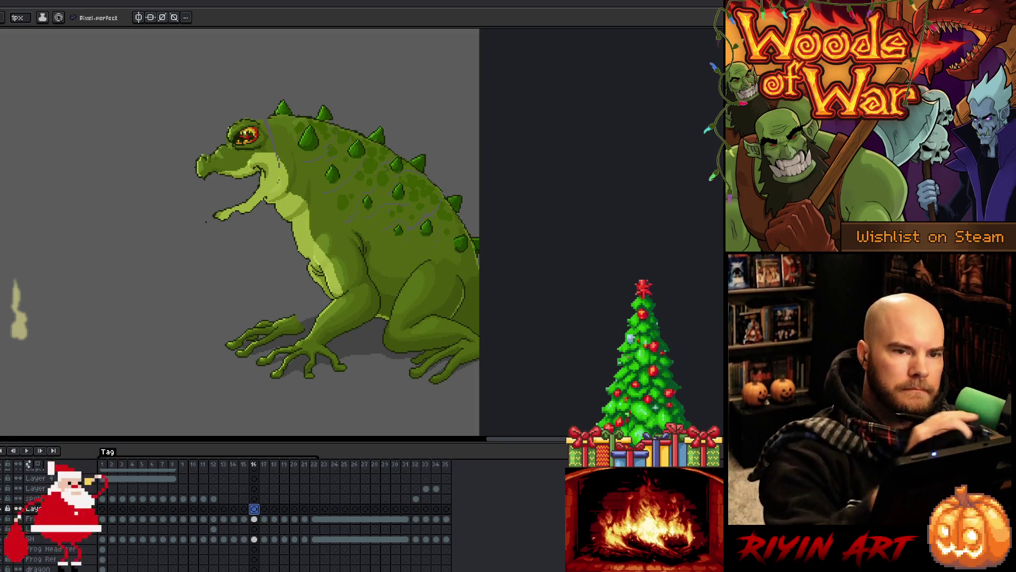
Step: Compare neighbouring frames, then merge the layer named Layer down into Frog
{"action": "key", "text": "i"}
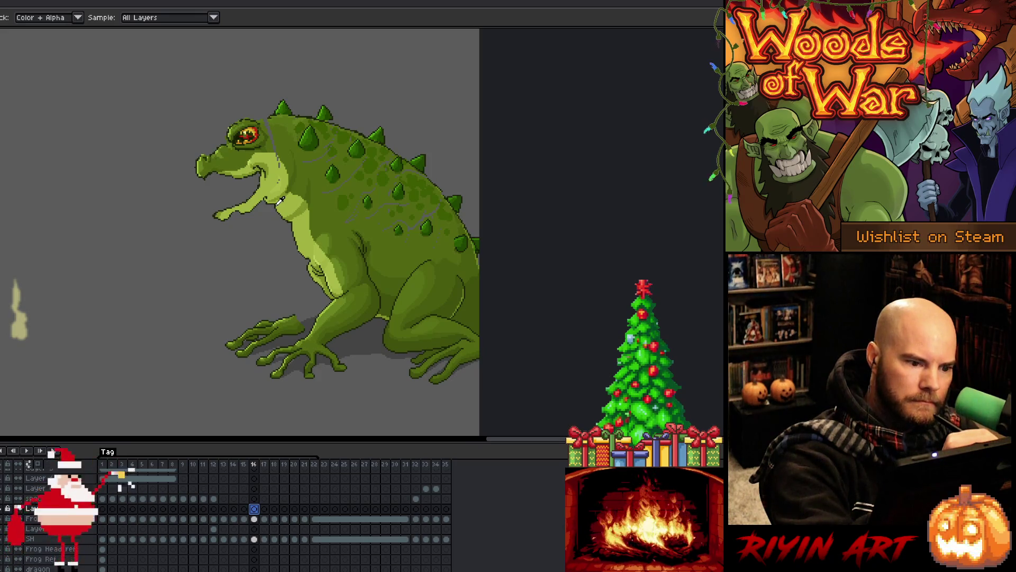
{"action": "key", "text": "b"}
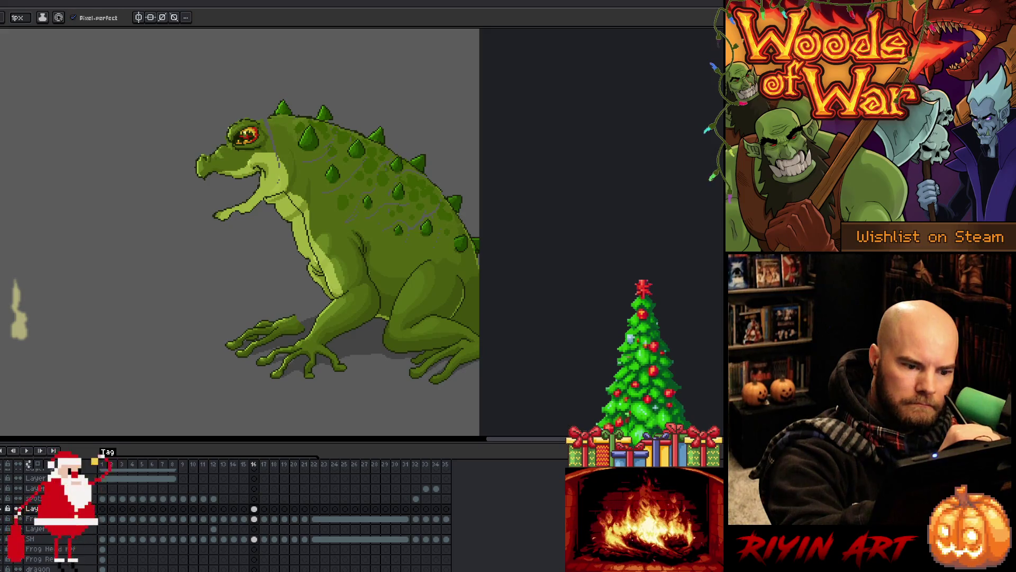
{"action": "key", "text": "Left"}
{"action": "key", "text": "Left"}
{"action": "key", "text": "Right"}
{"action": "key", "text": "Right"}
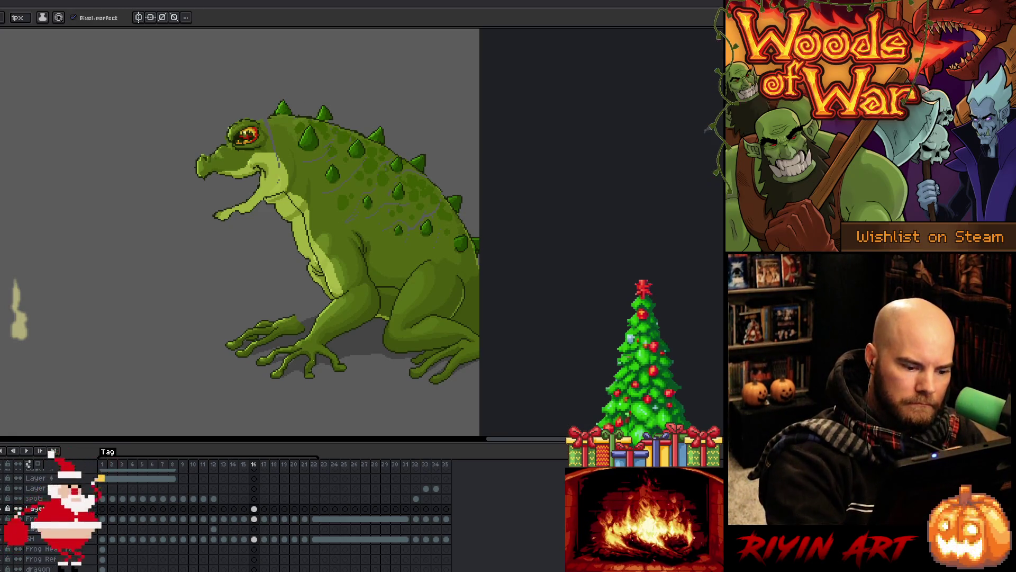
{"action": "left_click", "coordinate": [32, 508]}
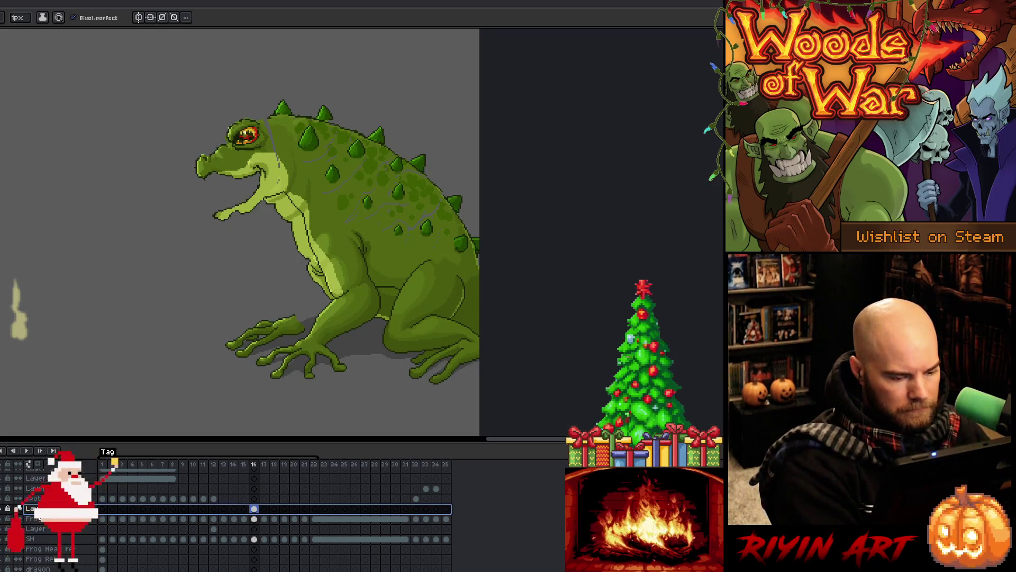
{"action": "key", "text": "ctrl+e"}
Step: On frame 16, select the small region at the frog's throat with the Magic Wand and delete it
{"action": "left_click", "coordinate": [256, 509]}
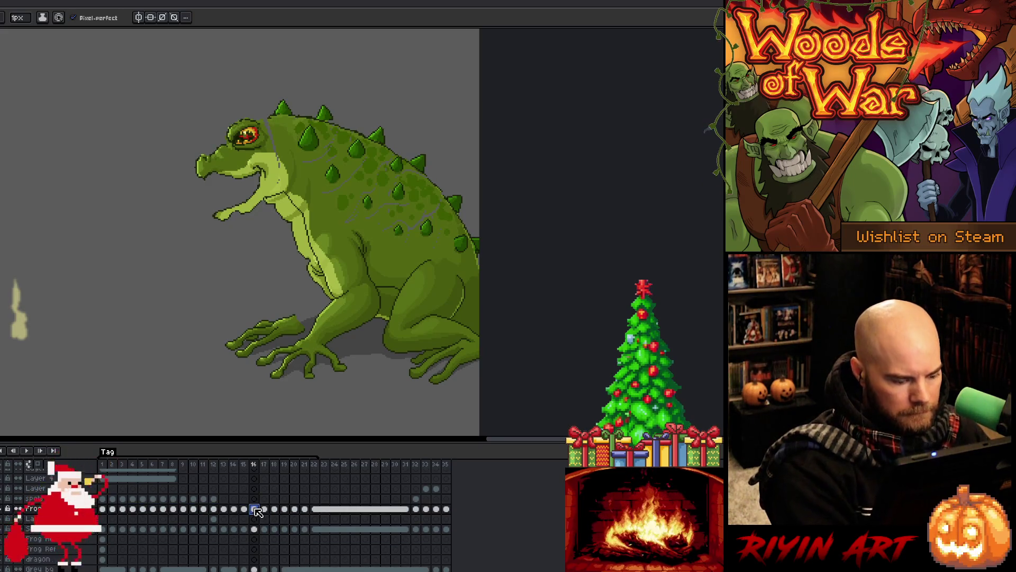
{"action": "key", "text": "w"}
{"action": "left_click", "coordinate": [389, 292]}
{"action": "left_click", "coordinate": [389, 311]}
{"action": "left_click", "coordinate": [387, 342]}
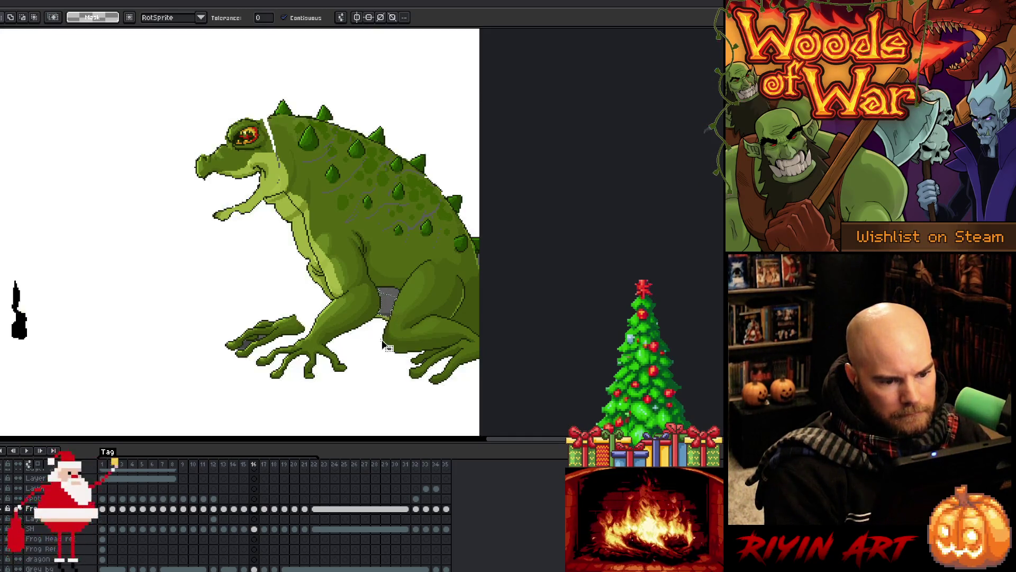
{"action": "left_click", "coordinate": [302, 240]}
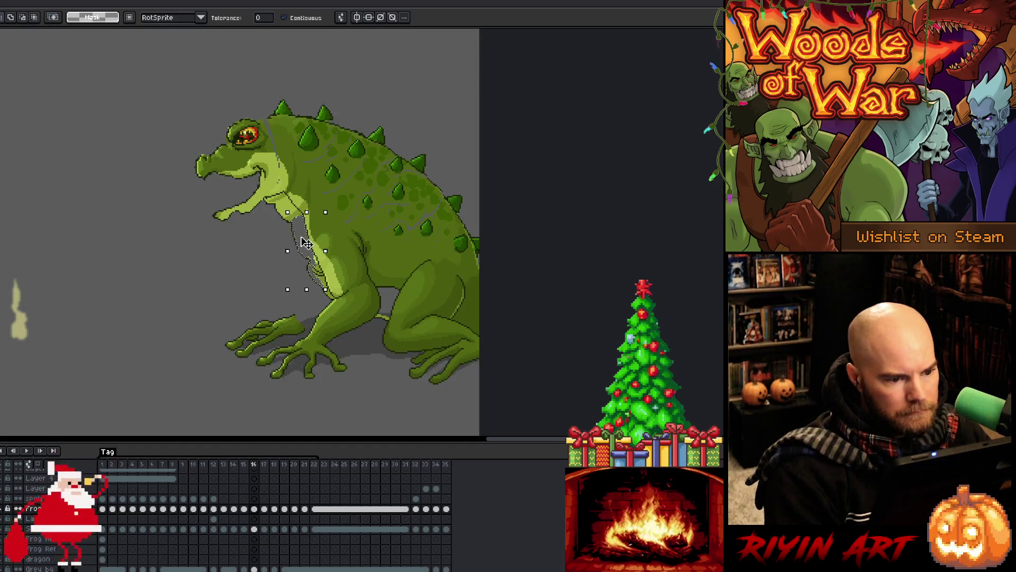
{"action": "scroll", "coordinate": [252, 233], "scroll_direction": "up", "scroll_amount": 2}
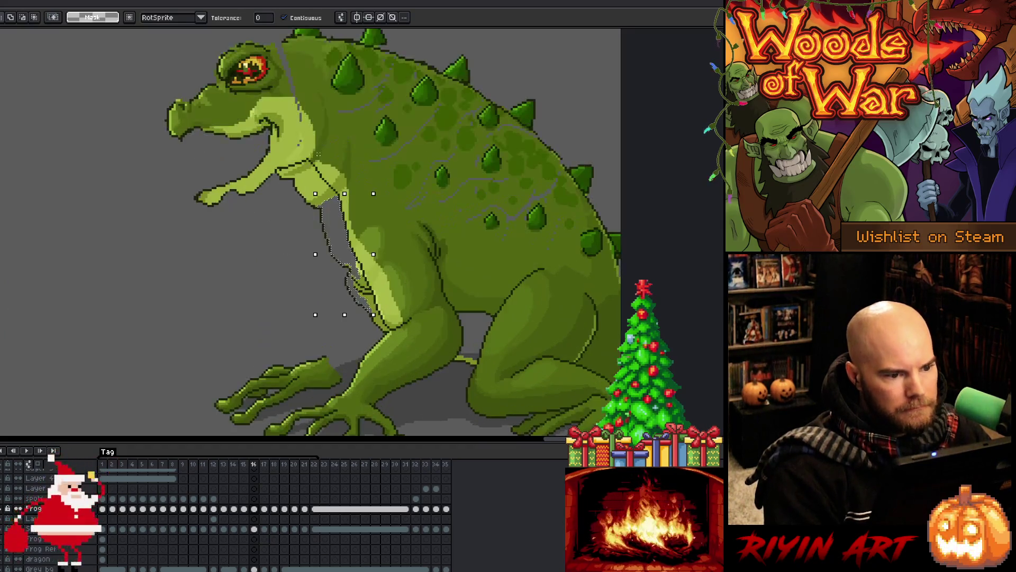
{"action": "left_click", "coordinate": [307, 179]}
{"action": "key", "text": "Delete"}
{"action": "scroll", "coordinate": [249, 233], "scroll_direction": "up", "scroll_amount": 3}
{"action": "left_click", "coordinate": [318, 182]}
{"action": "key", "text": "ctrl+d"}
{"action": "scroll", "coordinate": [302, 161], "scroll_direction": "down", "scroll_amount": 3}
{"action": "scroll", "coordinate": [301, 161], "scroll_direction": "up", "scroll_amount": 3}
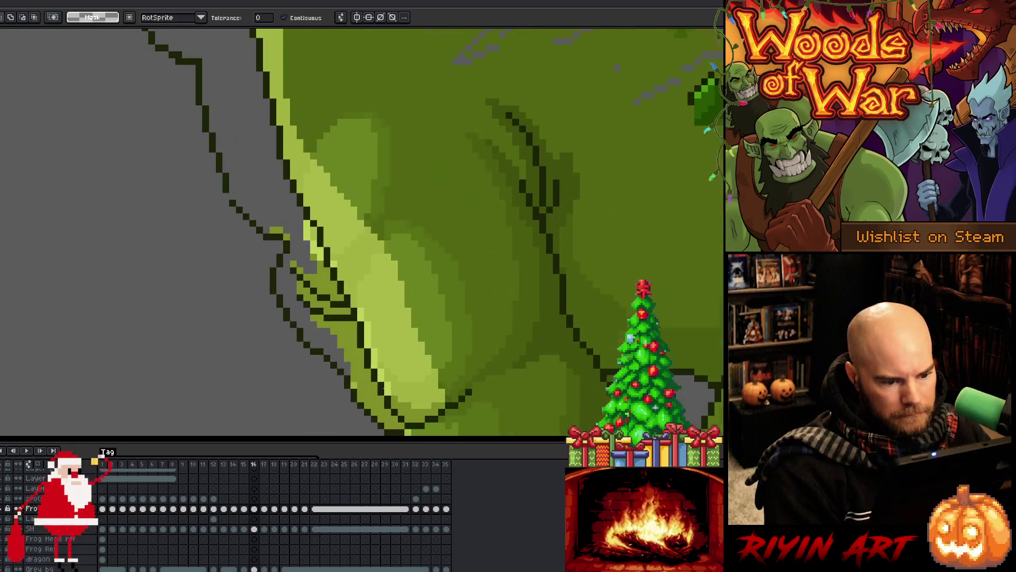
Step: Box-select the remaining stray throat lines and clear them
{"action": "key", "text": "Delete"}
{"action": "mouse_move", "coordinate": [301, 258]}
{"action": "left_mouse_down"}
{"action": "mouse_move", "coordinate": [345, 302]}
{"action": "mouse_move", "coordinate": [327, 317]}
{"action": "left_mouse_up"}
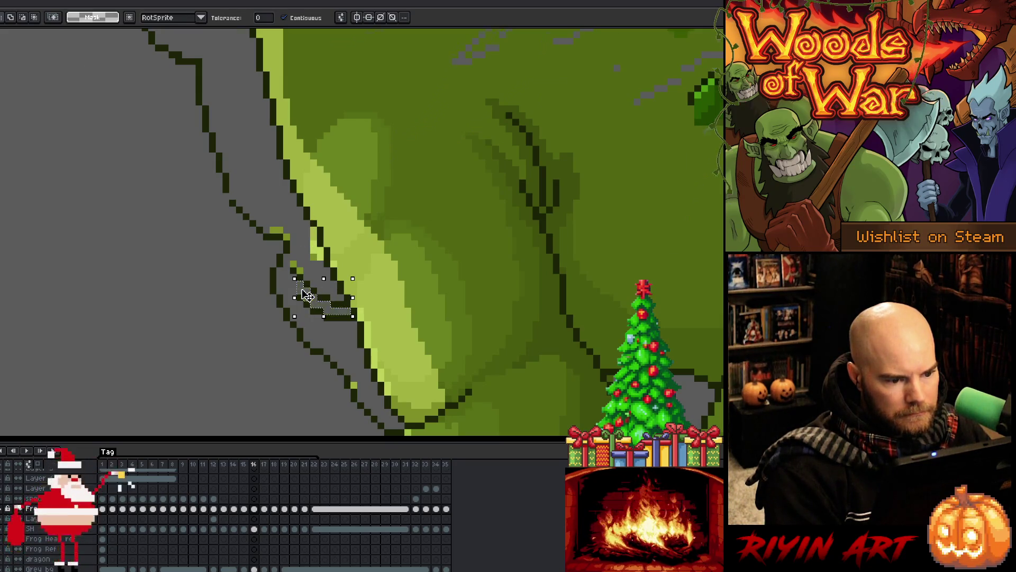
{"action": "scroll", "coordinate": [308, 292], "scroll_direction": "down", "scroll_amount": 3}
{"action": "scroll", "coordinate": [307, 291], "scroll_direction": "up", "scroll_amount": 2}
{"action": "scroll", "coordinate": [344, 340], "scroll_direction": "down", "scroll_amount": 1}
{"action": "scroll", "coordinate": [323, 331], "scroll_direction": "up", "scroll_amount": 1}
{"action": "key", "text": "ctrl+d"}
Step: Erase the stray dark lines beside the frog's arm and sample a fresh colour
{"action": "key", "text": "b"}
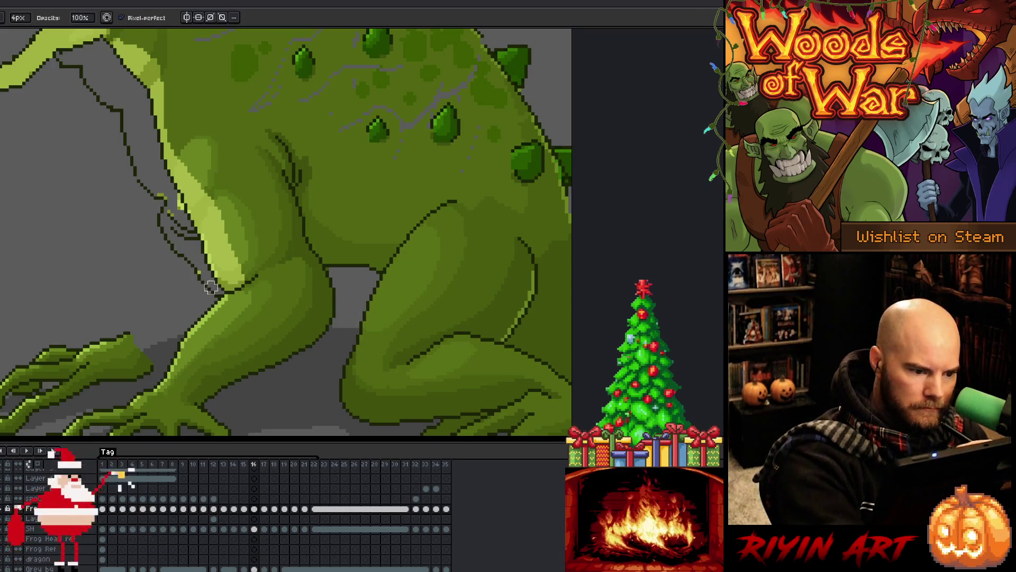
{"action": "left_click_drag", "start_coordinate": [209, 289], "coordinate": [178, 236]}
{"action": "mouse_move", "coordinate": [147, 196]}
{"action": "left_mouse_down"}
{"action": "mouse_move", "coordinate": [190, 227]}
{"action": "mouse_move", "coordinate": [174, 196]}
{"action": "mouse_move", "coordinate": [220, 297]}
{"action": "left_mouse_up"}
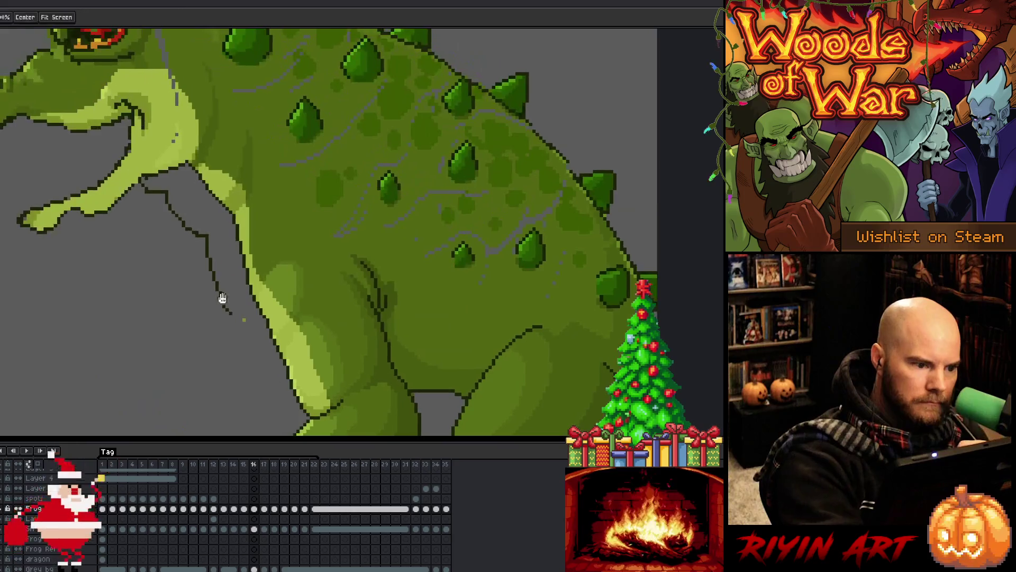
{"action": "left_click_drag", "start_coordinate": [179, 224], "coordinate": [145, 186]}
{"action": "key", "text": "i"}
{"action": "left_click", "coordinate": [143, 174]}
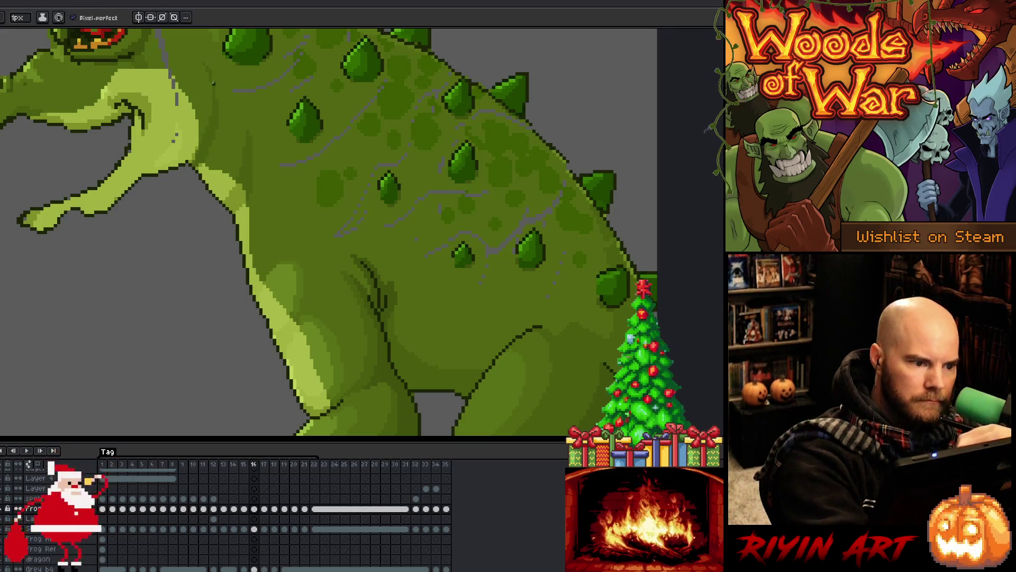
Step: Zoom in on the frog's legs and select a small region of the leg with the Magic Wand
{"action": "scroll", "coordinate": [248, 278], "scroll_direction": "down", "scroll_amount": 4}
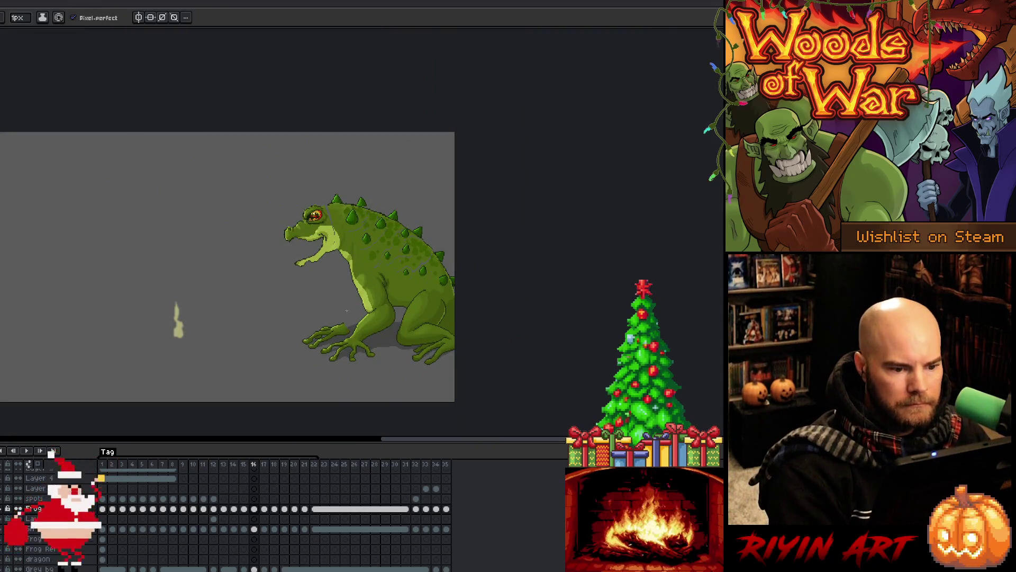
{"action": "scroll", "coordinate": [385, 308], "scroll_direction": "up", "scroll_amount": 2}
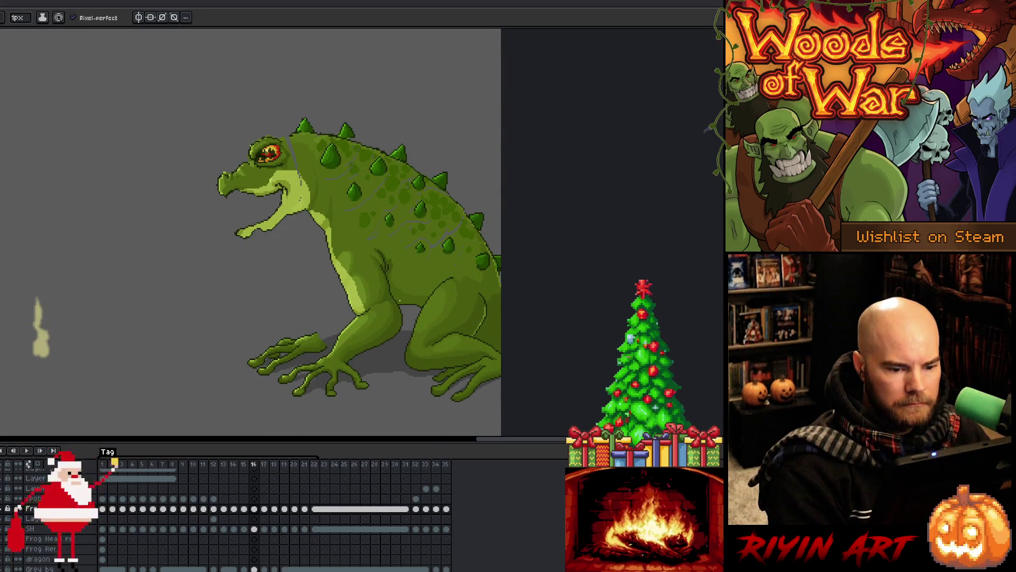
{"action": "scroll", "coordinate": [399, 300], "scroll_direction": "up", "scroll_amount": 2}
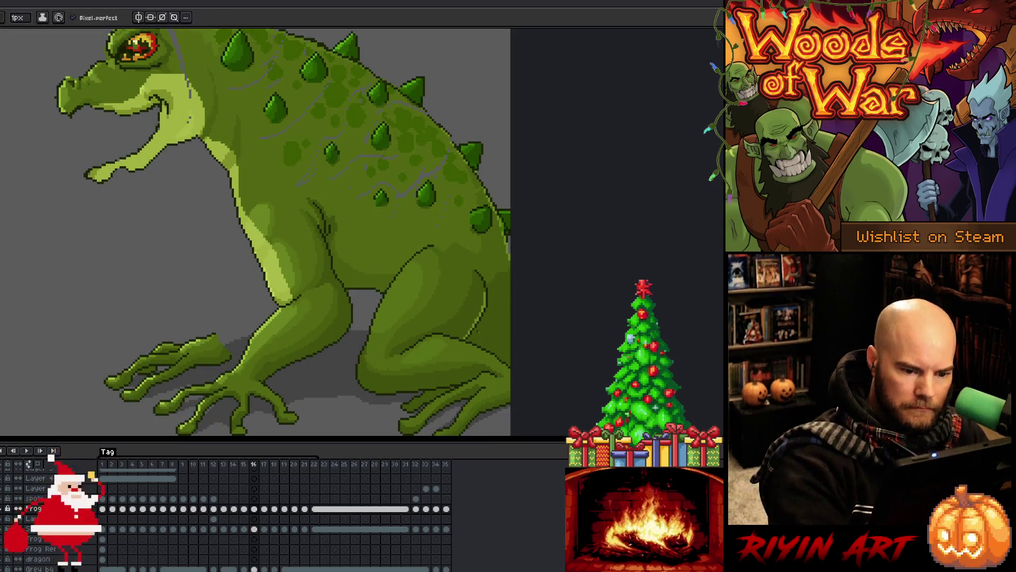
{"action": "key", "text": "w"}
{"action": "left_click", "coordinate": [475, 338]}
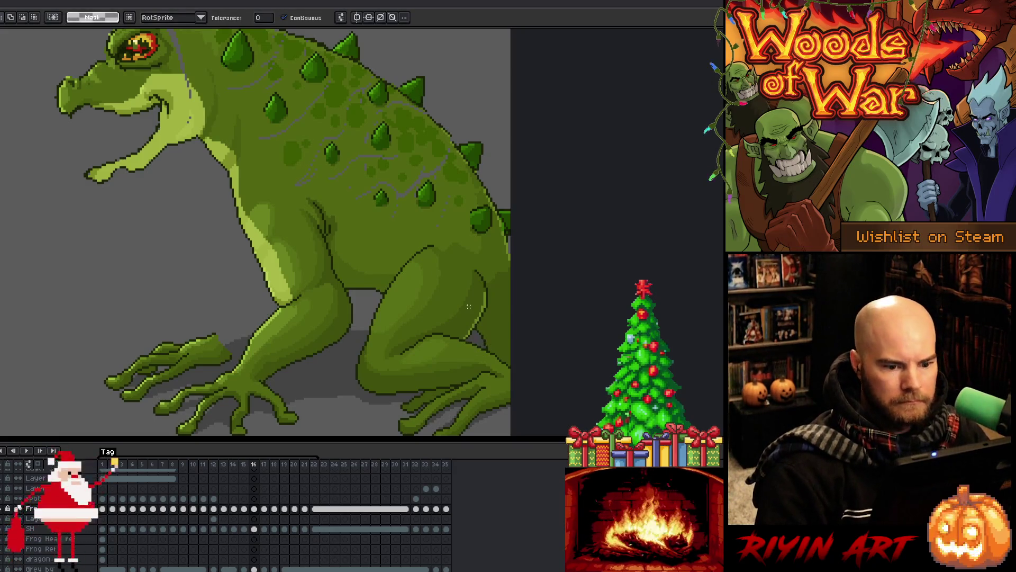
{"action": "scroll", "coordinate": [378, 256], "scroll_direction": "down", "scroll_amount": 2}
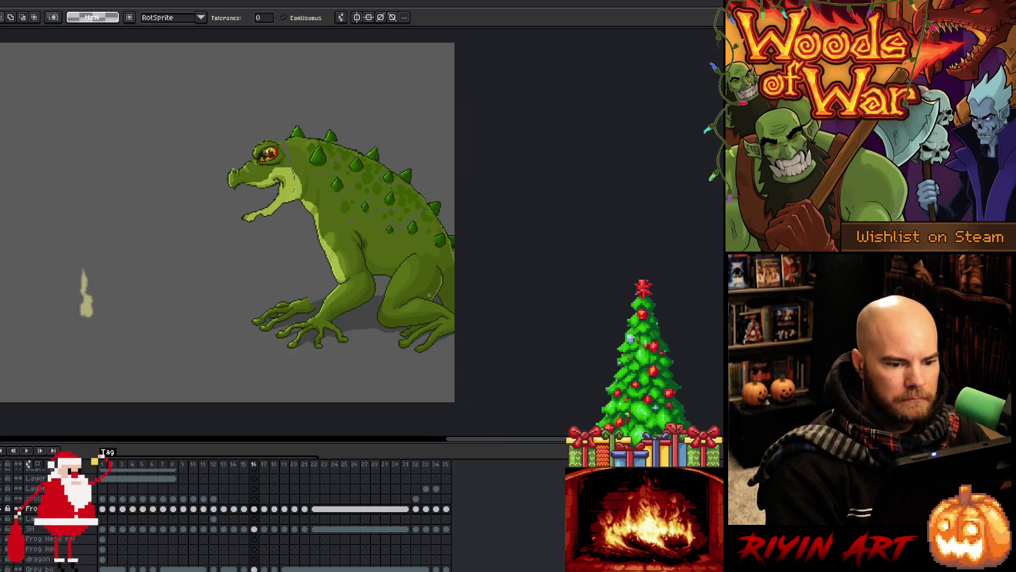
{"action": "scroll", "coordinate": [429, 295], "scroll_direction": "up", "scroll_amount": 3}
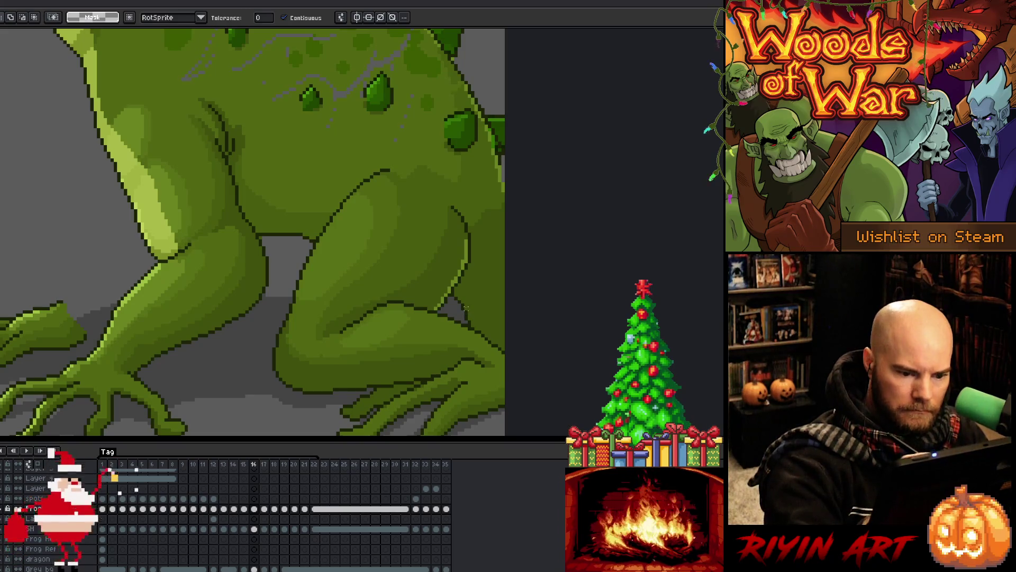
Step: Fill the grey gap by the back toe with the foreground green
{"action": "key", "text": "b"}
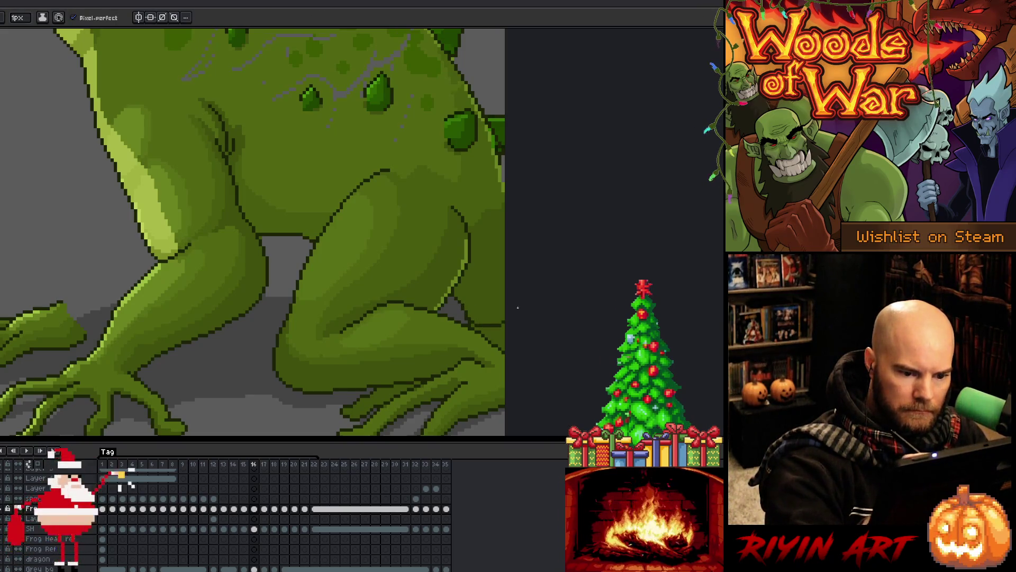
{"action": "key", "text": "e"}
{"action": "left_click", "coordinate": [18, 18]}
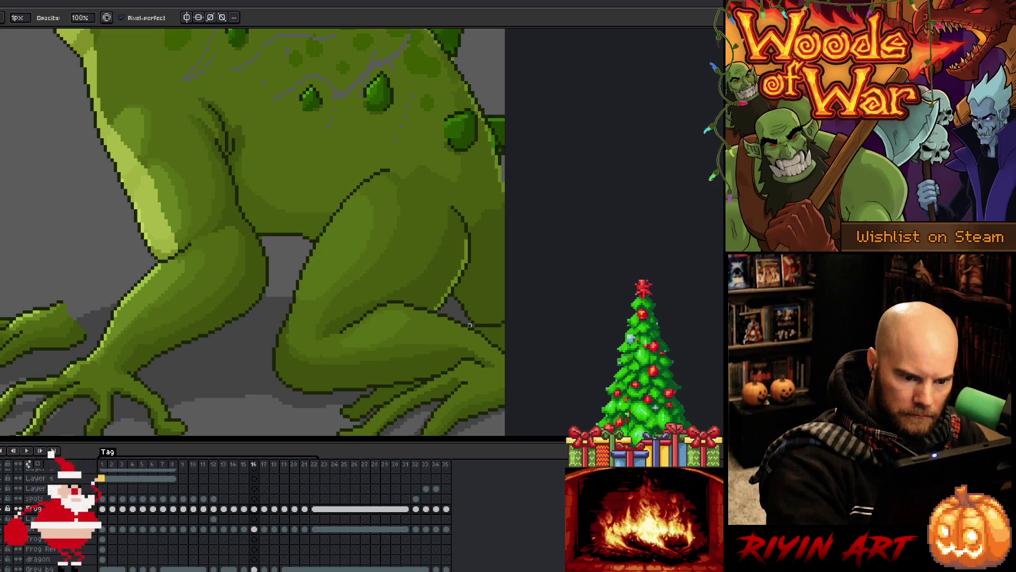
{"action": "key", "text": "w"}
{"action": "left_click", "coordinate": [493, 348]}
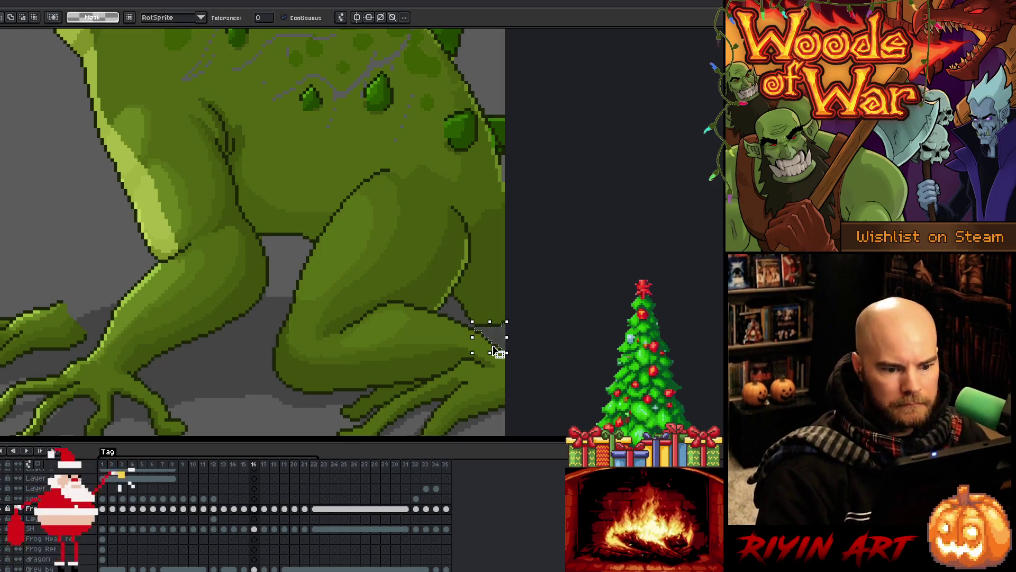
{"action": "key", "text": "Delete"}
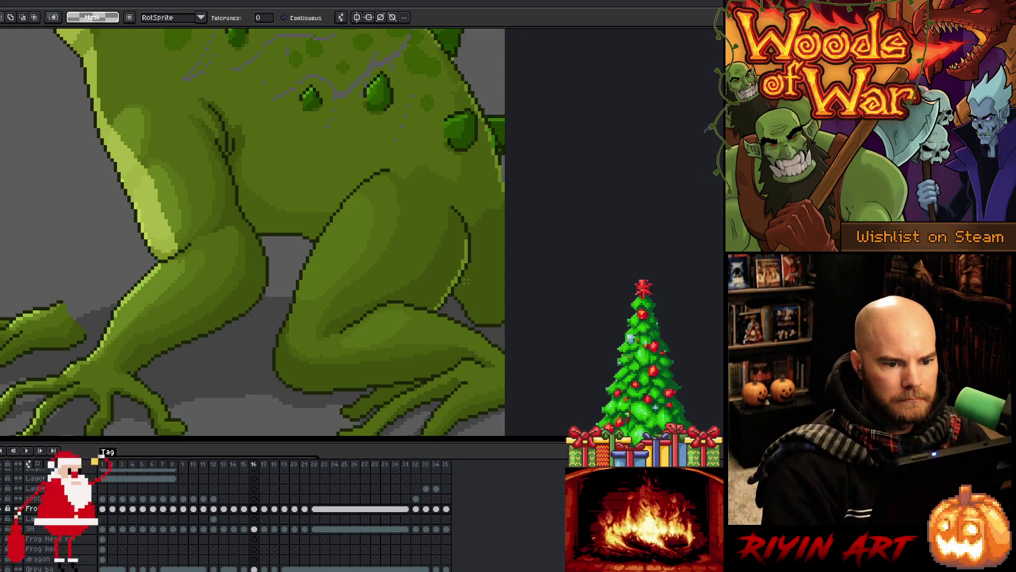
{"action": "scroll", "coordinate": [415, 256], "scroll_direction": "down", "scroll_amount": 5}
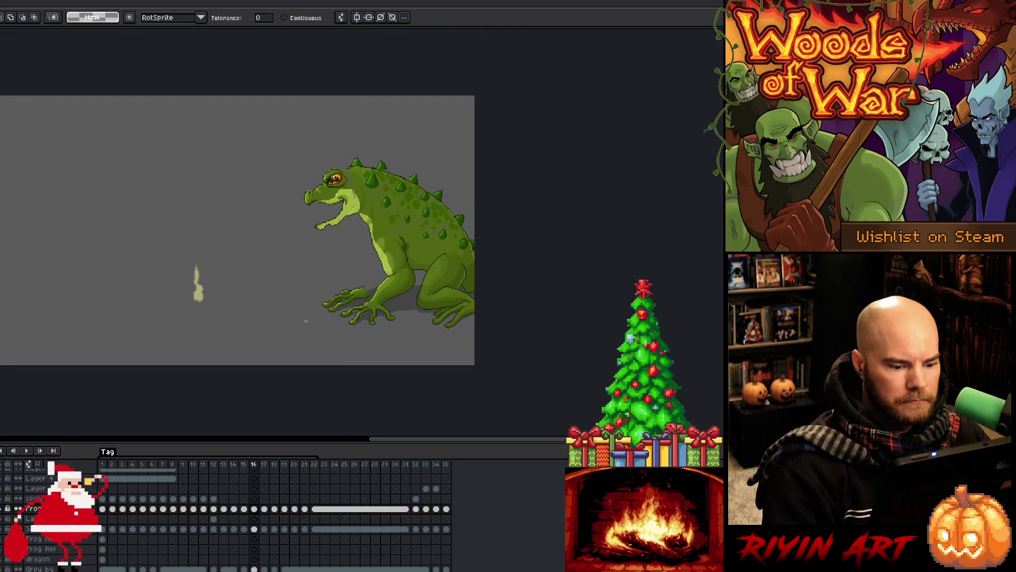
Step: Browse frames 16–17 and insert a new frame after frame 16
{"action": "left_click", "coordinate": [247, 465]}
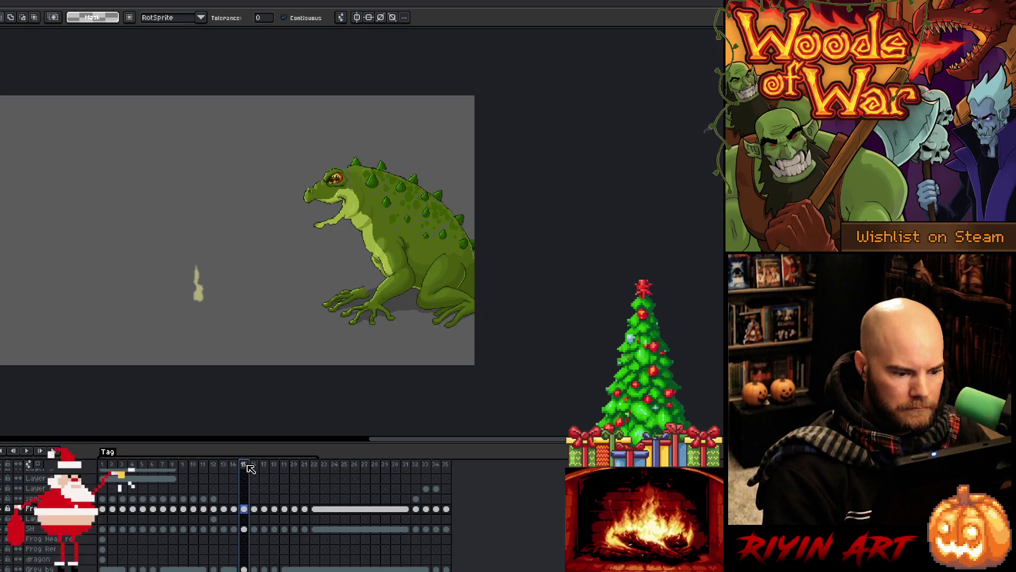
{"action": "left_click", "coordinate": [264, 465]}
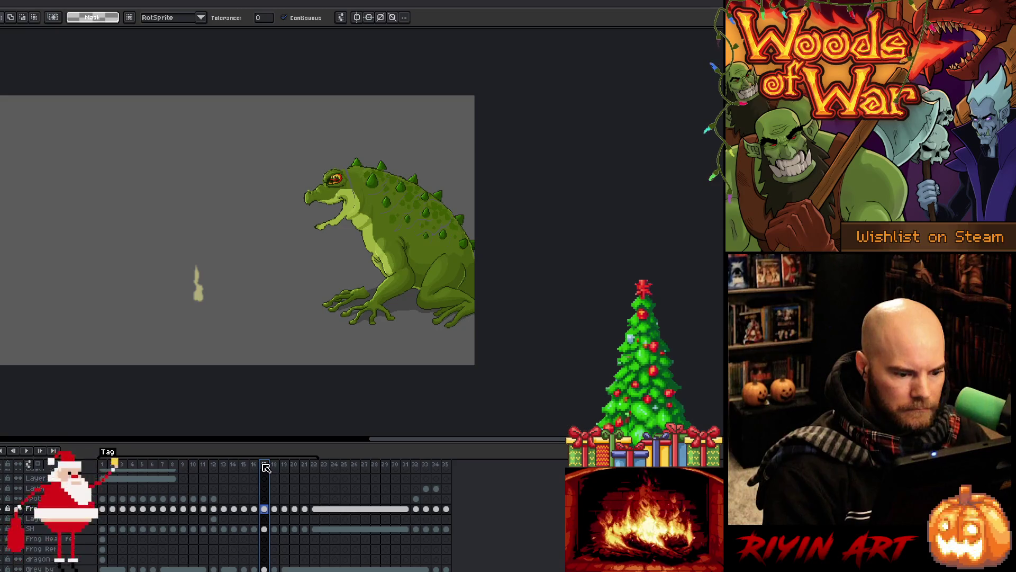
{"action": "left_click", "coordinate": [252, 468]}
{"action": "key", "text": "Return"}
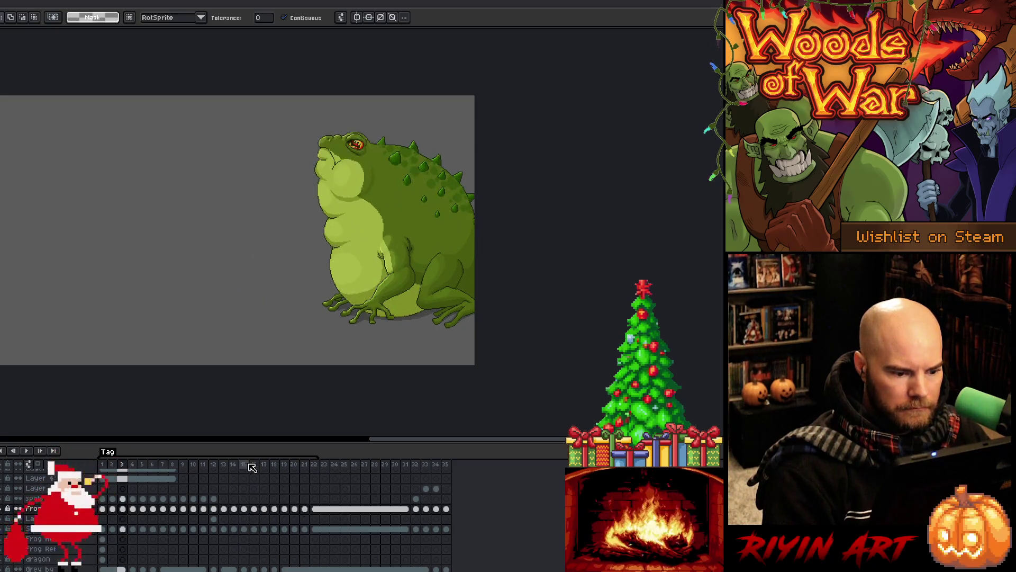
{"action": "left_click", "coordinate": [256, 465]}
{"action": "right_click", "coordinate": [257, 465]}
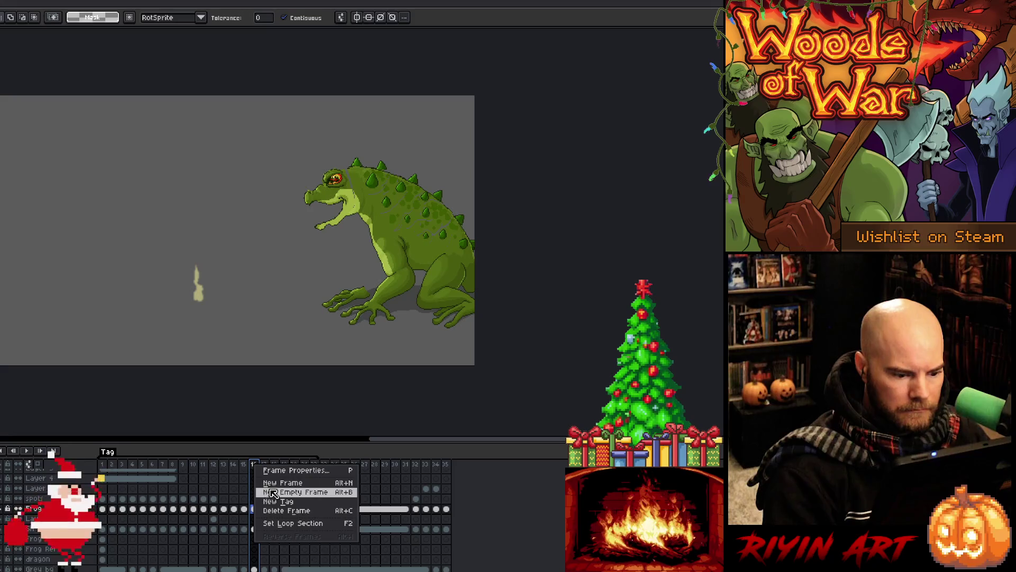
{"action": "left_click", "coordinate": [271, 486]}
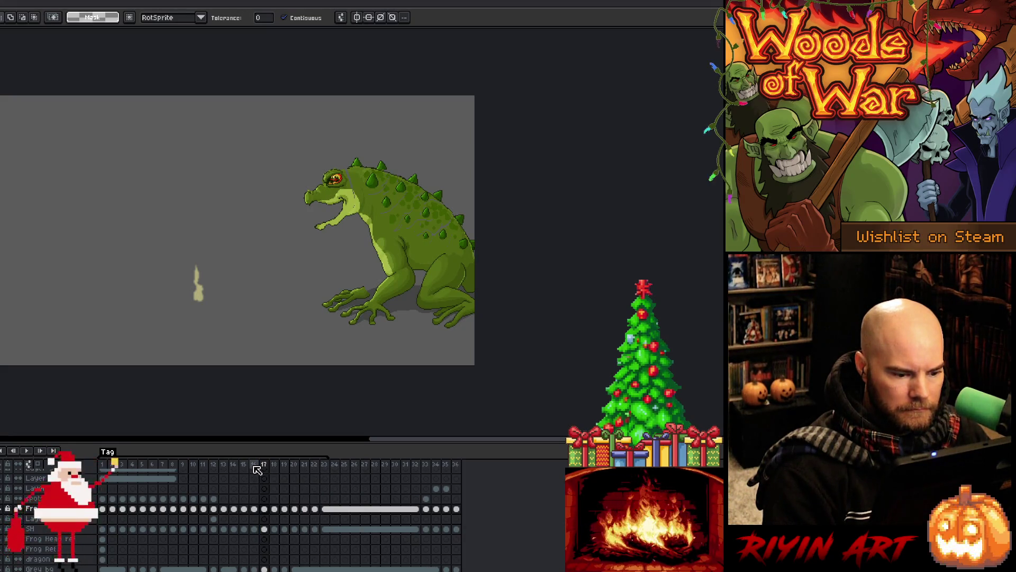
Step: Preview the animation, then stop it on frame 16
{"action": "key", "text": "Return"}
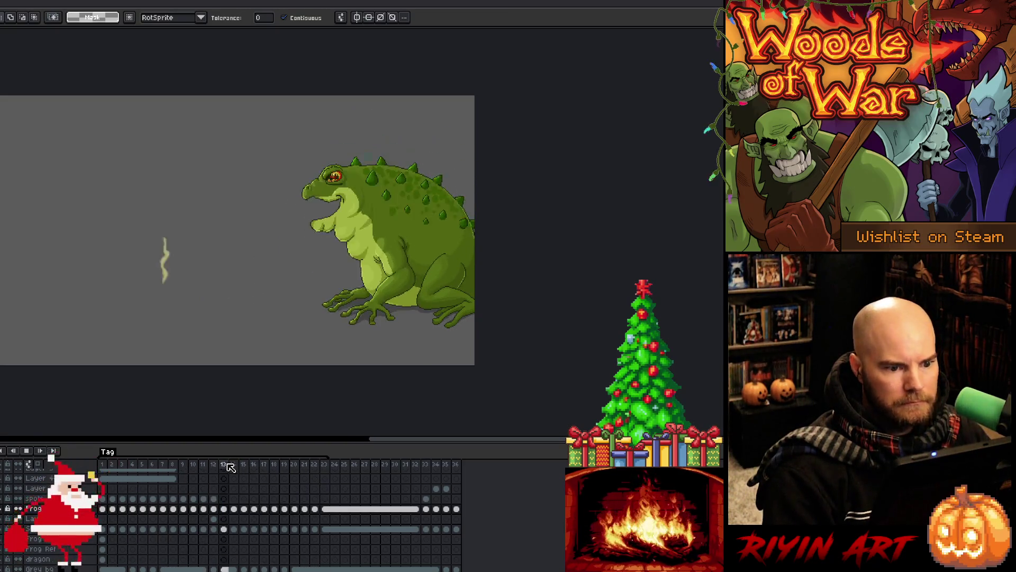
{"action": "key", "text": "Return"}
{"action": "left_click", "coordinate": [254, 458]}
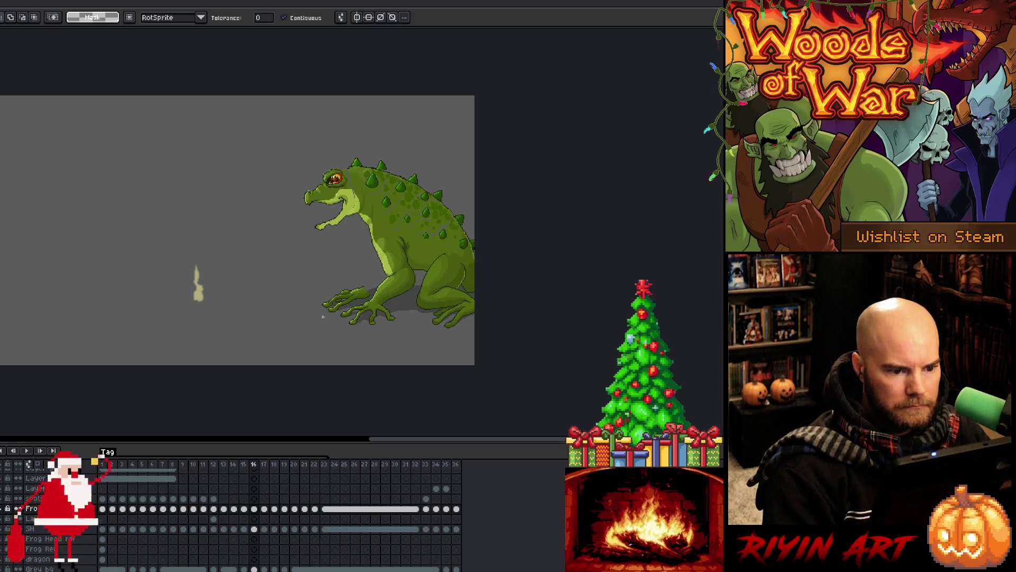
{"action": "scroll", "coordinate": [410, 164], "scroll_direction": "up", "scroll_amount": 2}
Step: Lasso the frog's head on frame 16, rotate it about 17° and lower it
{"action": "key", "text": "q"}
{"action": "mouse_move", "coordinate": [297, 154]}
{"action": "left_mouse_down"}
{"action": "mouse_move", "coordinate": [326, 240]}
{"action": "mouse_move", "coordinate": [281, 150]}
{"action": "mouse_move", "coordinate": [336, 143]}
{"action": "mouse_move", "coordinate": [304, 127]}
{"action": "left_mouse_up"}
{"action": "left_click_drag", "start_coordinate": [306, 216], "coordinate": [310, 238]}
{"action": "key", "text": "Return"}
{"action": "mouse_move", "coordinate": [331, 131]}
{"action": "left_mouse_down"}
{"action": "mouse_move", "coordinate": [355, 177]}
{"action": "mouse_move", "coordinate": [323, 127]}
{"action": "left_mouse_up"}
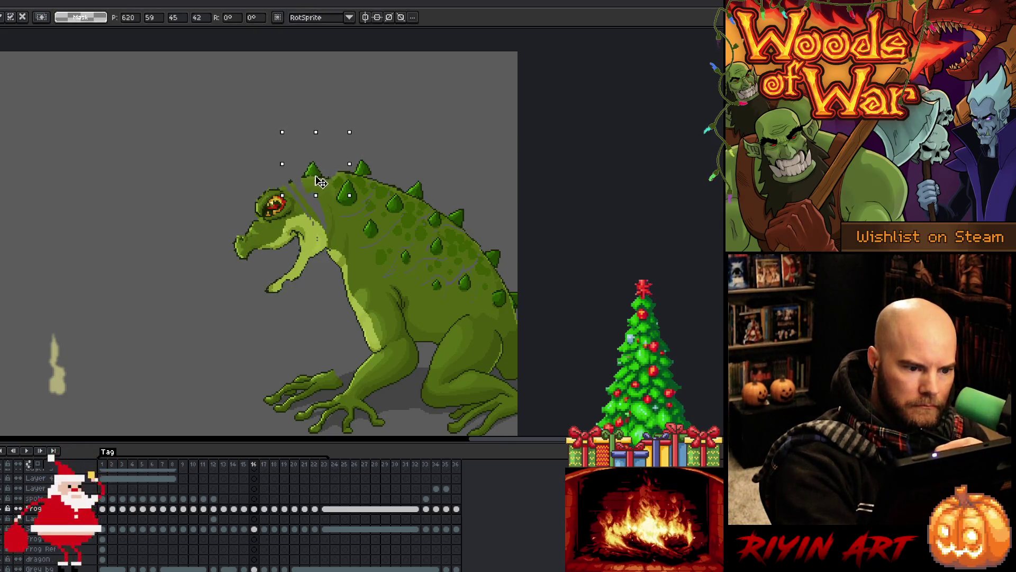
{"action": "key", "text": "ctrl+d"}
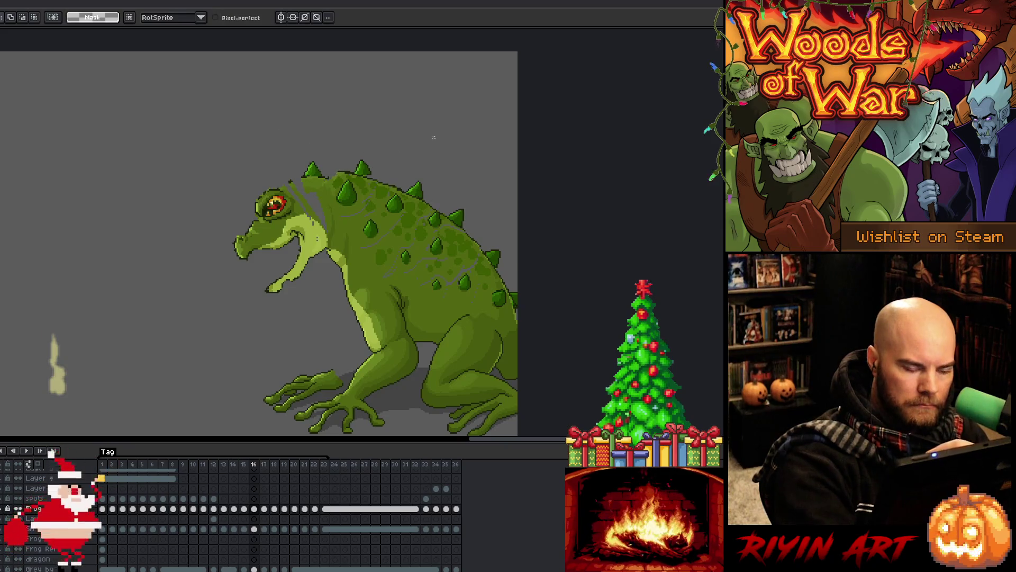
{"action": "scroll", "coordinate": [435, 139], "scroll_direction": "down", "scroll_amount": 1}
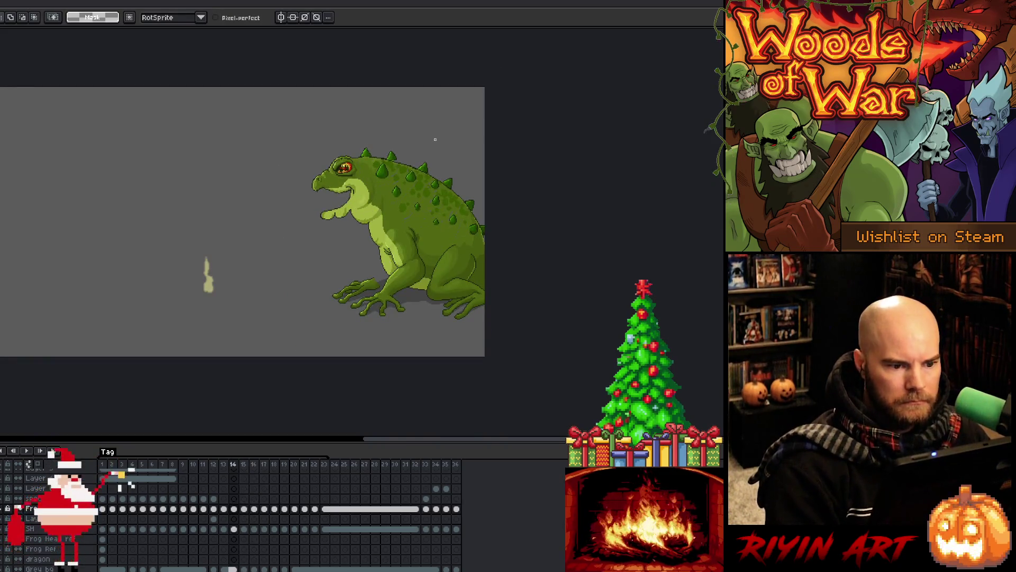
{"action": "key", "text": "Return"}
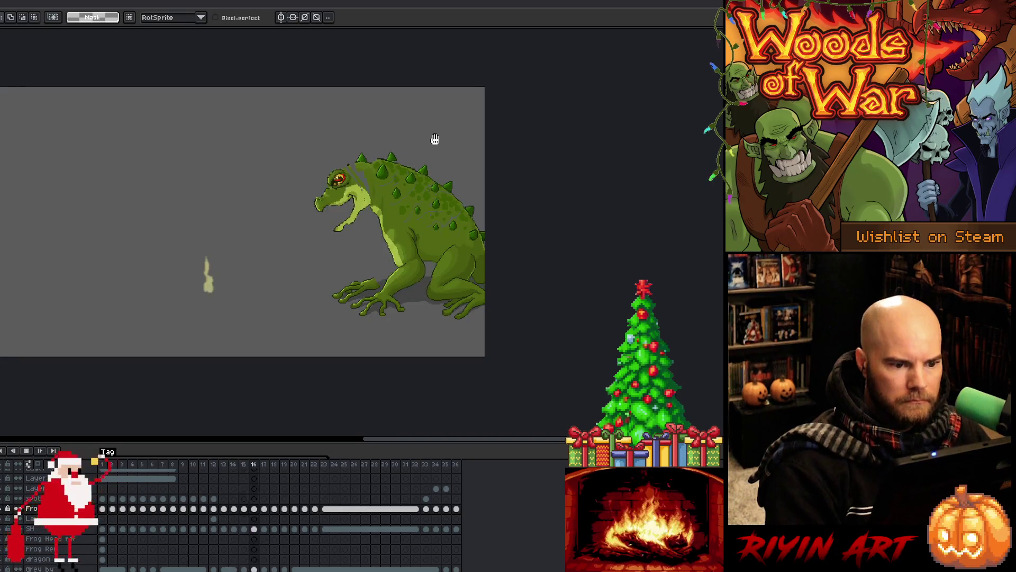
Step: Play the animation back and stop on frame 16 to review the head tilt
{"action": "left_click", "coordinate": [255, 510]}
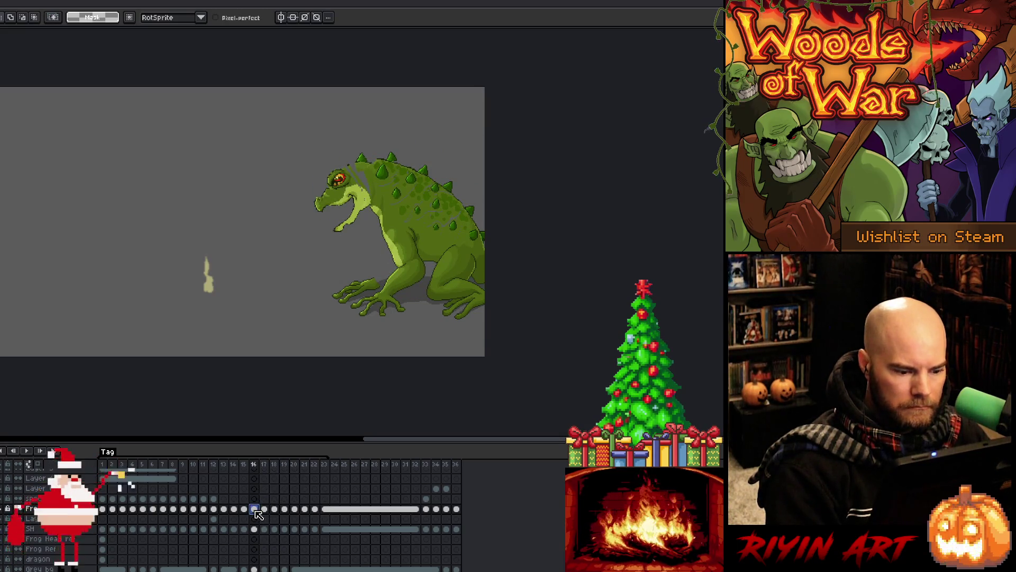
{"action": "left_click", "coordinate": [265, 509]}
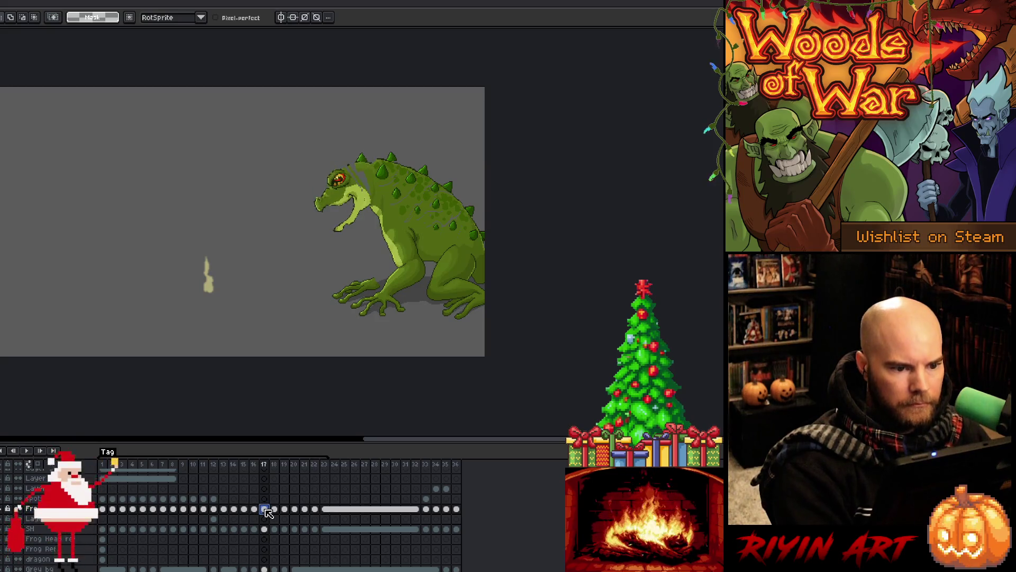
{"action": "key", "text": "Return"}
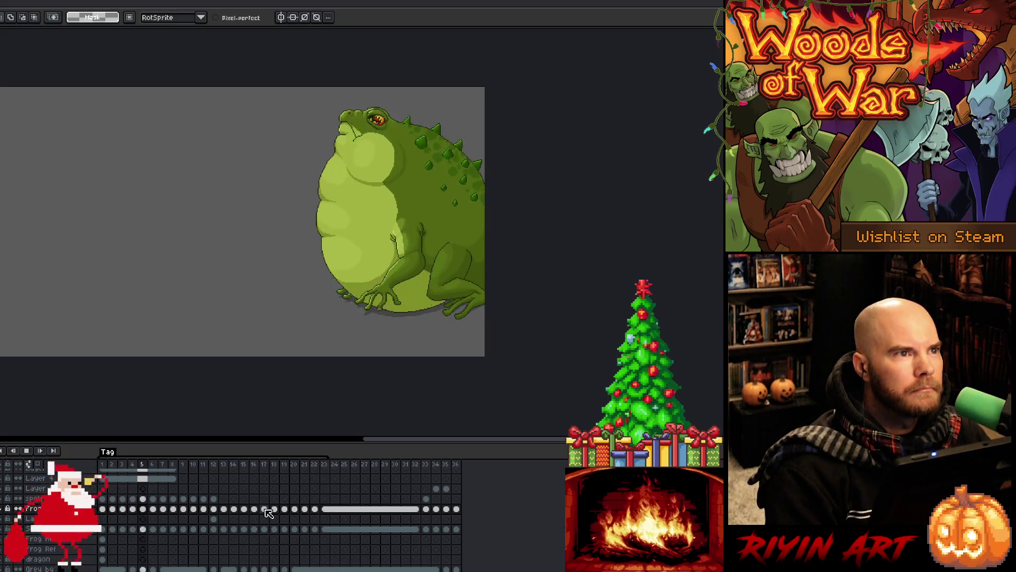
{"action": "key", "text": "Return"}
{"action": "left_click", "coordinate": [259, 464]}
{"action": "key", "text": "Return"}
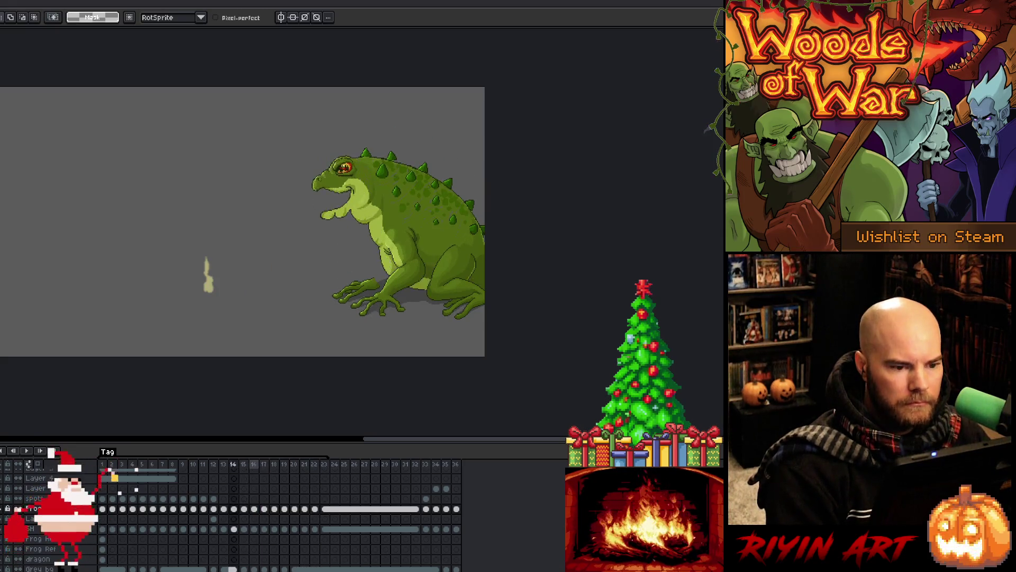
{"action": "key", "text": "Return"}
Step: Rotate the frog's head slightly on frame 15 and replay the animation
{"action": "key", "text": "Left"}
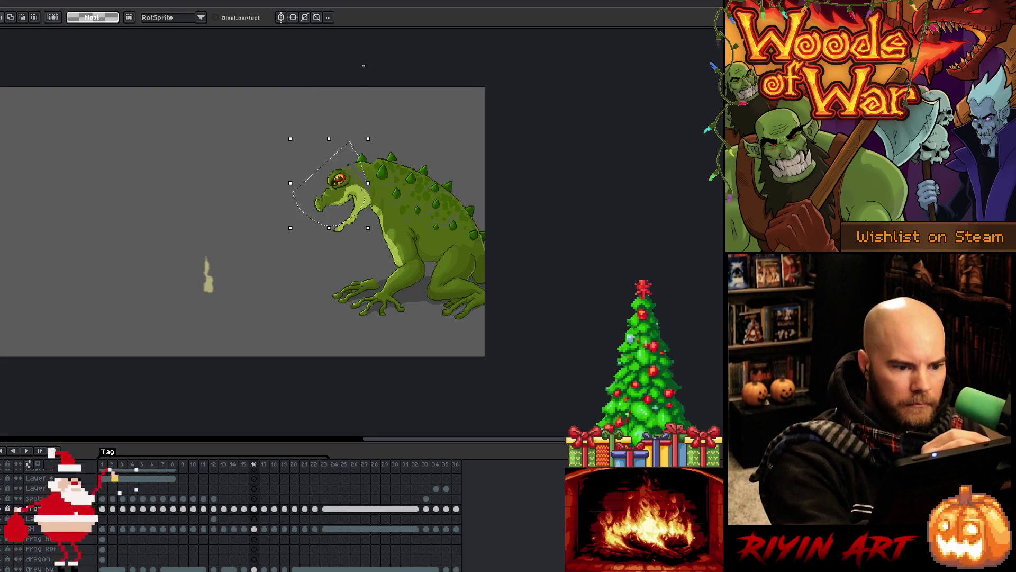
{"action": "left_click_drag", "start_coordinate": [376, 133], "coordinate": [378, 137]}
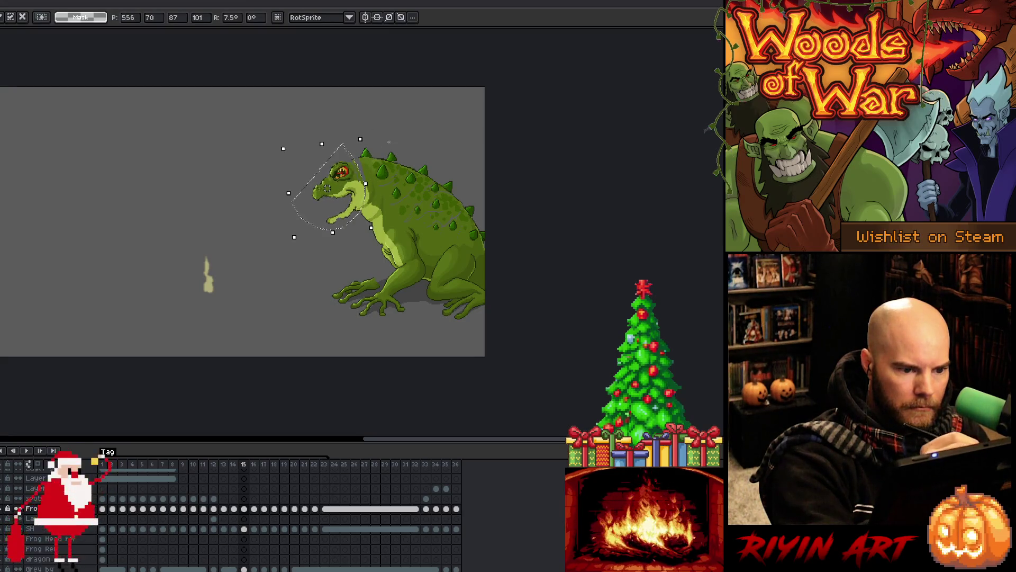
{"action": "key", "text": "Return"}
{"action": "key", "text": "period"}
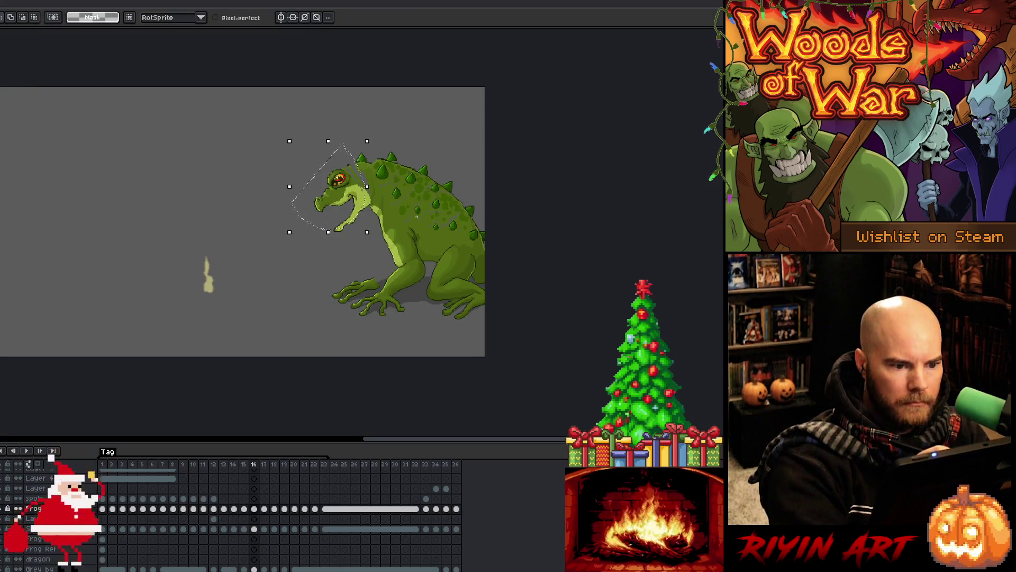
{"action": "key", "text": "Return"}
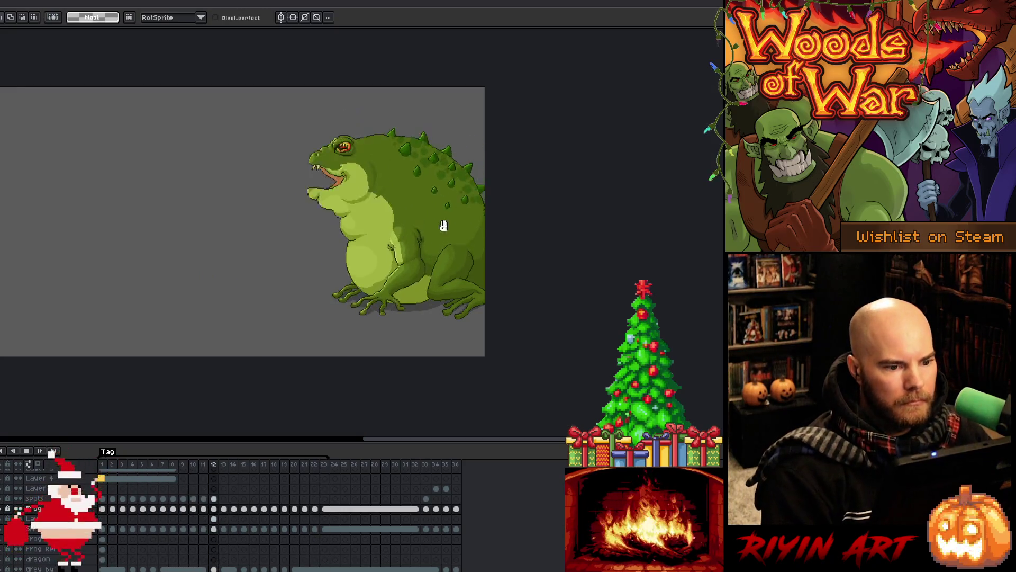
{"action": "scroll", "coordinate": [105, 529], "scroll_direction": "up", "scroll_amount": 3}
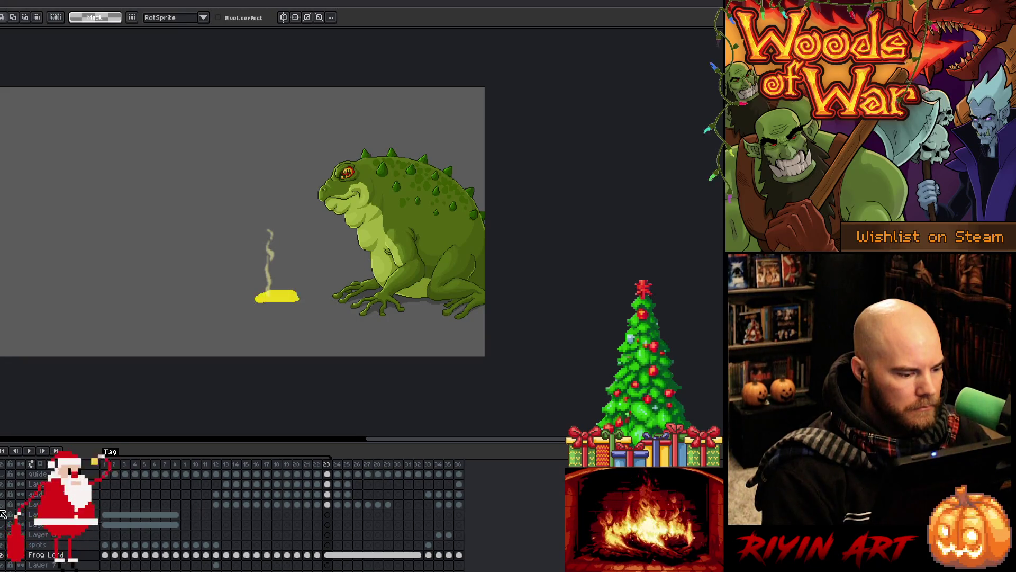
{"action": "scroll", "coordinate": [49, 543], "scroll_direction": "down", "scroll_amount": 4}
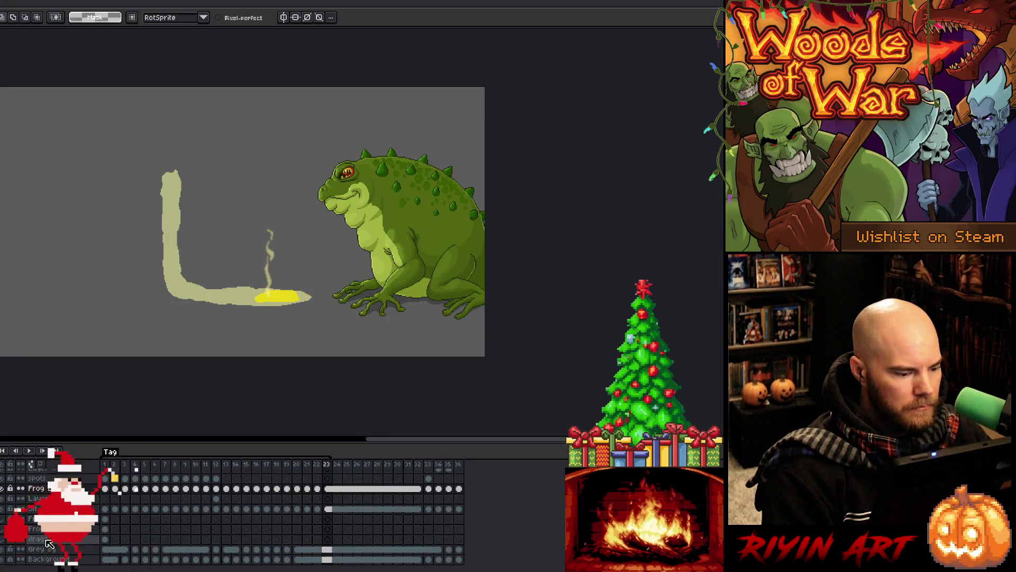
{"action": "left_click", "coordinate": [2, 557]}
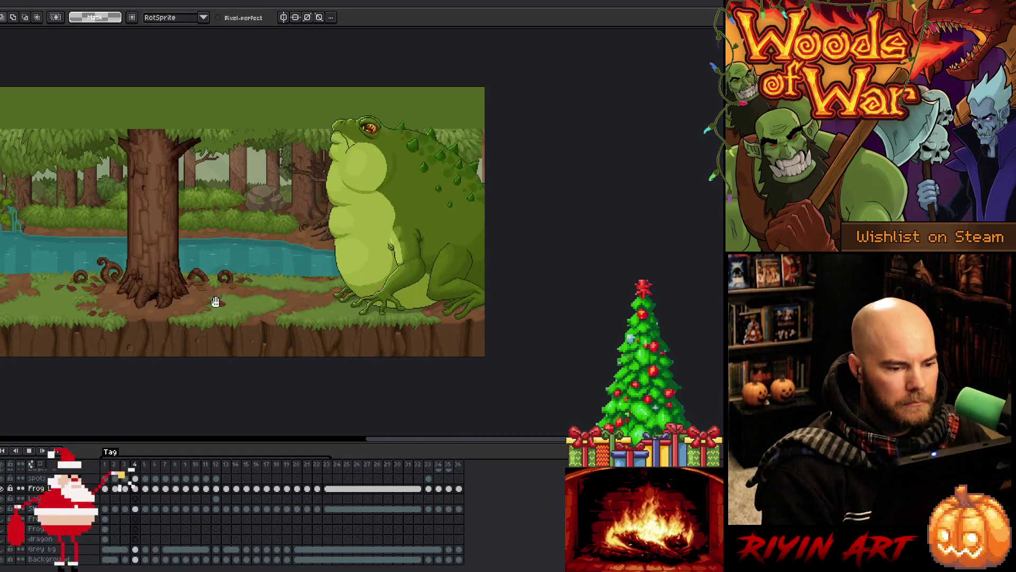
Step: Drag the acid cels from frames 20–29 five frames earlier to 15–24
{"action": "key", "text": "Return"}
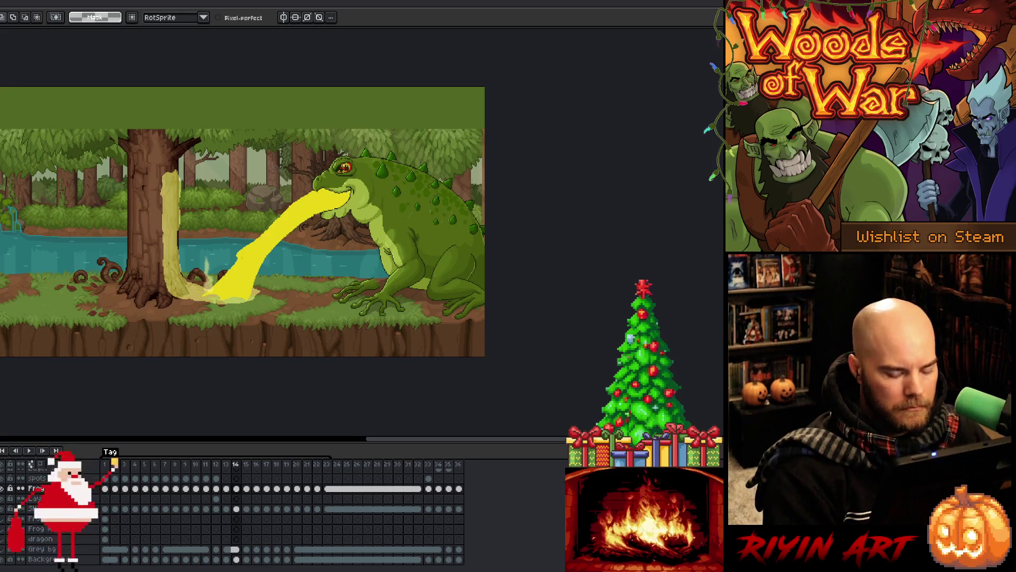
{"action": "key", "text": "Right"}
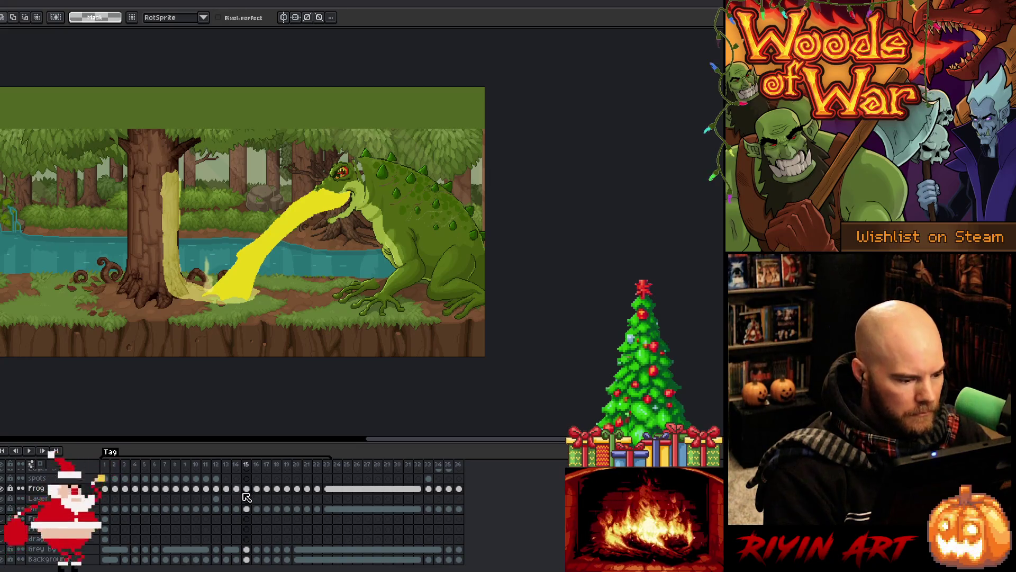
{"action": "scroll", "coordinate": [243, 502], "scroll_direction": "up", "scroll_amount": 1}
{"action": "scroll", "coordinate": [244, 502], "scroll_direction": "up", "scroll_amount": 5}
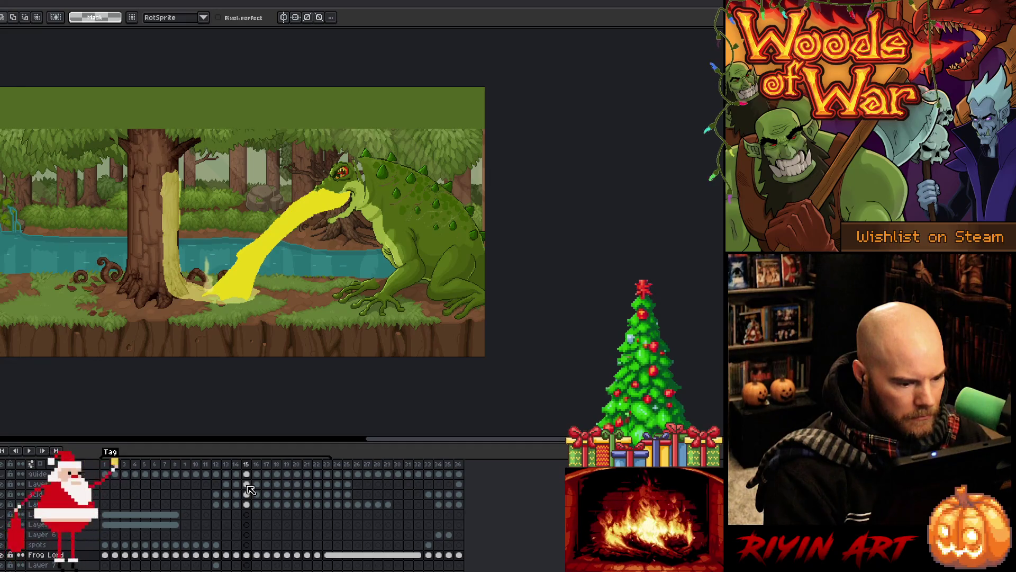
{"action": "key", "text": "Right"}
{"action": "key", "text": "Right"}
{"action": "key", "text": "Right"}
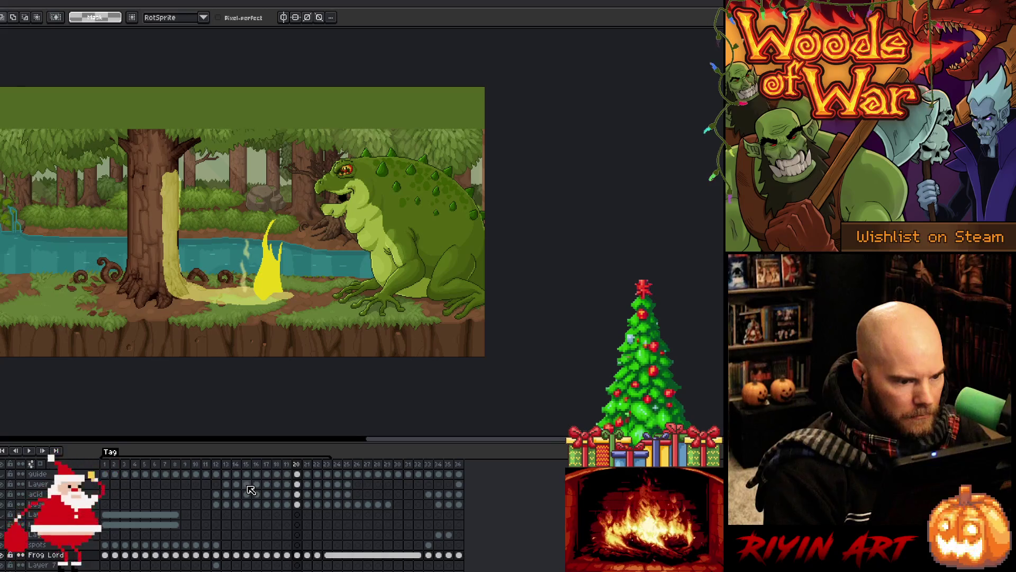
{"action": "mouse_move", "coordinate": [249, 486]}
{"action": "left_mouse_down"}
{"action": "mouse_move", "coordinate": [264, 502]}
{"action": "mouse_move", "coordinate": [300, 507]}
{"action": "left_mouse_up"}
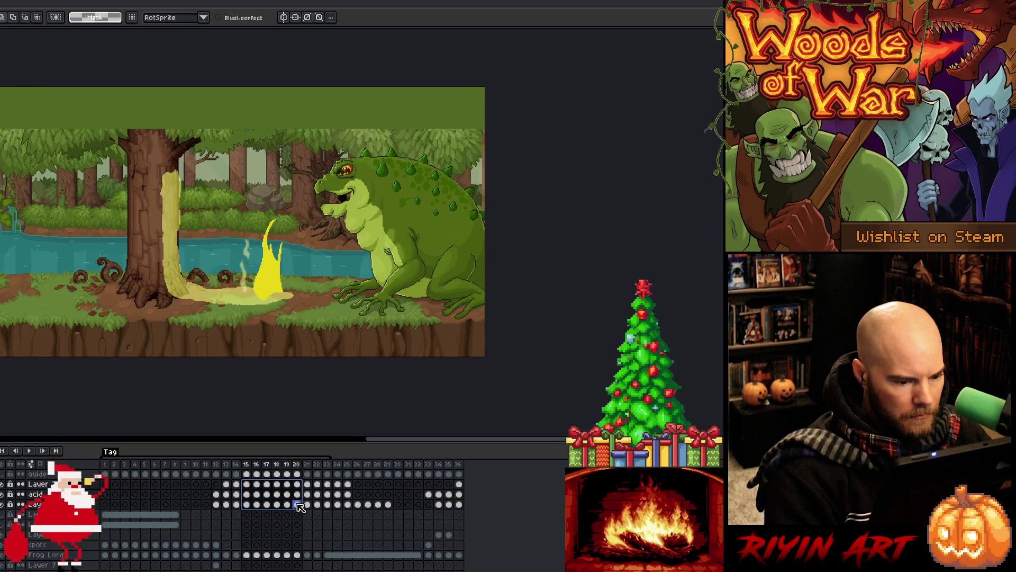
{"action": "left_click", "coordinate": [237, 484]}
{"action": "mouse_move", "coordinate": [246, 484]}
{"action": "left_mouse_down"}
{"action": "mouse_move", "coordinate": [302, 505]}
{"action": "mouse_move", "coordinate": [293, 506]}
{"action": "mouse_move", "coordinate": [388, 506]}
{"action": "left_mouse_up"}
{"action": "left_click_drag", "start_coordinate": [294, 493], "coordinate": [243, 495]}
{"action": "key", "text": "Return"}
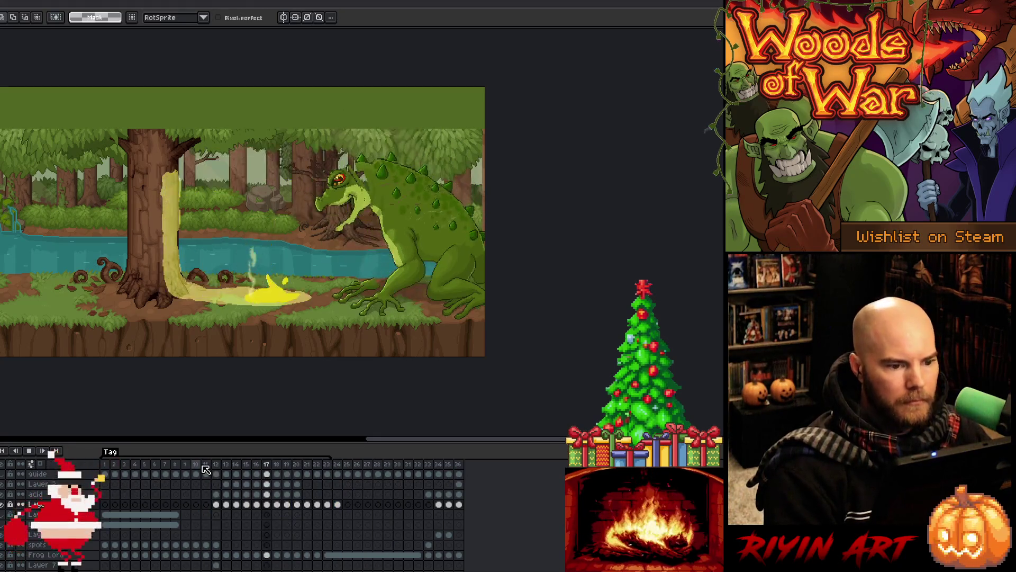
{"action": "key", "text": "Return"}
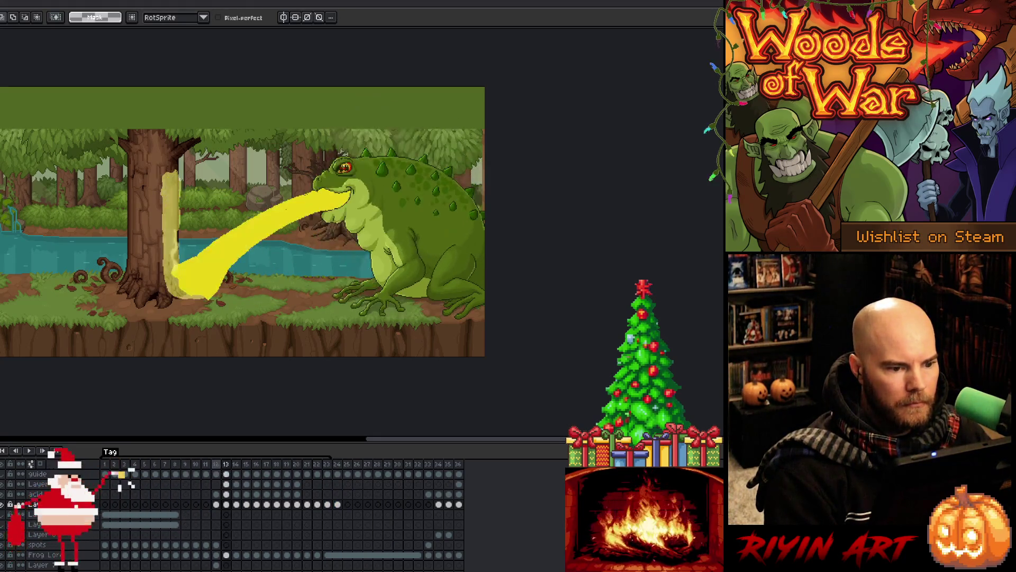
{"action": "key", "text": "Left"}
{"action": "key", "text": "Right"}
{"action": "key", "text": "Right"}
{"action": "key", "text": "Left"}
{"action": "key", "text": "Right"}
{"action": "key", "text": "Left"}
{"action": "key", "text": "Left"}
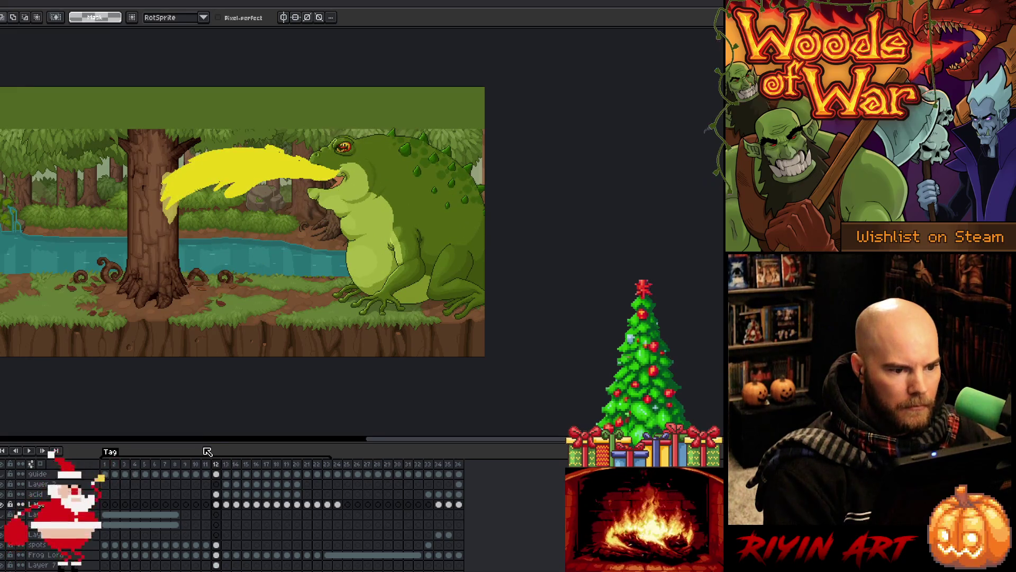
{"action": "key", "text": "Left"}
{"action": "key", "text": "Right"}
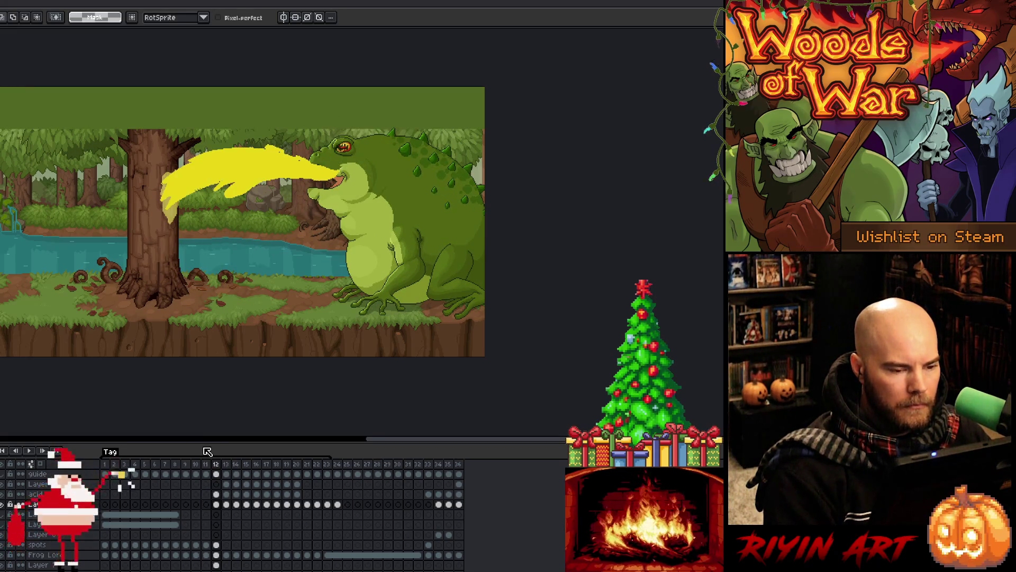
{"action": "key", "text": "Right"}
{"action": "key", "text": "Right"}
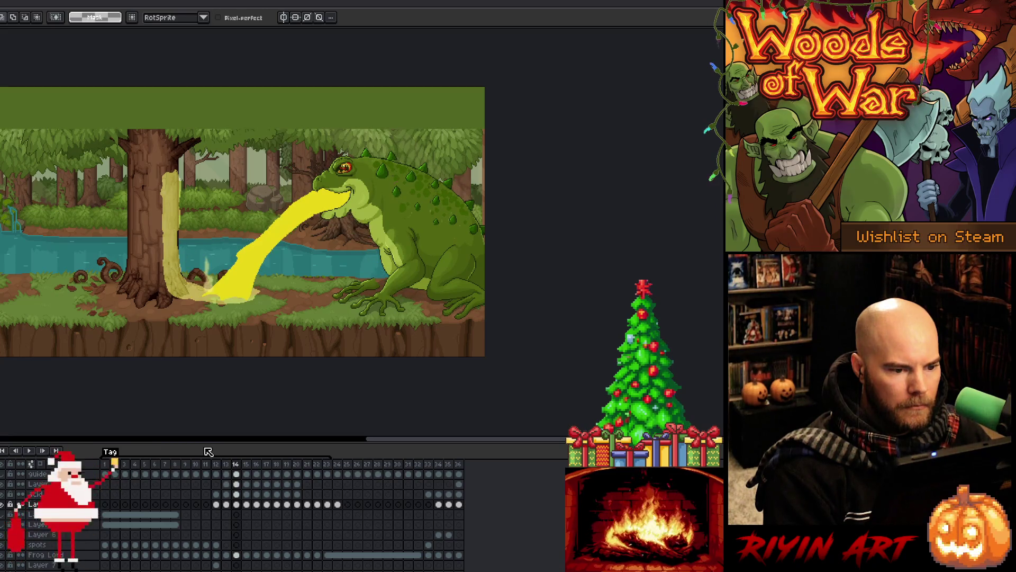
{"action": "key", "text": "Right"}
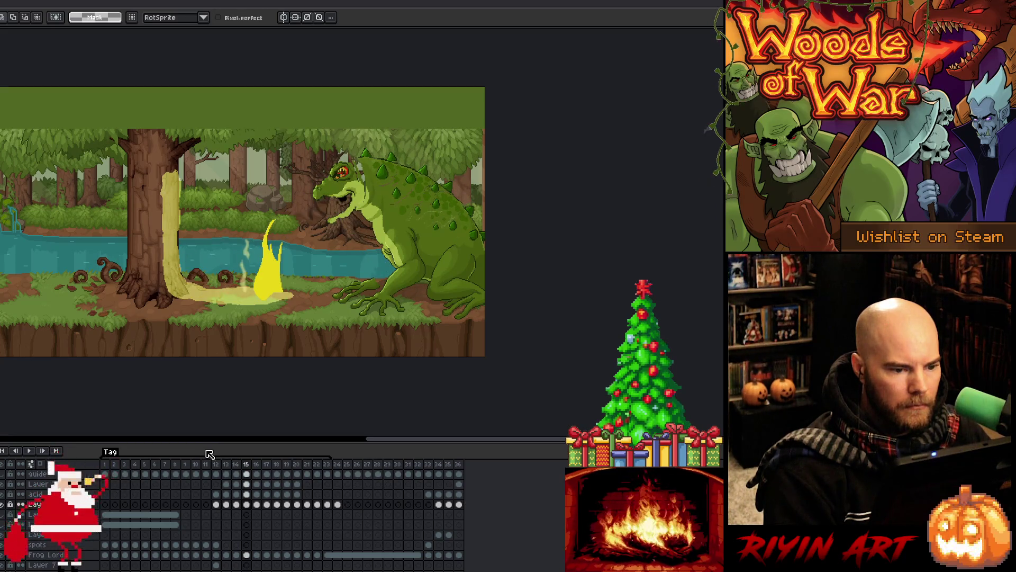
{"action": "key", "text": "Left"}
{"action": "key", "text": "Left"}
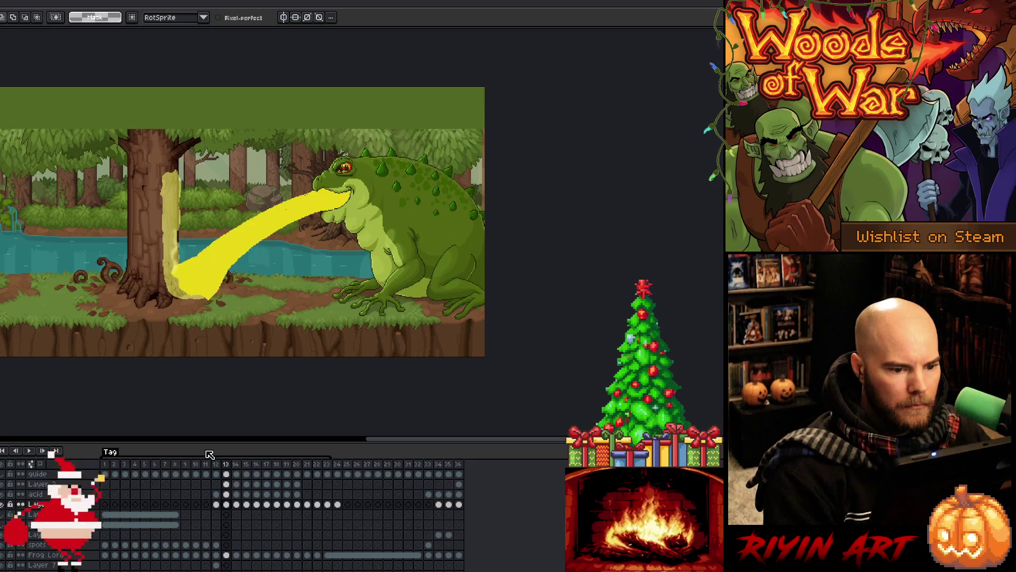
{"action": "key", "text": "Left"}
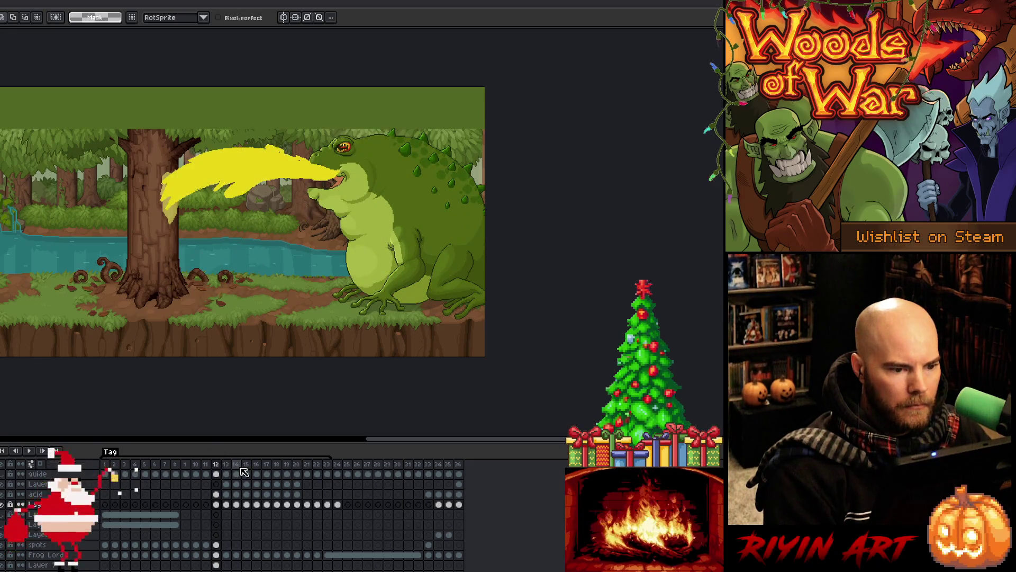
{"action": "key", "text": "Right"}
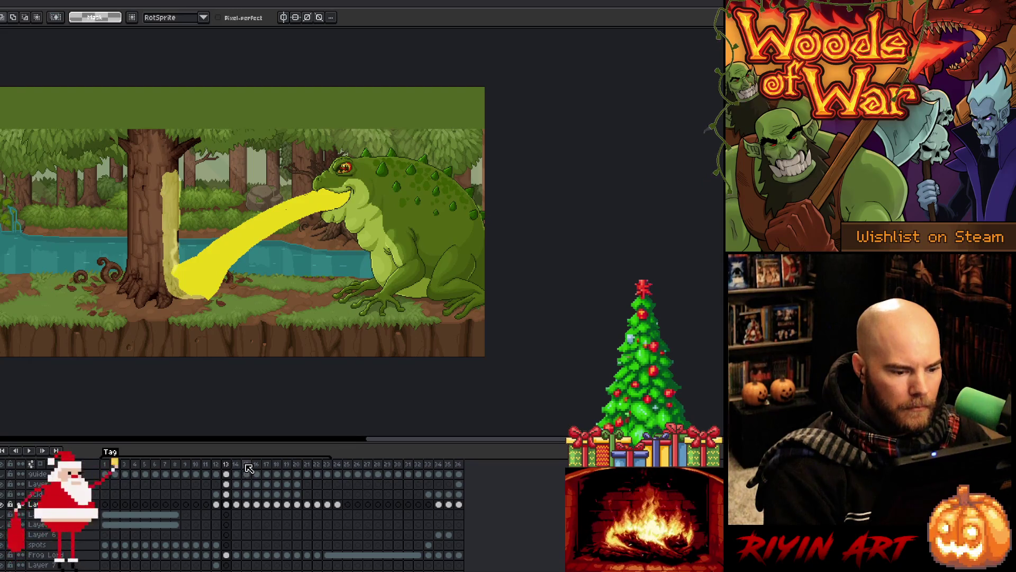
{"action": "left_click", "coordinate": [246, 465]}
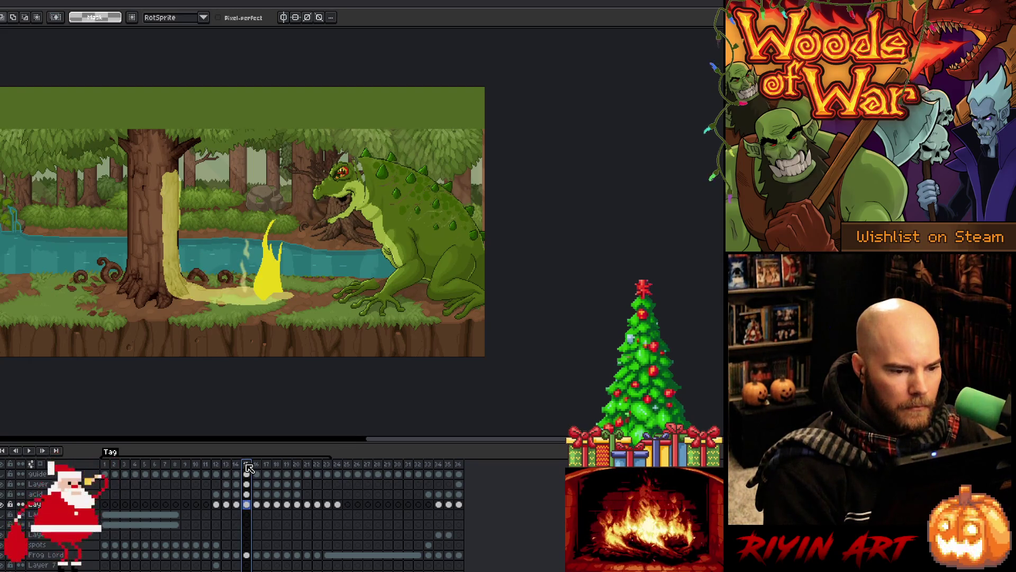
{"action": "key", "text": "Left"}
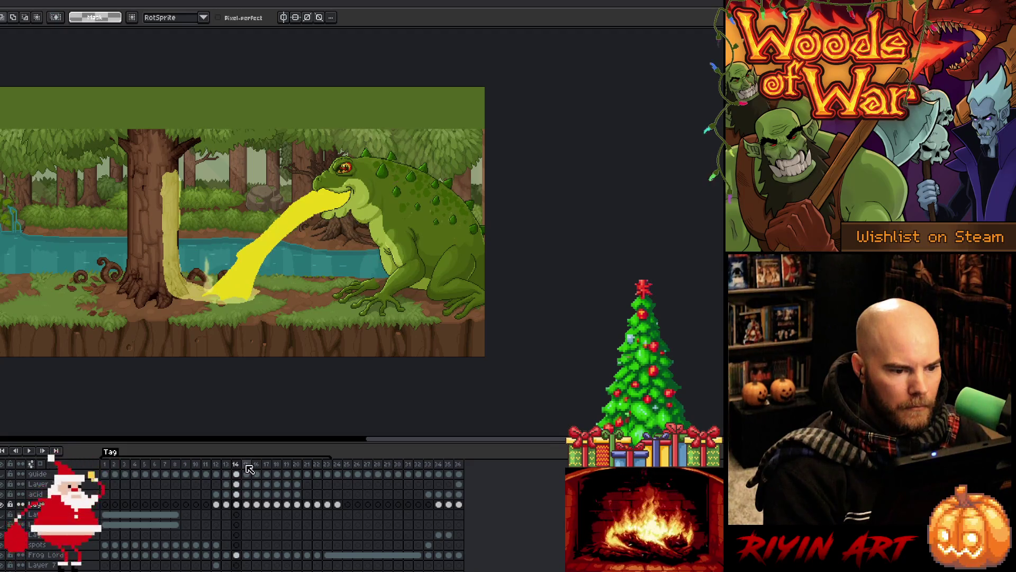
{"action": "left_click", "coordinate": [239, 466]}
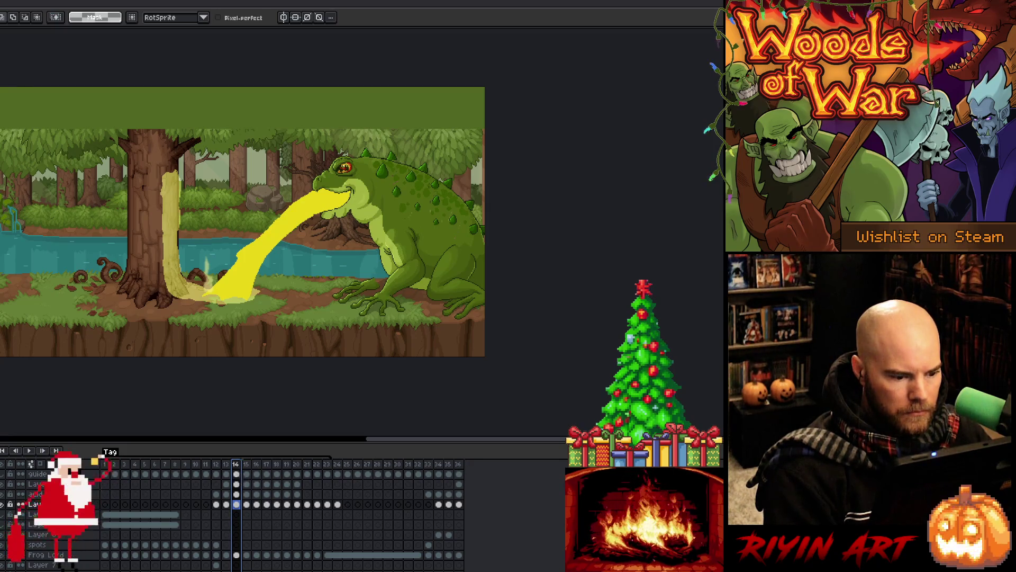
{"action": "left_click", "coordinate": [226, 464]}
{"action": "key", "text": "Left"}
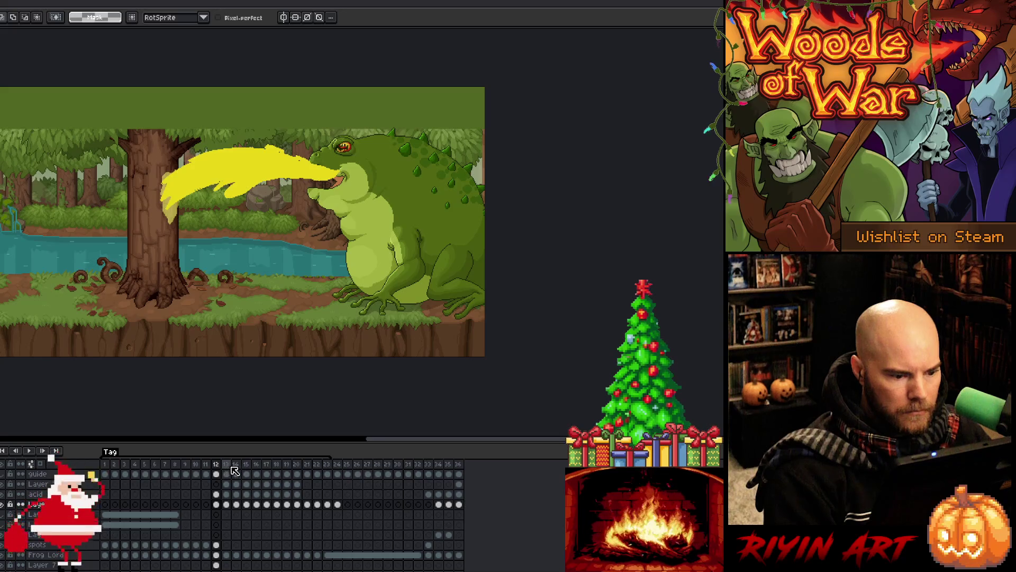
{"action": "left_click", "coordinate": [234, 468]}
{"action": "left_click", "coordinate": [243, 469]}
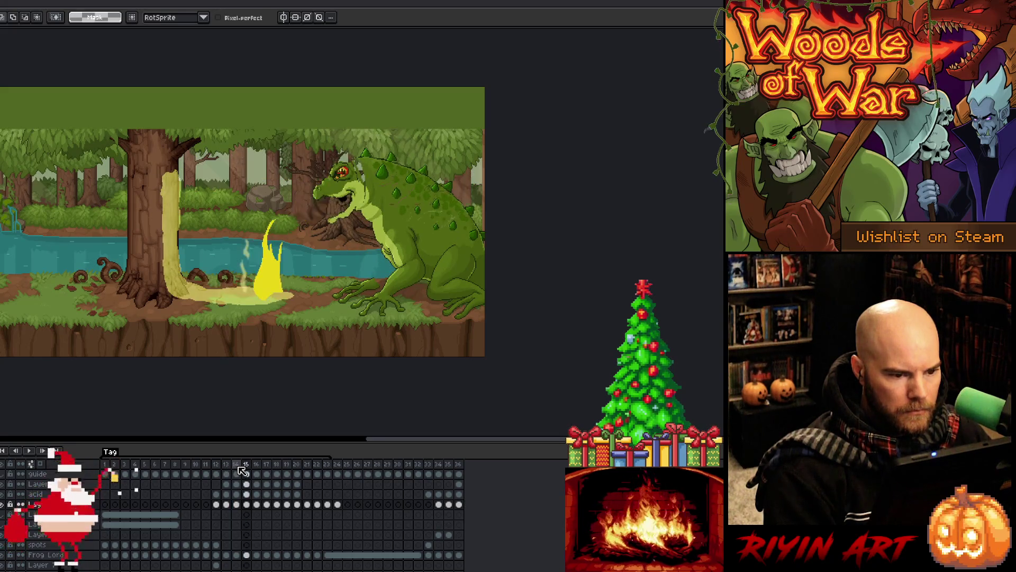
{"action": "left_click", "coordinate": [236, 470]}
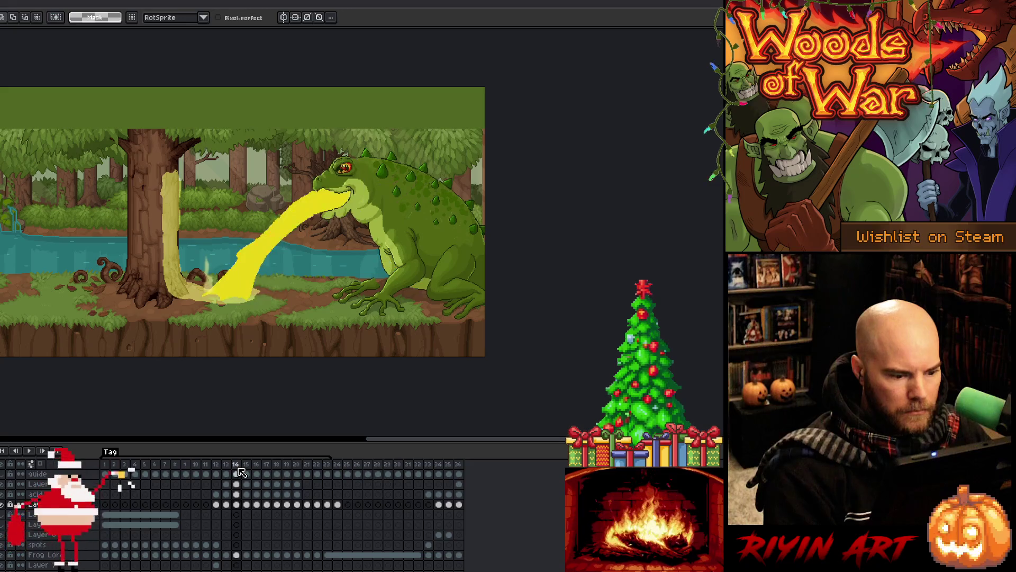
{"action": "left_click", "coordinate": [226, 469]}
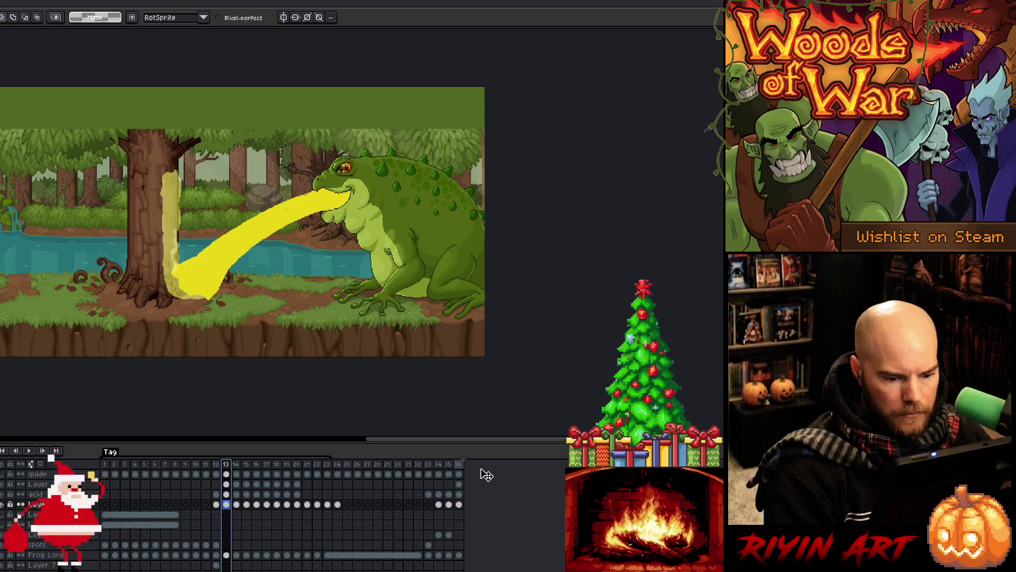
{"action": "left_click", "coordinate": [227, 474]}
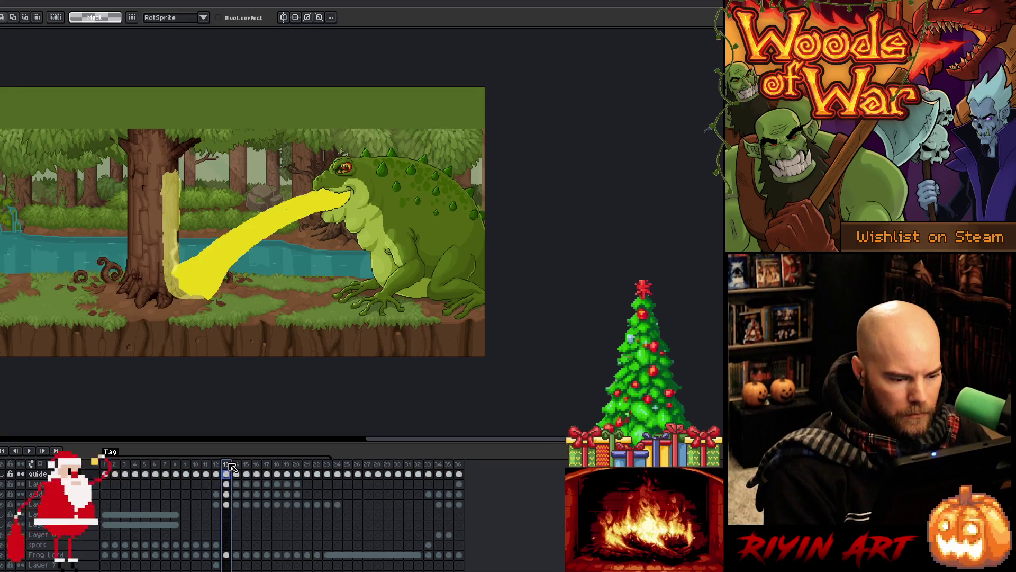
Step: Select the cels of frames 13–22 across layers and move them one frame later
{"action": "right_click", "coordinate": [226, 463]}
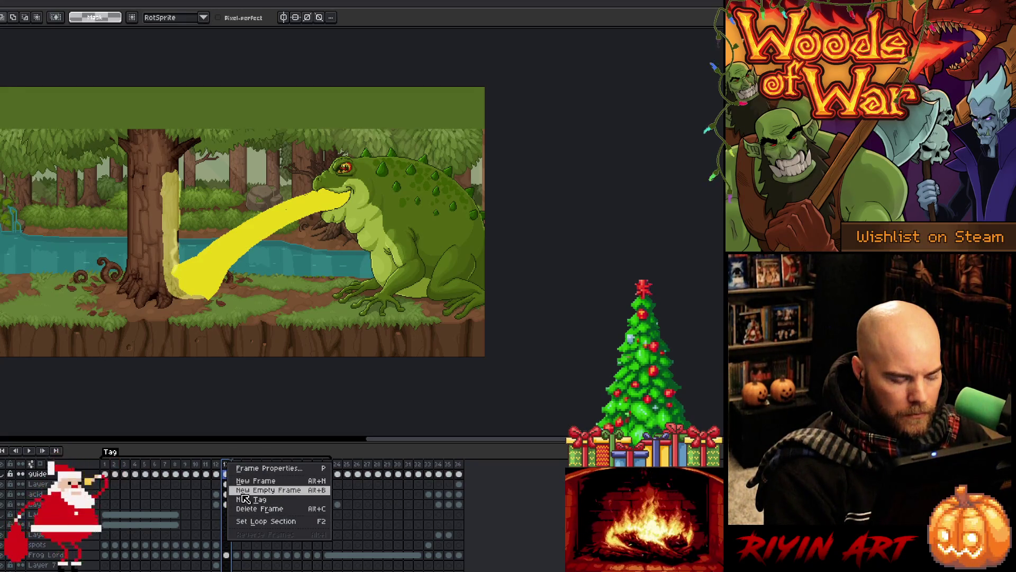
{"action": "left_click", "coordinate": [227, 467]}
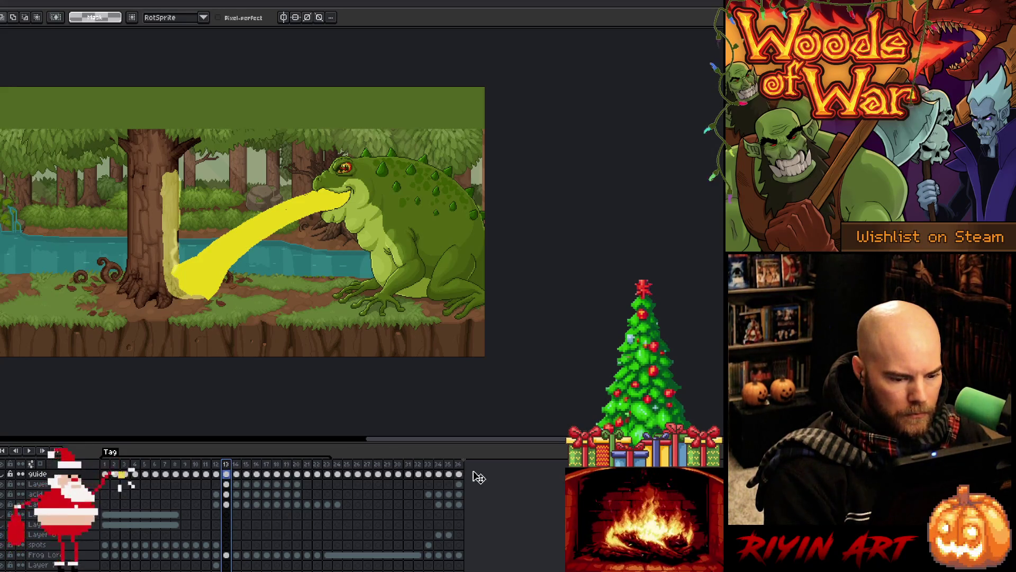
{"action": "mouse_move", "coordinate": [226, 483]}
{"action": "left_mouse_down"}
{"action": "mouse_move", "coordinate": [265, 500]}
{"action": "mouse_move", "coordinate": [353, 501]}
{"action": "left_mouse_up"}
{"action": "left_click", "coordinate": [459, 504]}
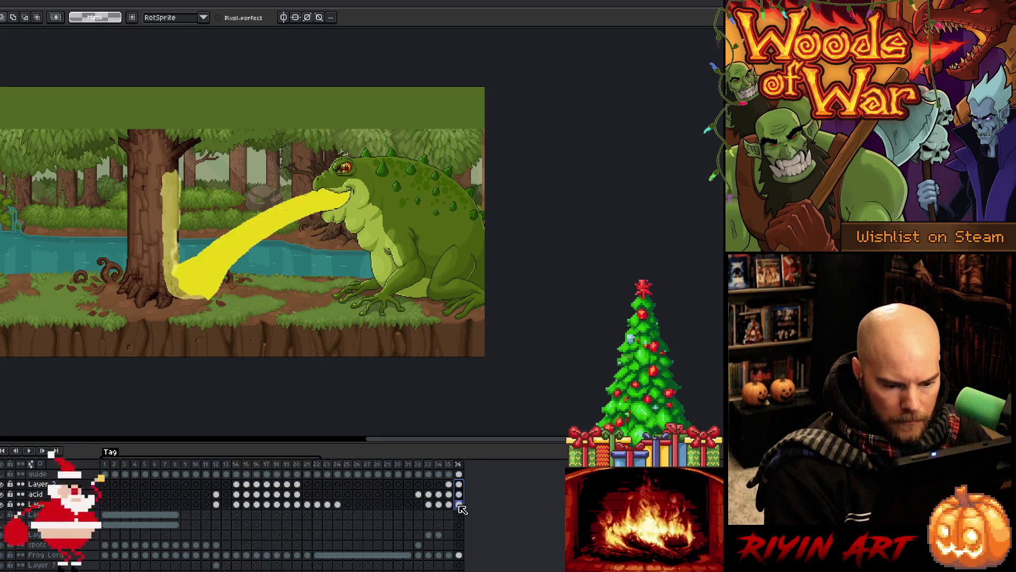
Step: Compare the poses on frames 13, 14 and 15 against frame 35, then play the animation
{"action": "left_click", "coordinate": [226, 504]}
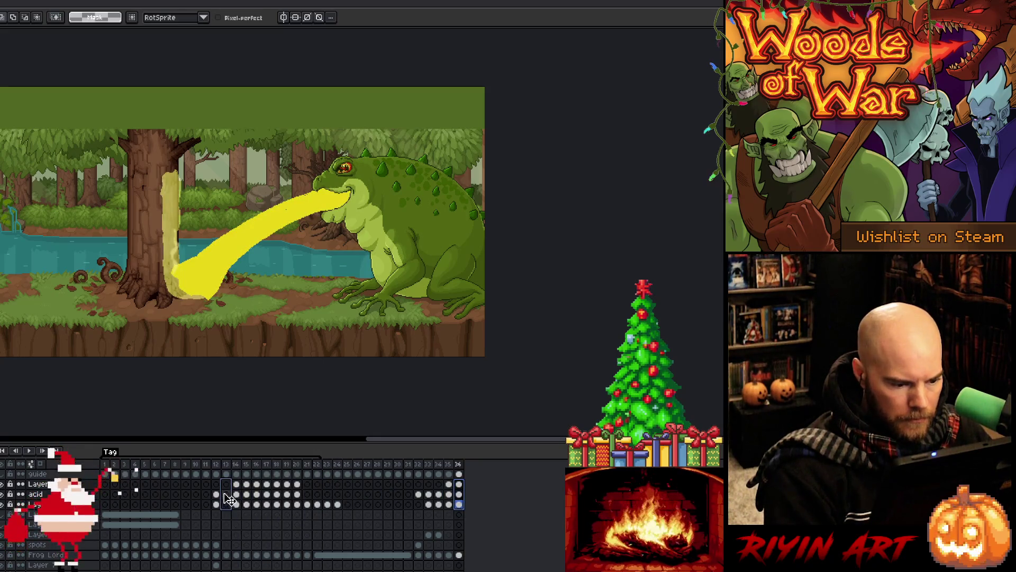
{"action": "left_click", "coordinate": [448, 465]}
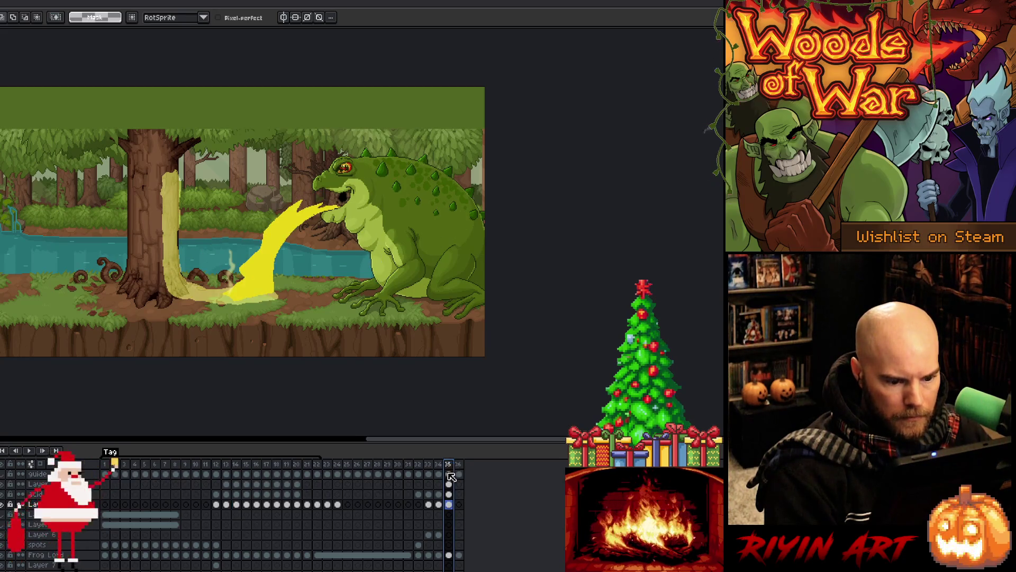
{"action": "left_click", "coordinate": [236, 465]}
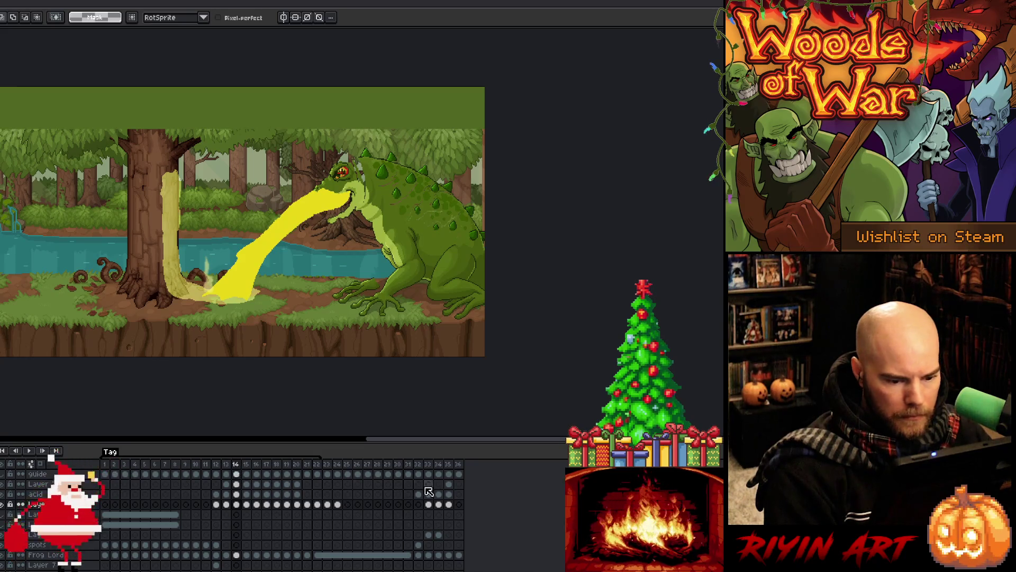
{"action": "left_click", "coordinate": [449, 492]}
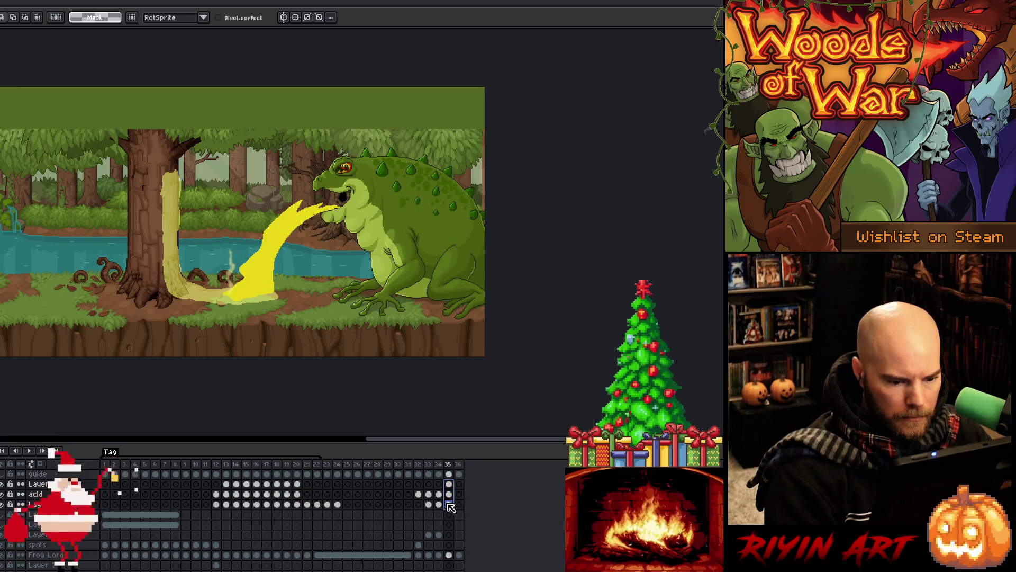
{"action": "left_click", "coordinate": [237, 505]}
{"action": "left_click", "coordinate": [247, 505]}
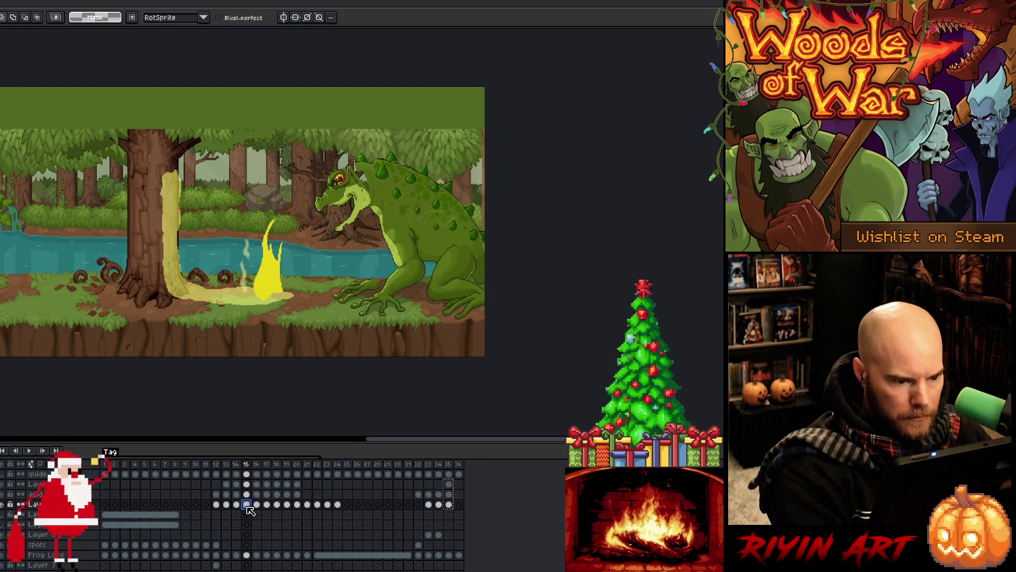
{"action": "left_click", "coordinate": [237, 505]}
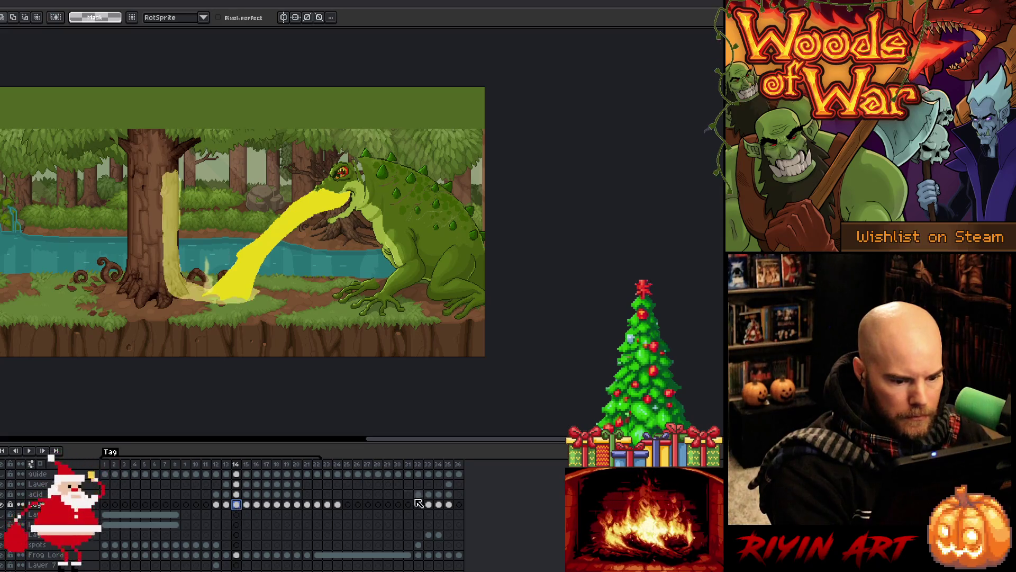
{"action": "left_click", "coordinate": [450, 503]}
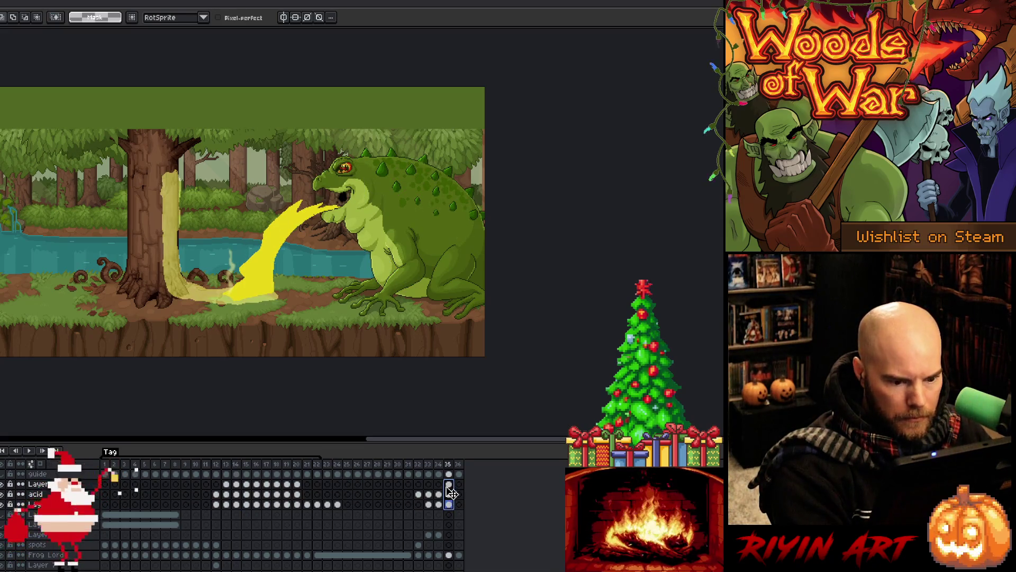
{"action": "left_click", "coordinate": [247, 484]}
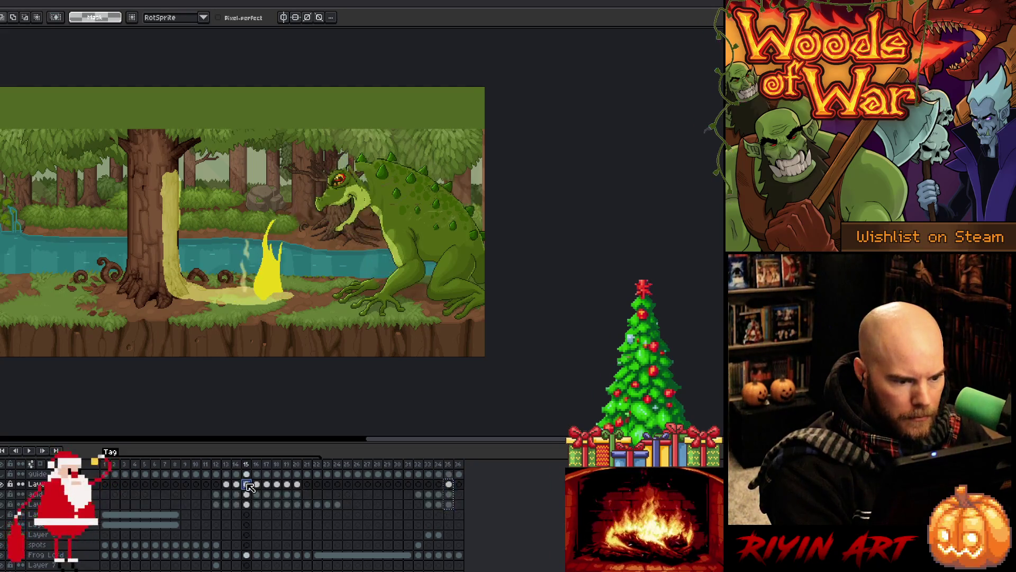
{"action": "left_click", "coordinate": [237, 484]}
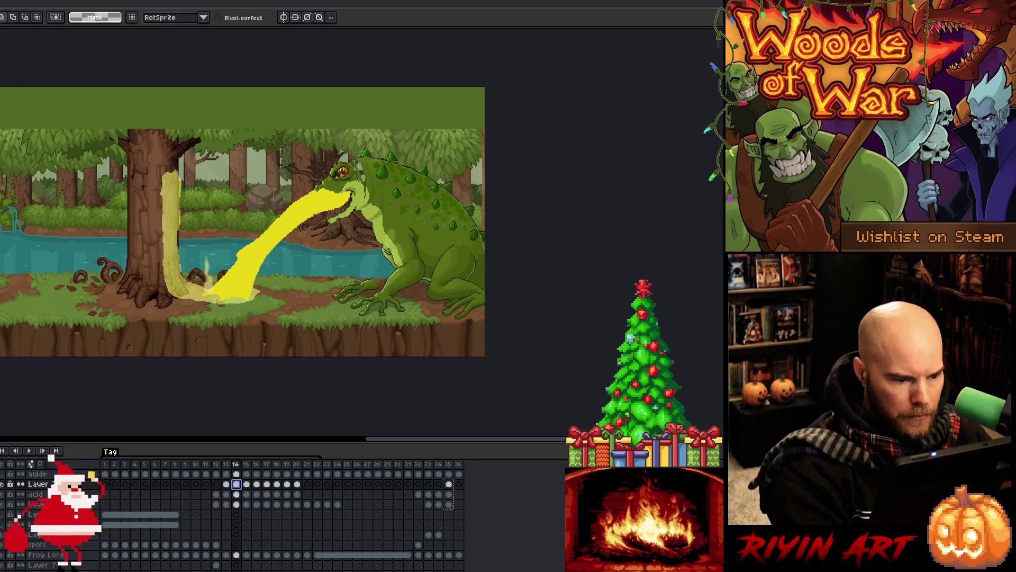
{"action": "key", "text": "Return"}
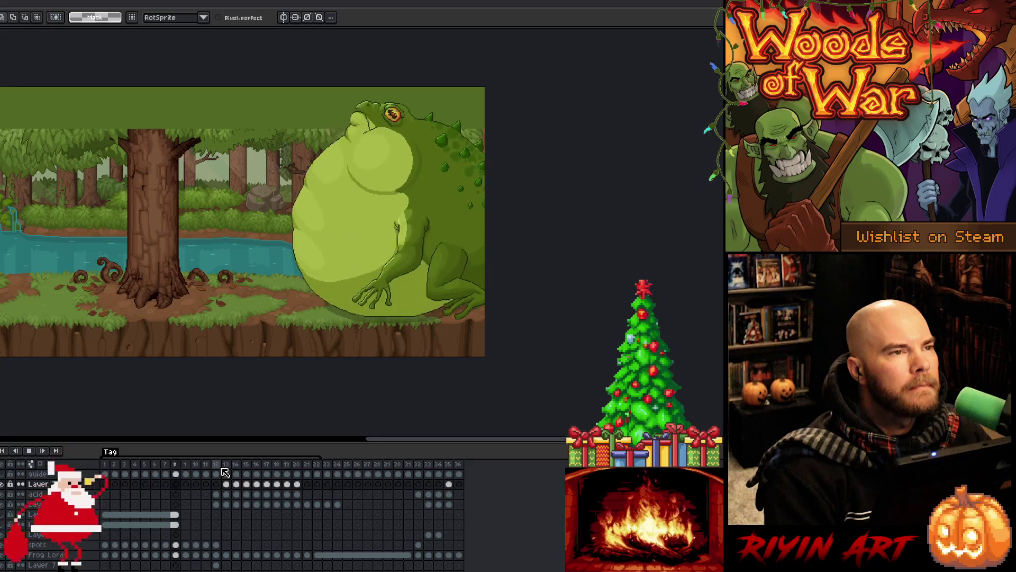
Step: Zoom in and pan until the tree, acid puddle and frog fill the view
{"action": "scroll", "coordinate": [209, 253], "scroll_direction": "up", "scroll_amount": 1}
{"action": "scroll", "coordinate": [324, 229], "scroll_direction": "up", "scroll_amount": 2}
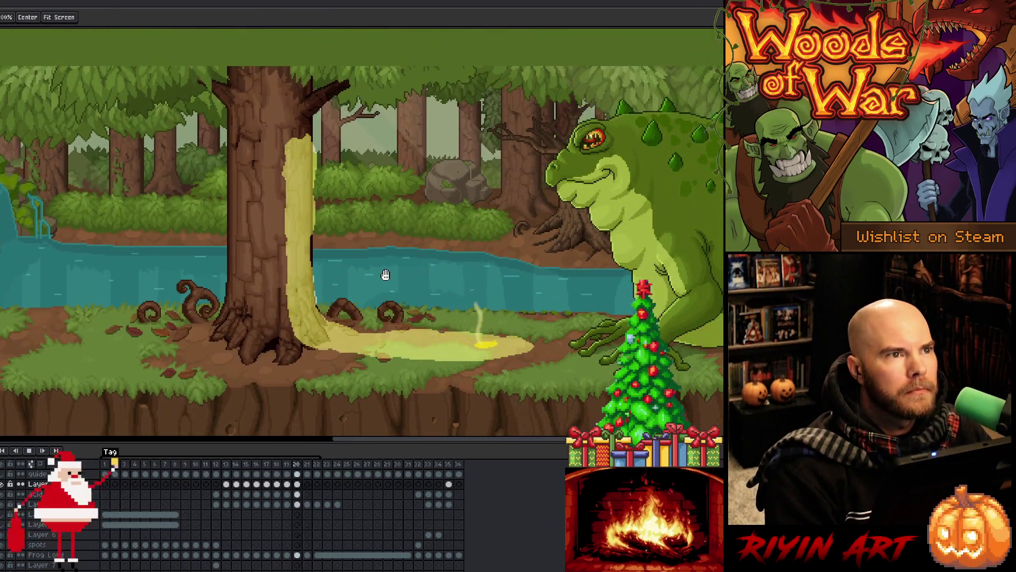
{"action": "left_click_drag", "start_coordinate": [386, 277], "coordinate": [347, 236]}
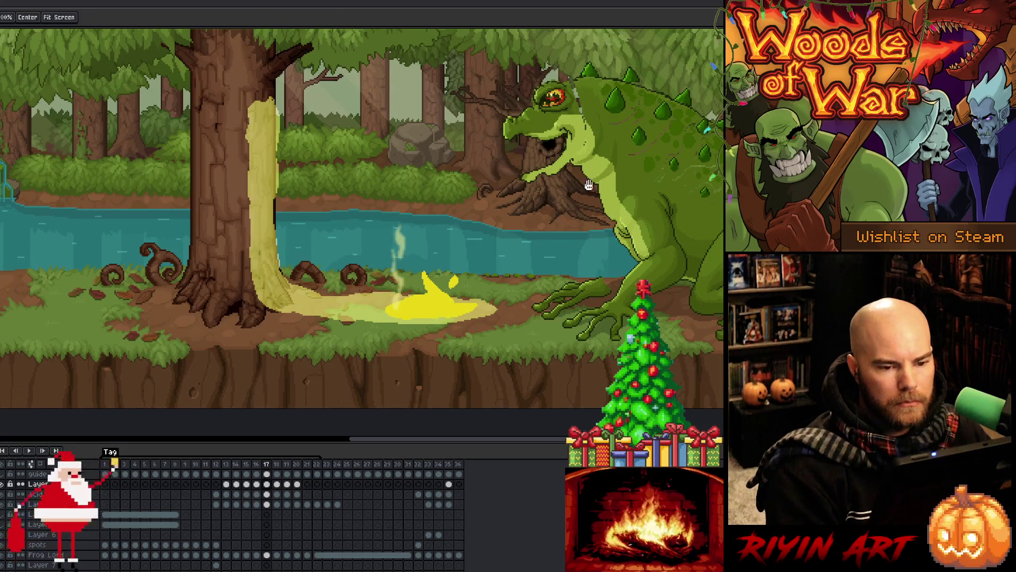
{"action": "scroll", "coordinate": [372, 242], "scroll_direction": "right", "scroll_amount": 5}
{"action": "scroll", "coordinate": [373, 242], "scroll_direction": "up", "scroll_amount": 2}
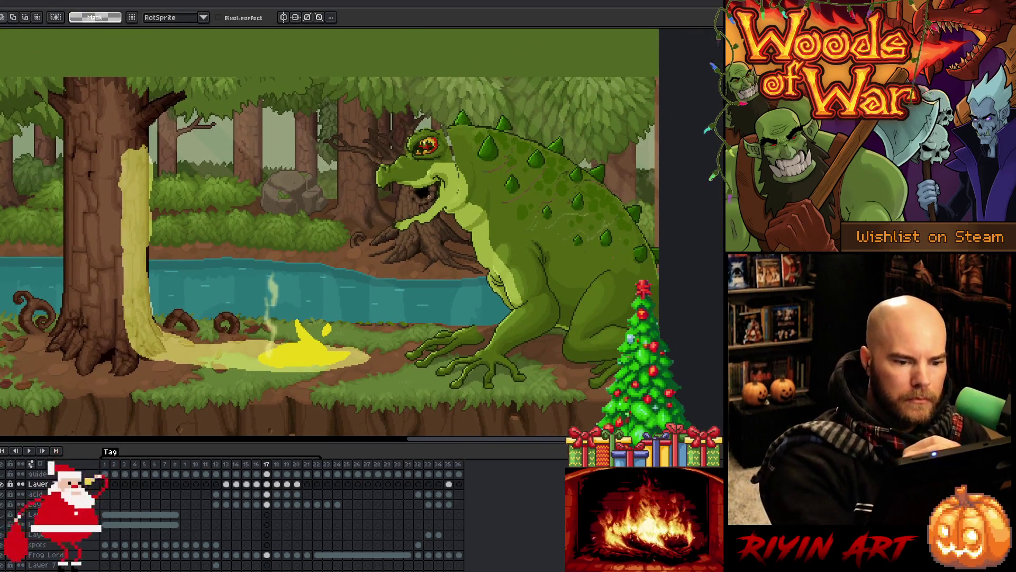
{"action": "left_click_drag", "start_coordinate": [391, 238], "coordinate": [377, 195]}
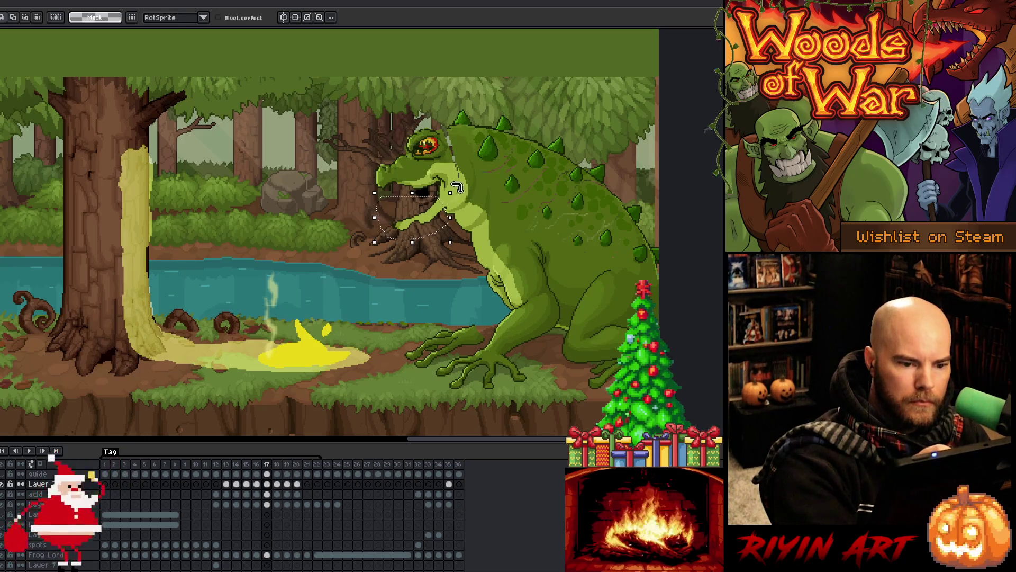
{"action": "left_click", "coordinate": [267, 494]}
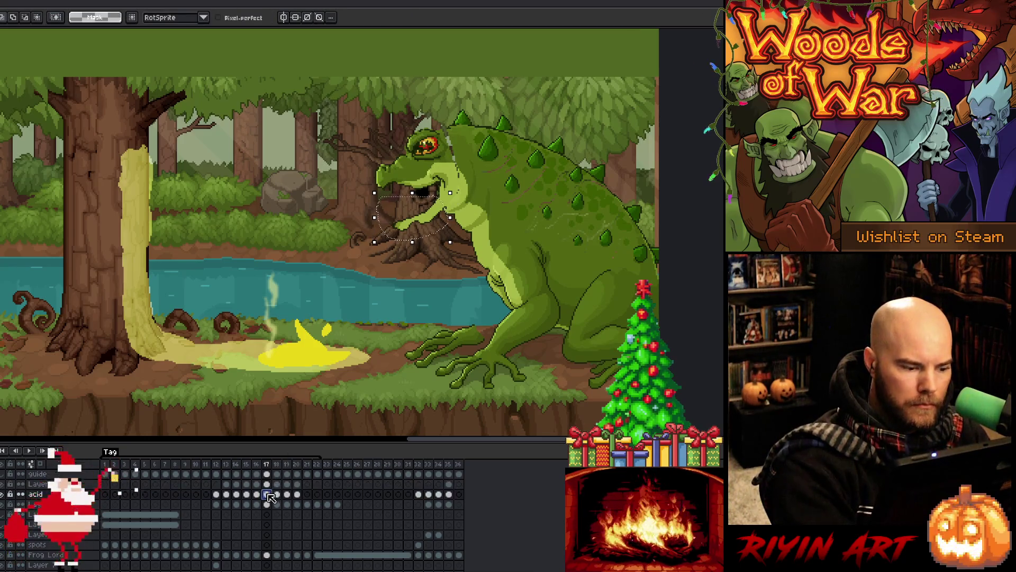
{"action": "left_click", "coordinate": [267, 554]}
{"action": "mouse_move", "coordinate": [458, 189]}
{"action": "left_mouse_down"}
{"action": "mouse_move", "coordinate": [471, 209]}
{"action": "mouse_move", "coordinate": [437, 213]}
{"action": "left_mouse_up"}
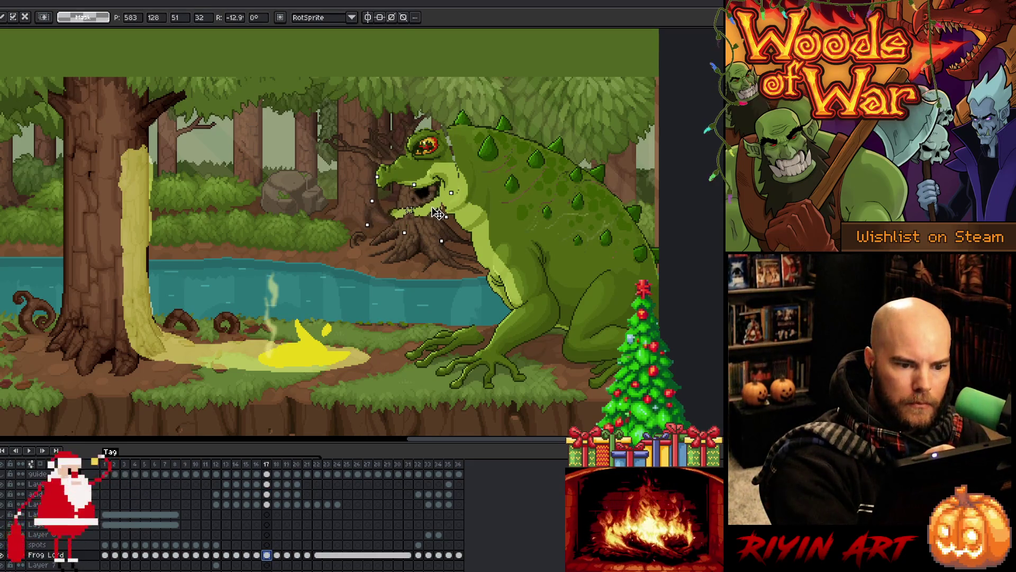
{"action": "key", "text": "Return"}
{"action": "key", "text": "Return"}
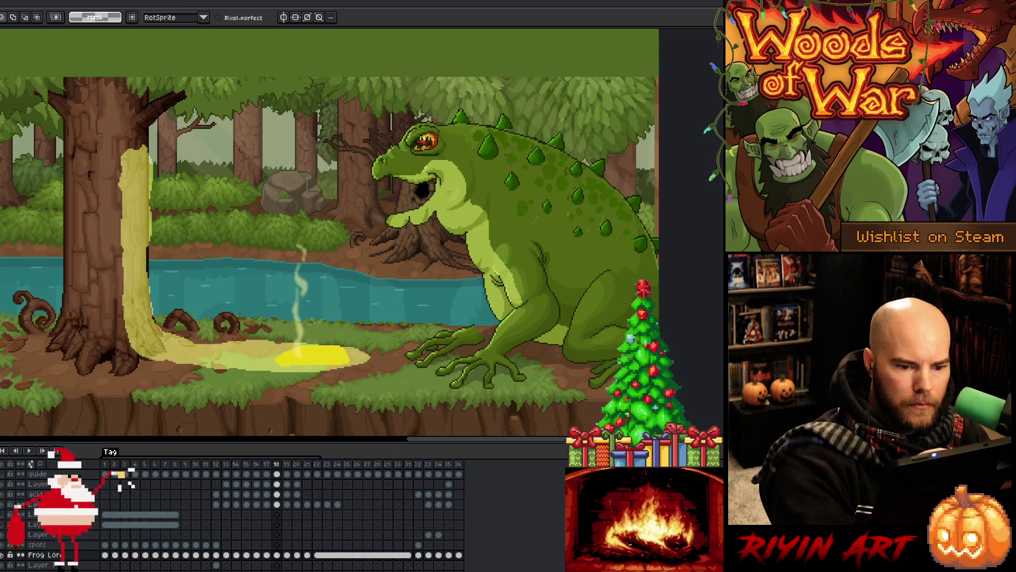
{"action": "key", "text": "ctrl+shift+d"}
{"action": "mouse_move", "coordinate": [443, 179]}
{"action": "left_mouse_down"}
{"action": "mouse_move", "coordinate": [455, 206]}
{"action": "mouse_move", "coordinate": [429, 203]}
{"action": "left_mouse_up"}
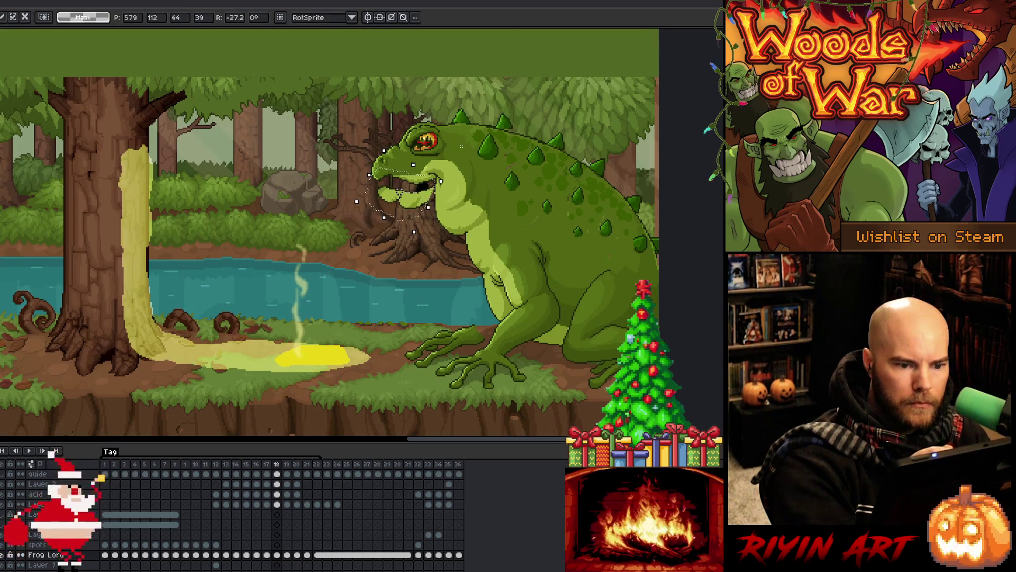
{"action": "key", "text": "ctrl+d"}
{"action": "key", "text": "Right"}
{"action": "key", "text": "Left"}
{"action": "key", "text": "Right"}
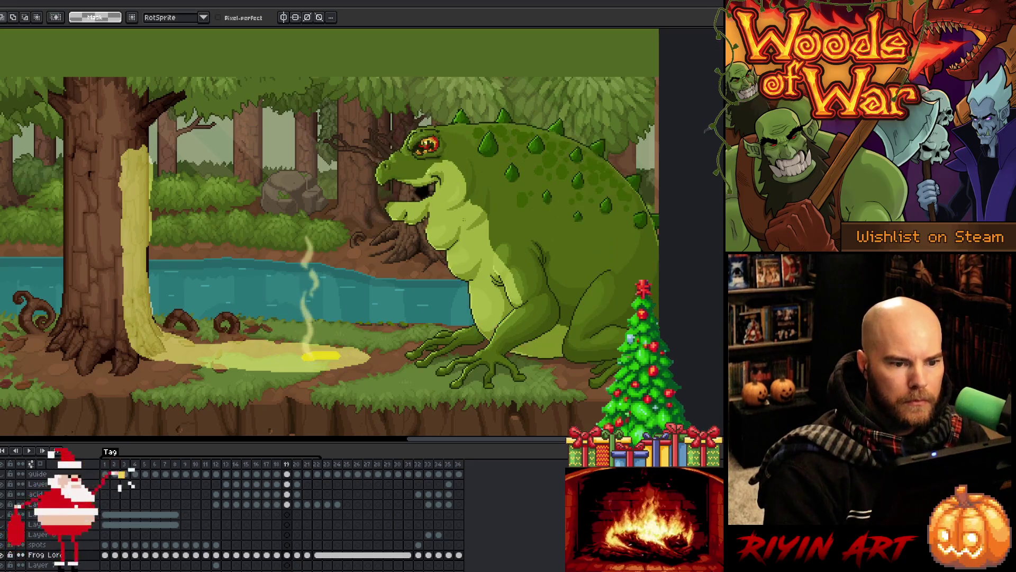
{"action": "key", "text": "Left"}
{"action": "key", "text": "Right"}
{"action": "key", "text": "Right"}
{"action": "key", "text": "Left"}
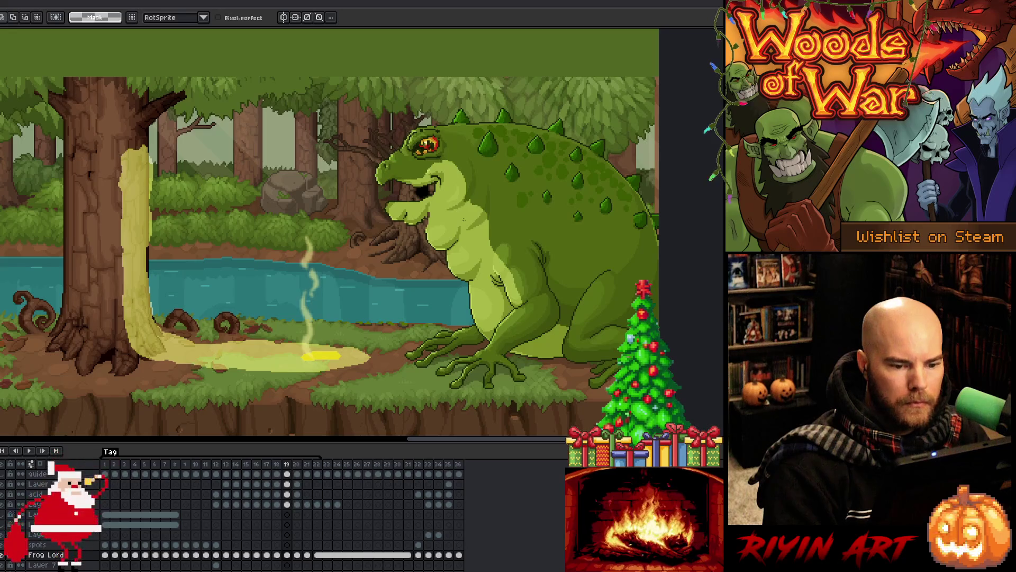
{"action": "key", "text": "Left"}
{"action": "key", "text": "Right"}
{"action": "key", "text": "Left"}
{"action": "key", "text": "Right"}
{"action": "key", "text": "Right"}
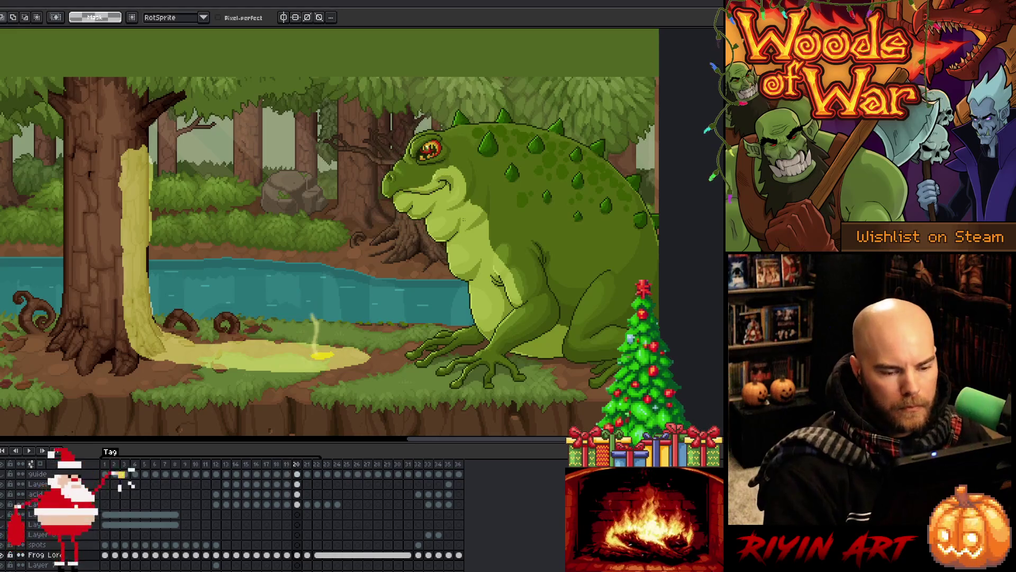
{"action": "key", "text": "Left"}
{"action": "left_click", "coordinate": [288, 465]}
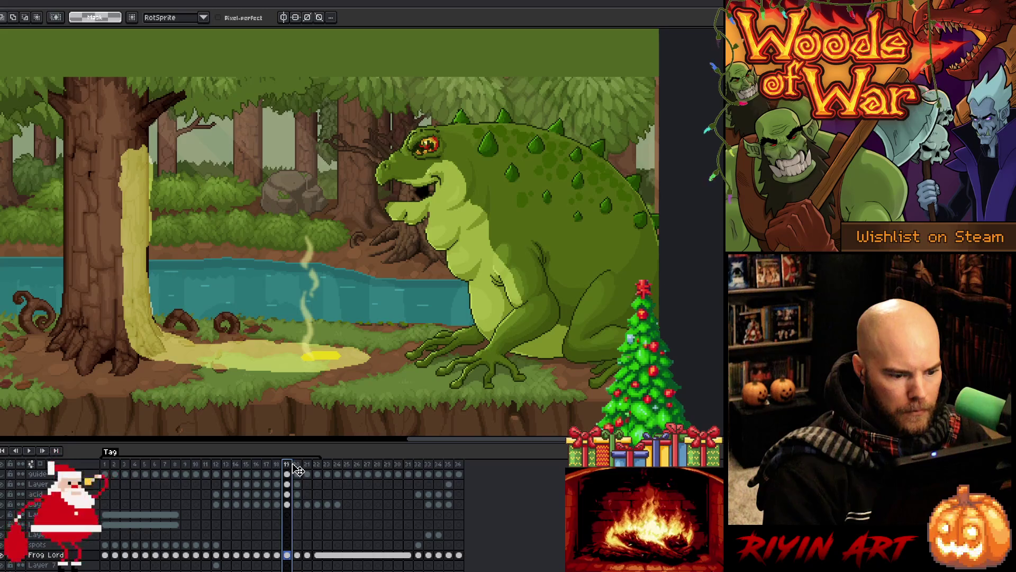
Step: Preview the spit animation from frame 14 and check frames 18–19
{"action": "scroll", "coordinate": [299, 532], "scroll_direction": "down", "scroll_amount": 1}
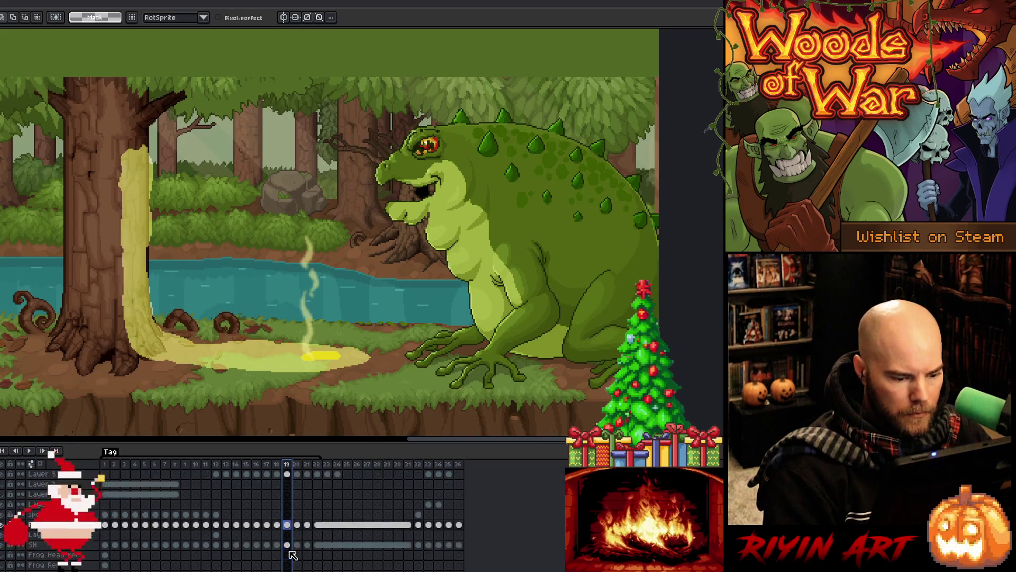
{"action": "left_click", "coordinate": [298, 526]}
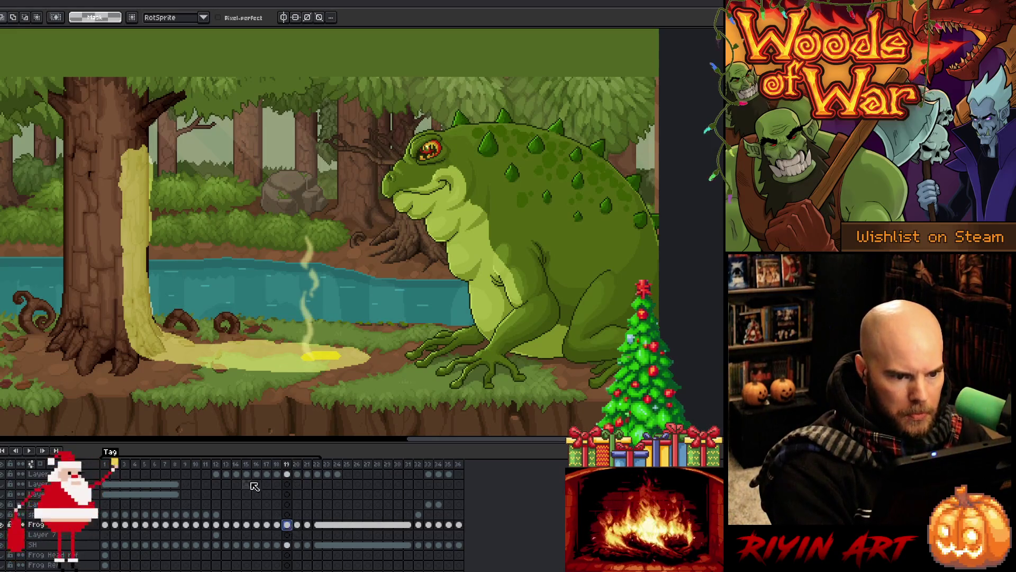
{"action": "left_click", "coordinate": [241, 464]}
{"action": "key", "text": "Return"}
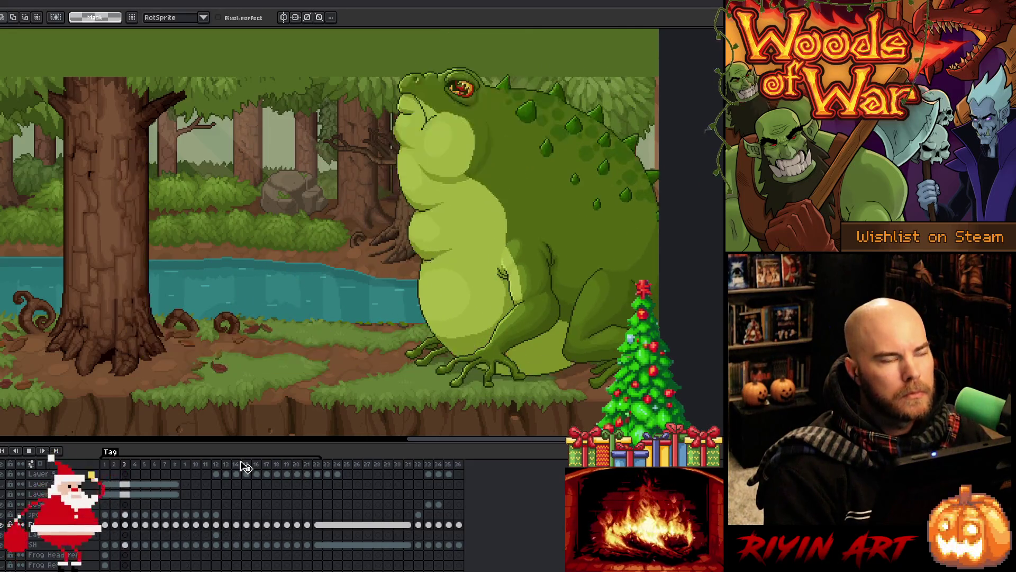
{"action": "key", "text": "Return"}
{"action": "left_click", "coordinate": [245, 465]}
{"action": "key", "text": "Return"}
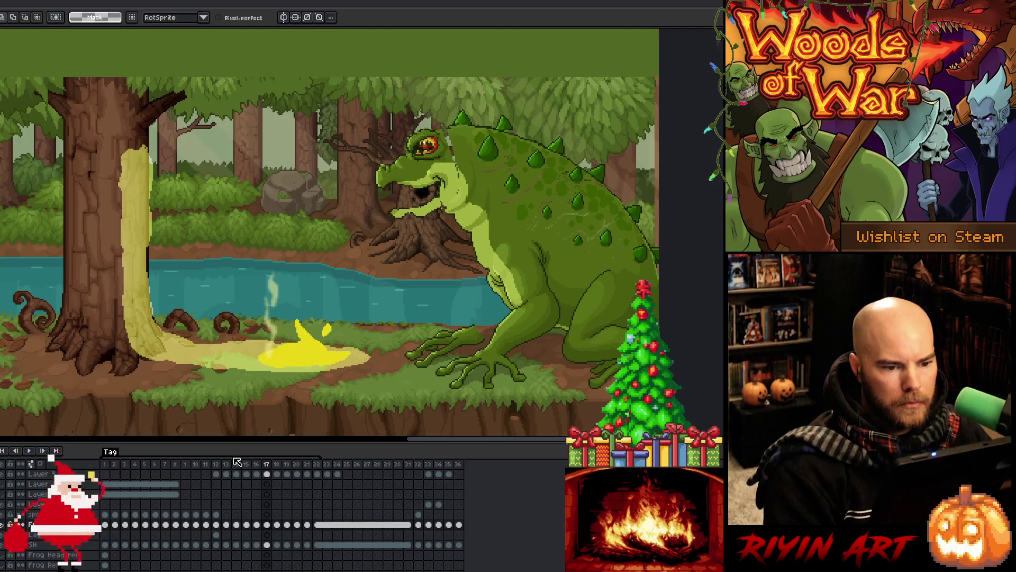
{"action": "left_click", "coordinate": [286, 464]}
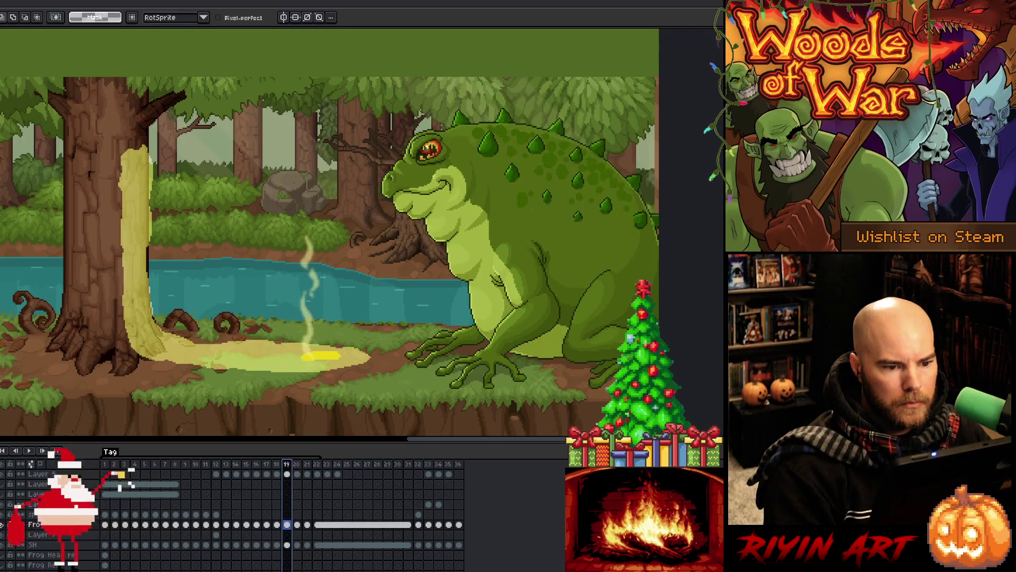
{"action": "left_click", "coordinate": [278, 464]}
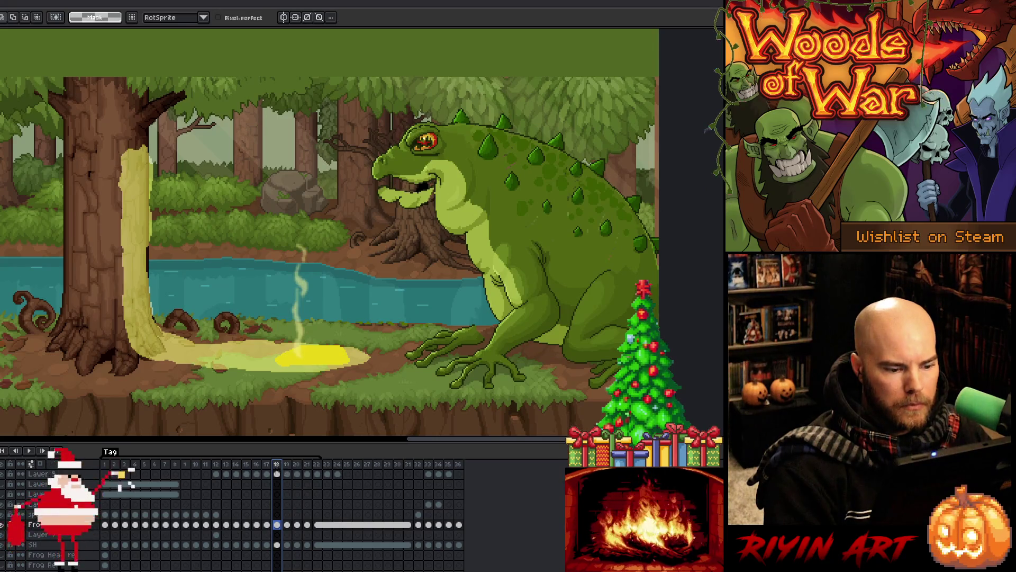
Step: Rotate the frog's lower jaw on frame 16 (about -20.3°) and again on frame 17
{"action": "key", "text": "Left"}
{"action": "key", "text": "Left"}
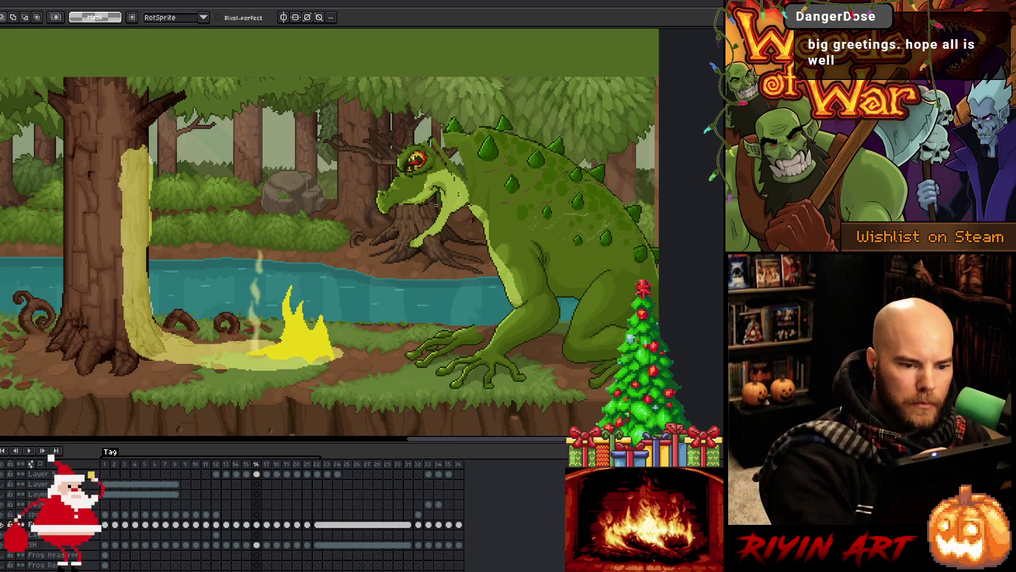
{"action": "mouse_move", "coordinate": [438, 200]}
{"action": "left_mouse_down"}
{"action": "mouse_move", "coordinate": [418, 196]}
{"action": "mouse_move", "coordinate": [465, 195]}
{"action": "mouse_move", "coordinate": [468, 209]}
{"action": "mouse_move", "coordinate": [441, 220]}
{"action": "left_mouse_up"}
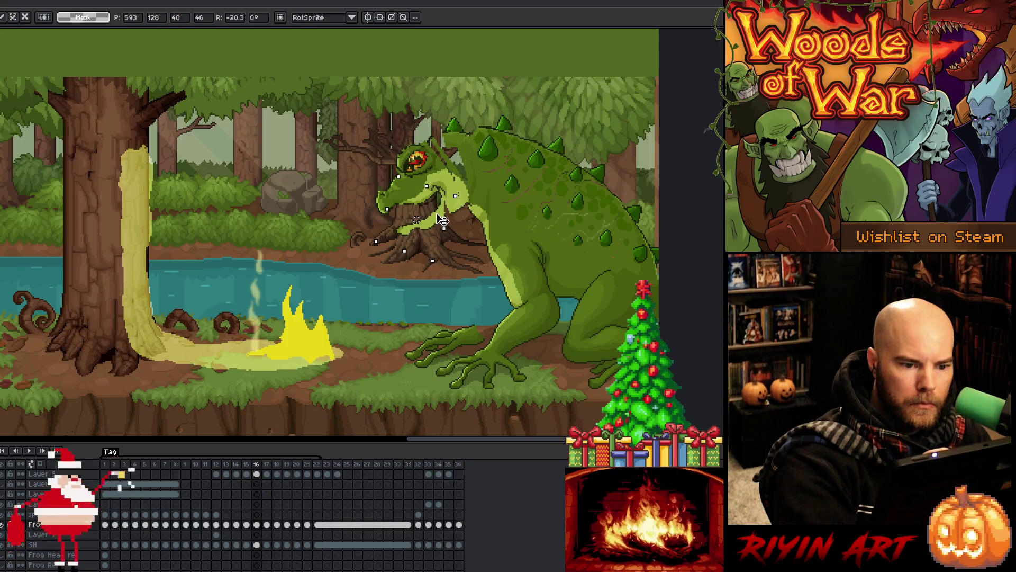
{"action": "key", "text": "Right"}
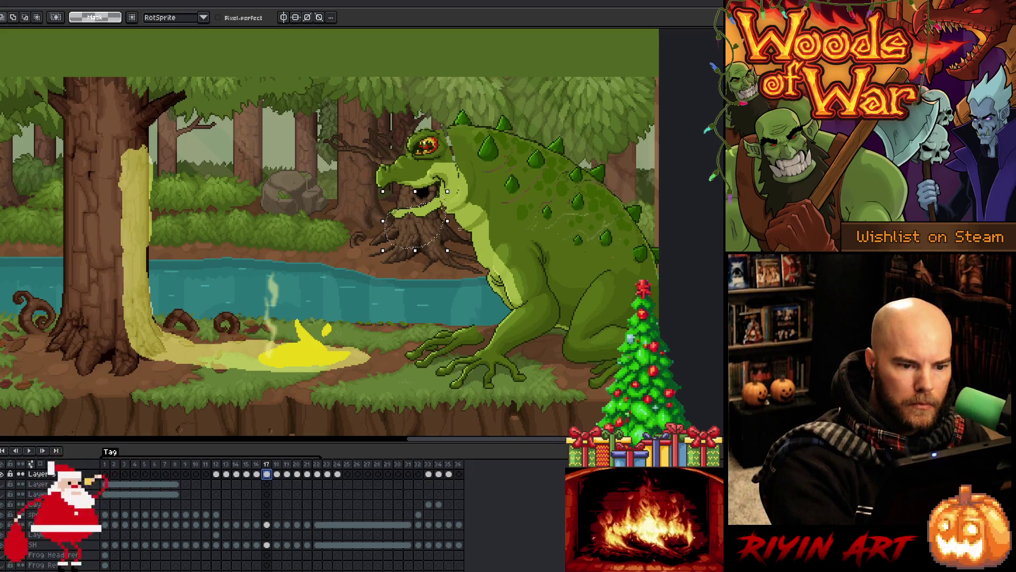
{"action": "mouse_move", "coordinate": [454, 189]}
{"action": "left_mouse_down"}
{"action": "mouse_move", "coordinate": [442, 228]}
{"action": "mouse_move", "coordinate": [439, 206]}
{"action": "left_mouse_up"}
{"action": "key", "text": "Return"}
{"action": "left_click", "coordinate": [276, 464]}
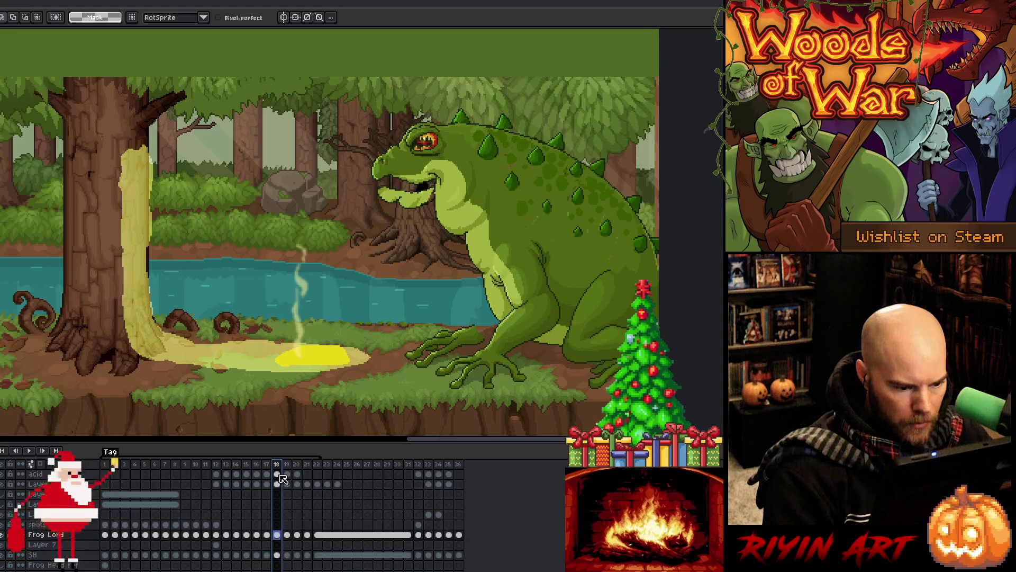
Step: Clear the frame-18 Frog cel and paste the closed-mouth smiling pose from frame 19
{"action": "left_click", "coordinate": [278, 545]}
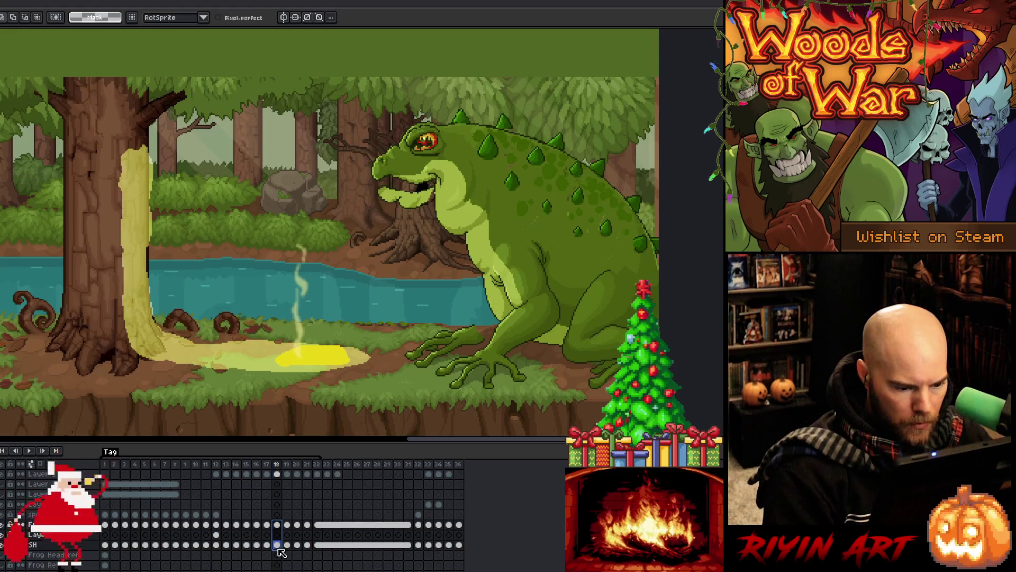
{"action": "key", "text": "Delete"}
{"action": "left_click_drag", "start_coordinate": [286, 524], "coordinate": [298, 546]}
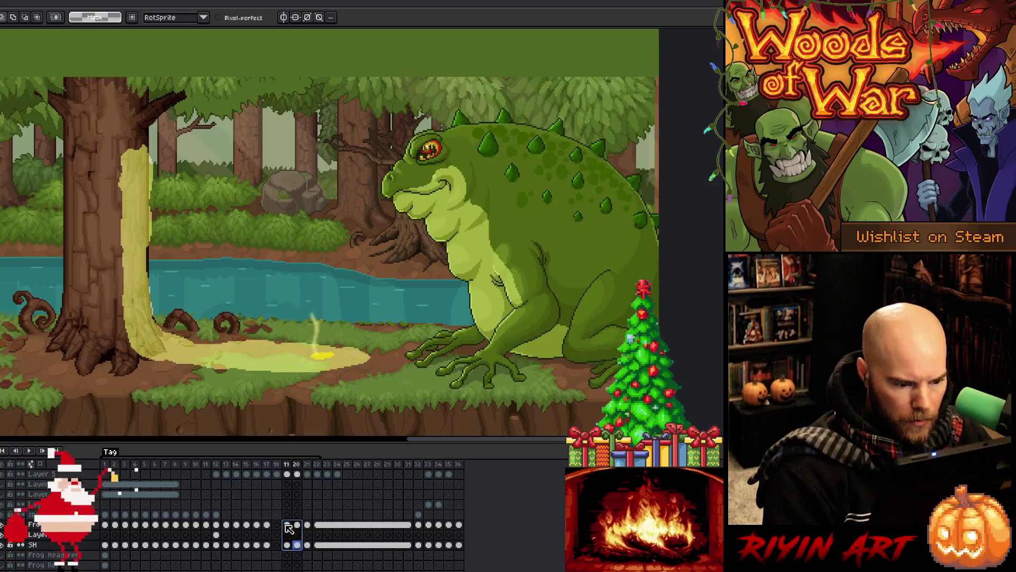
{"action": "left_click", "coordinate": [287, 544]}
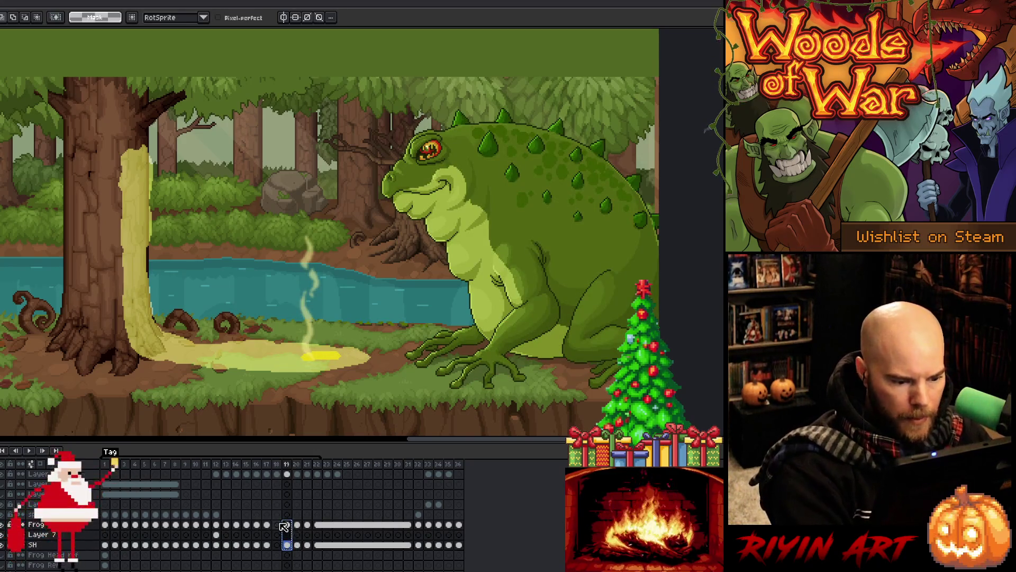
{"action": "left_click", "coordinate": [277, 525]}
{"action": "key", "text": "ctrl+v"}
Step: Play the animation to check the change, then return to frames 16 and 17
{"action": "key", "text": "Return"}
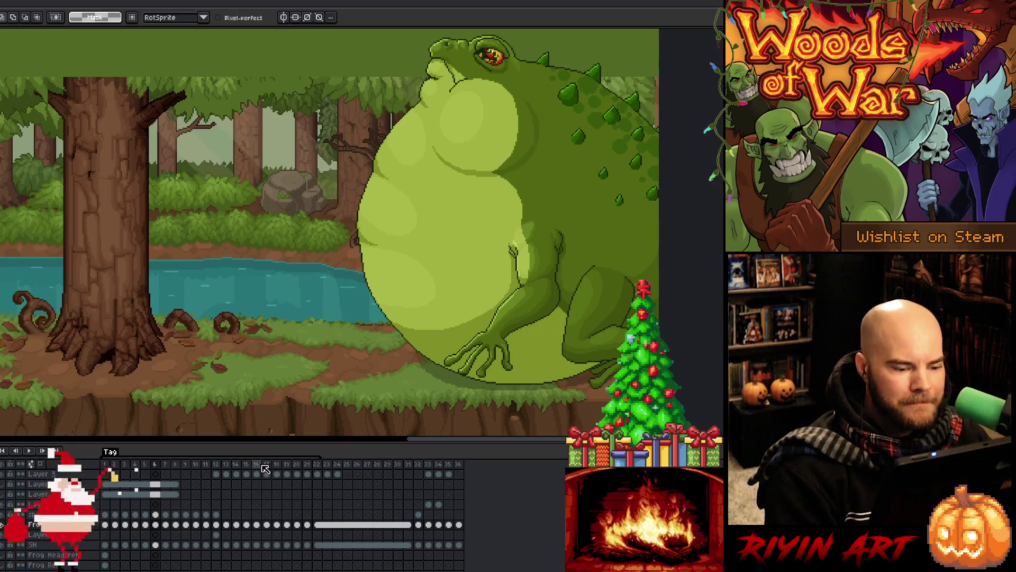
{"action": "left_click", "coordinate": [259, 464]}
{"action": "key", "text": "Return"}
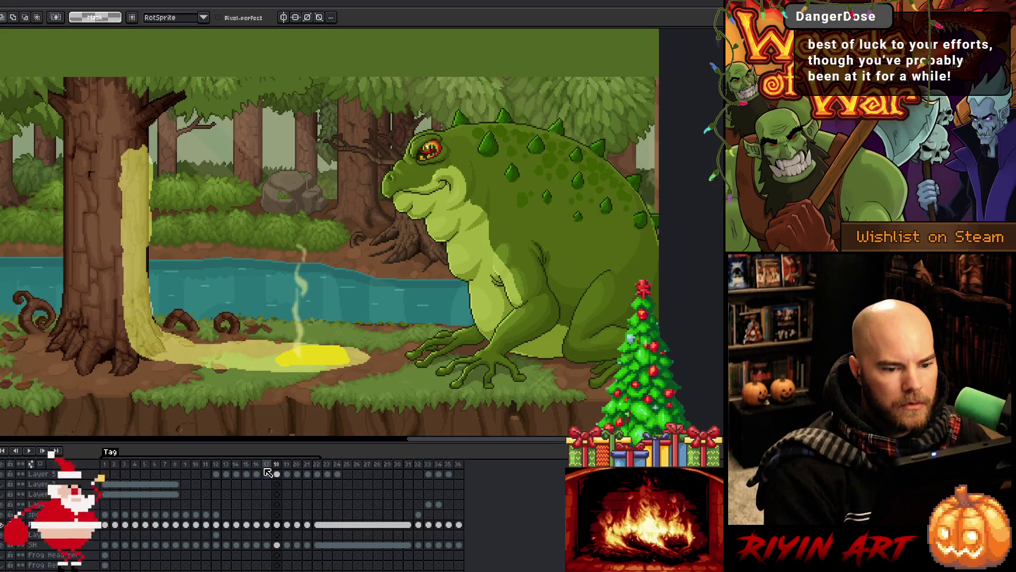
{"action": "left_click", "coordinate": [267, 471]}
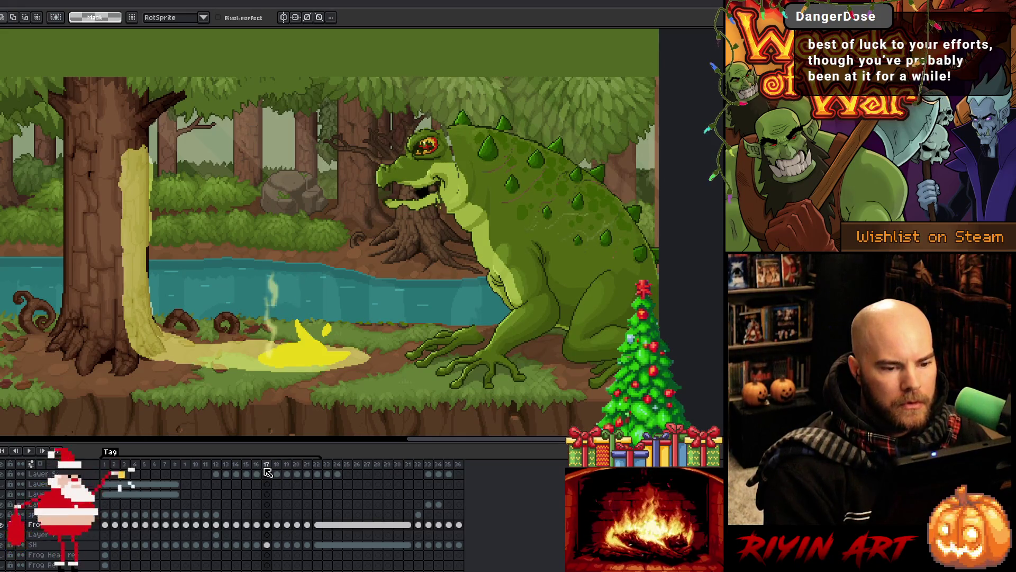
Step: Play the spit sequence from frame 13, then step through frames 16–18 and replay
{"action": "key", "text": "Left"}
{"action": "key", "text": "Left"}
{"action": "key", "text": "Left"}
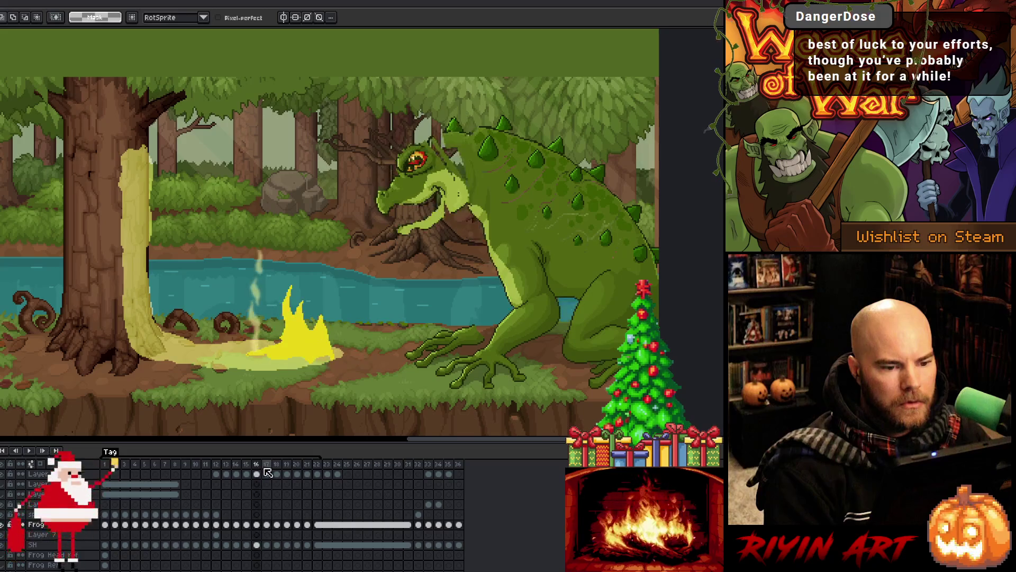
{"action": "key", "text": "Return"}
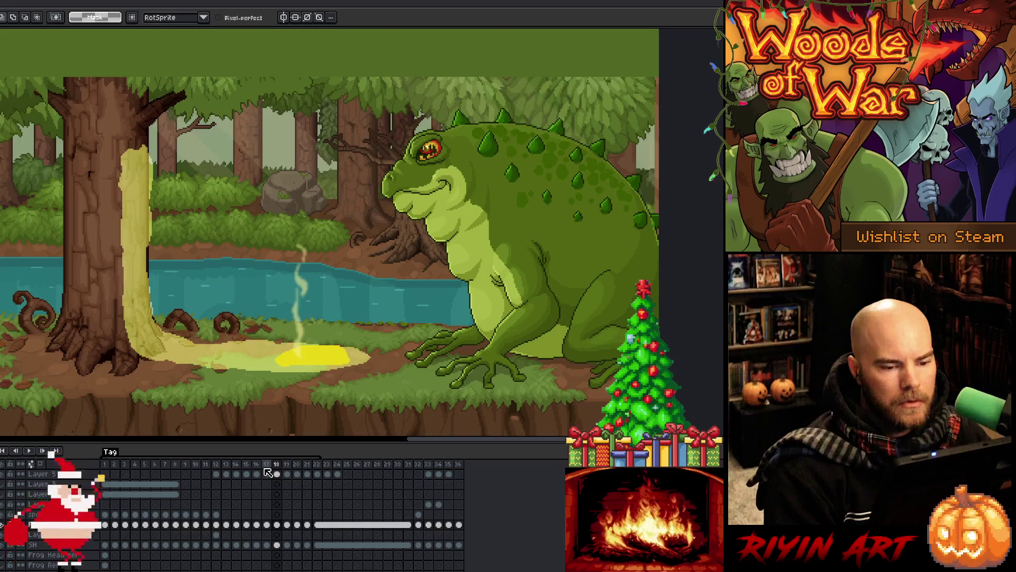
{"action": "left_click", "coordinate": [266, 472]}
{"action": "left_click", "coordinate": [259, 509]}
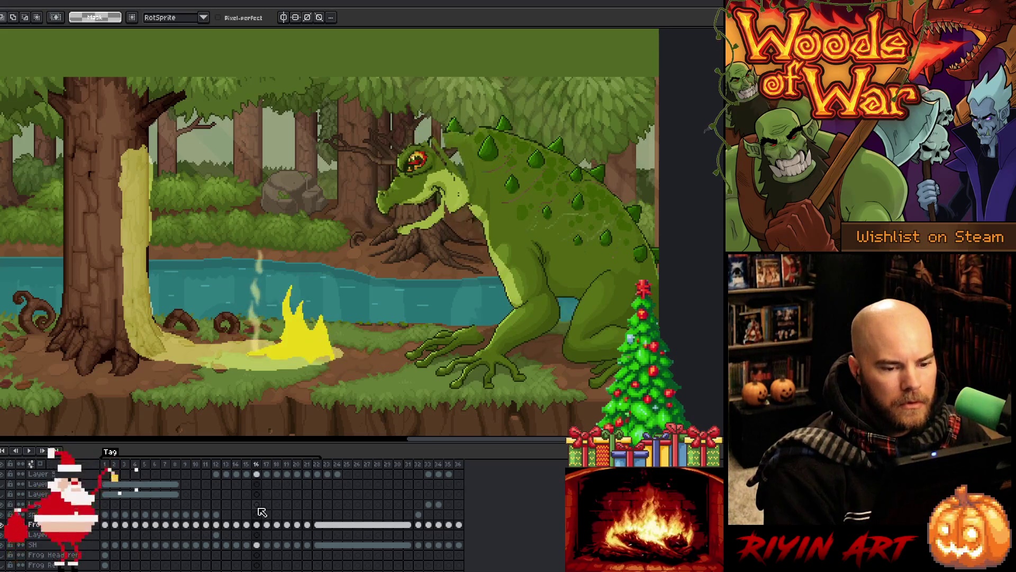
{"action": "key", "text": "Right"}
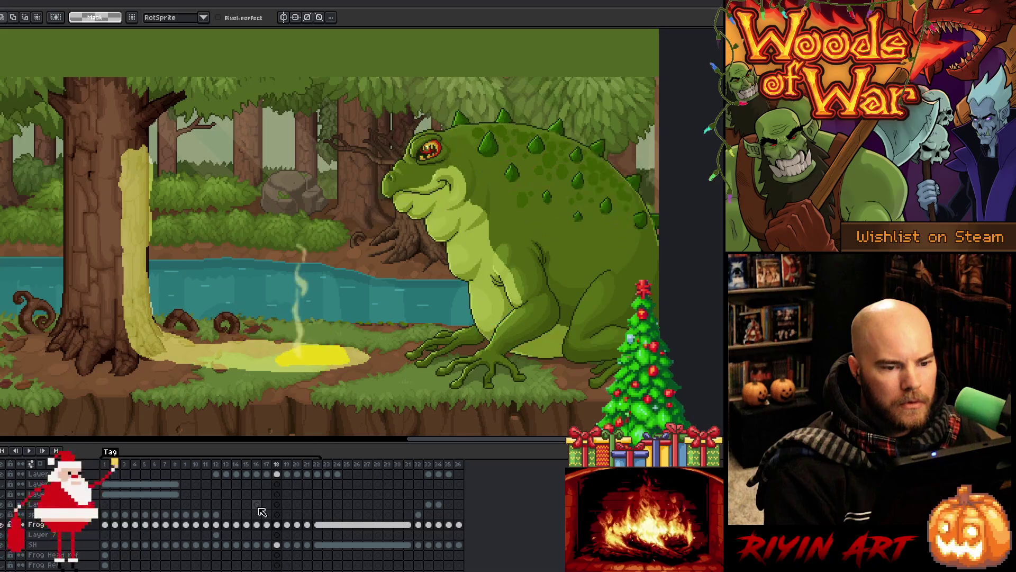
{"action": "key", "text": "Right"}
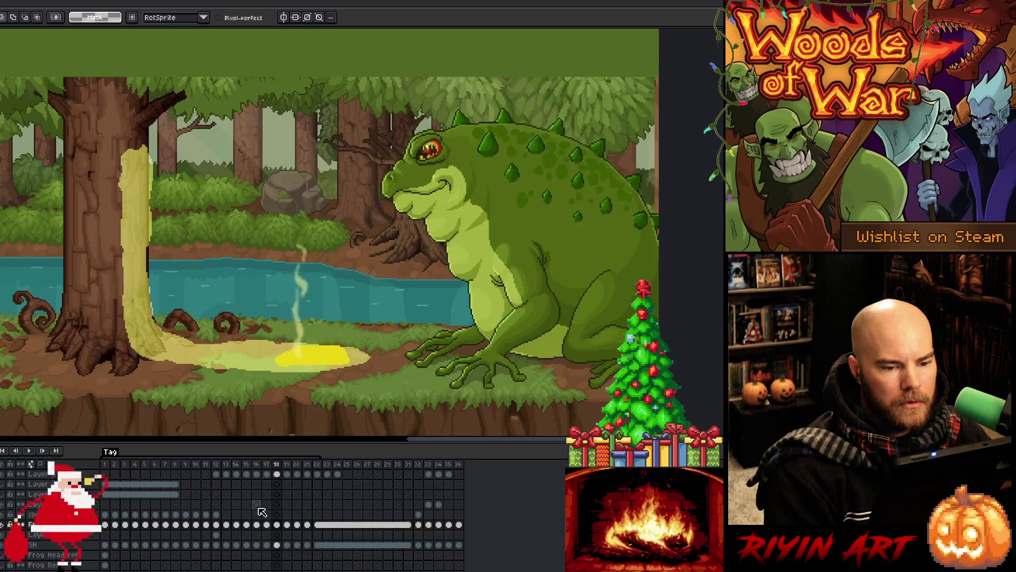
{"action": "key", "text": "Return"}
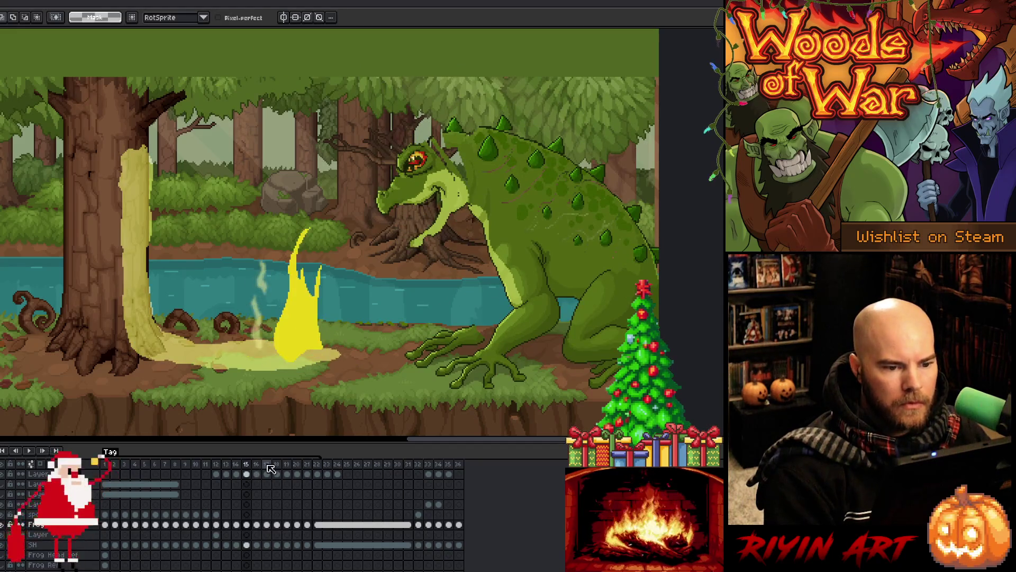
Step: Flip repeatedly between frame 17's open-mouth frog and frame 18's smiling frog
{"action": "left_click", "coordinate": [271, 468]}
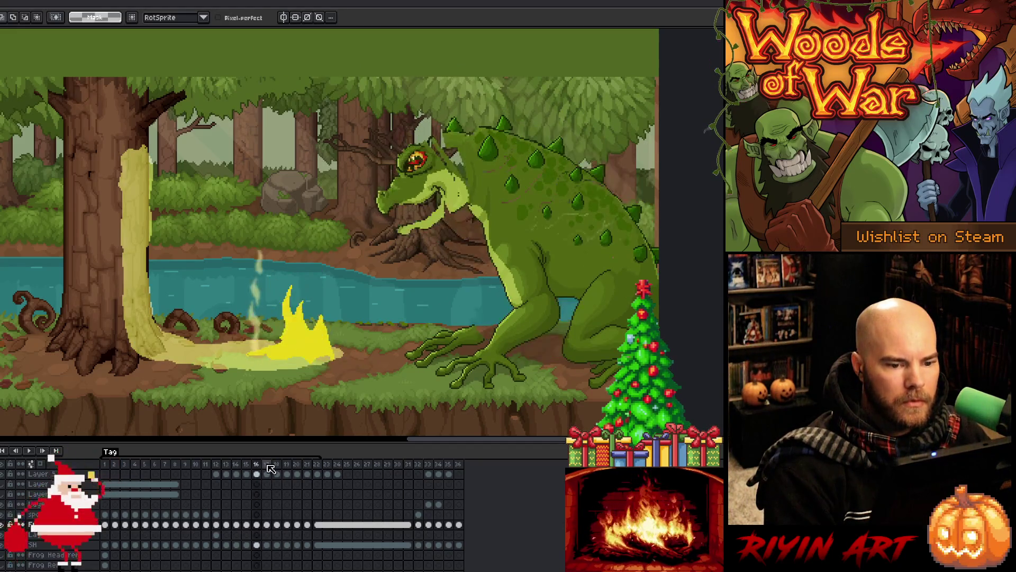
{"action": "left_click", "coordinate": [270, 468]}
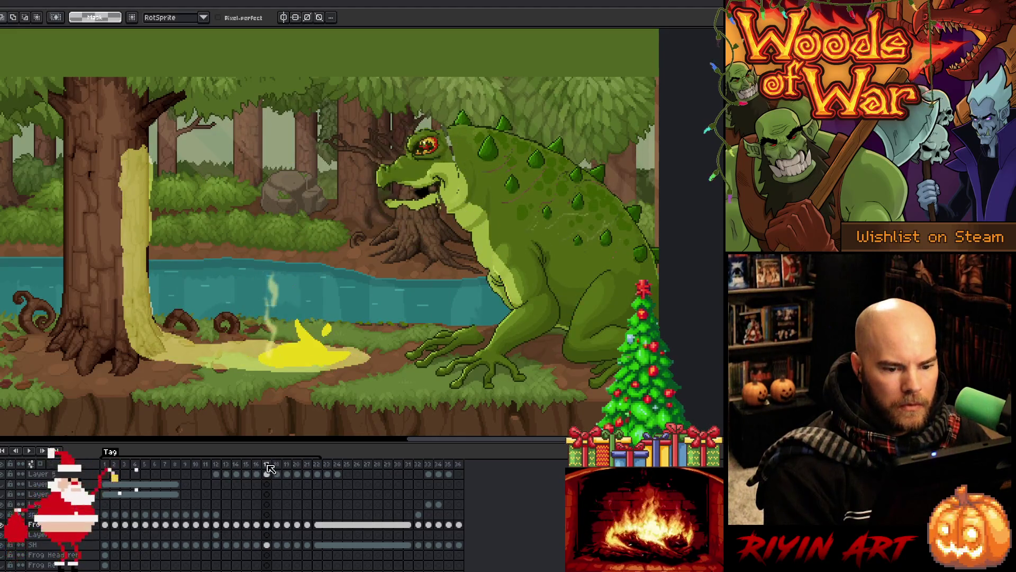
{"action": "key", "text": "Right"}
{"action": "key", "text": "Left"}
{"action": "key", "text": "Right"}
{"action": "key", "text": "Left"}
{"action": "key", "text": "Right"}
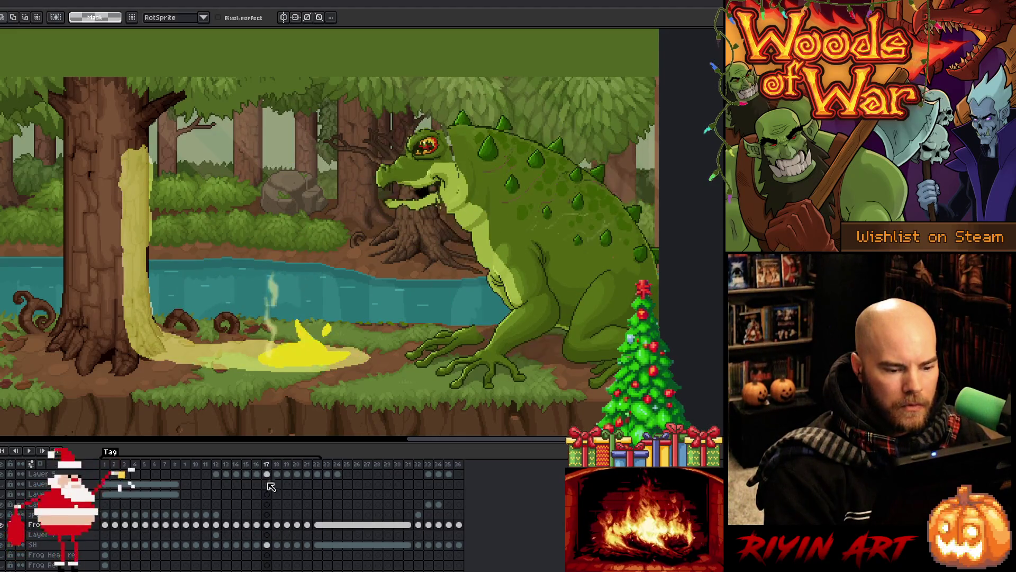
{"action": "key", "text": "Left"}
{"action": "key", "text": "Right"}
{"action": "key", "text": "Left"}
{"action": "key", "text": "Right"}
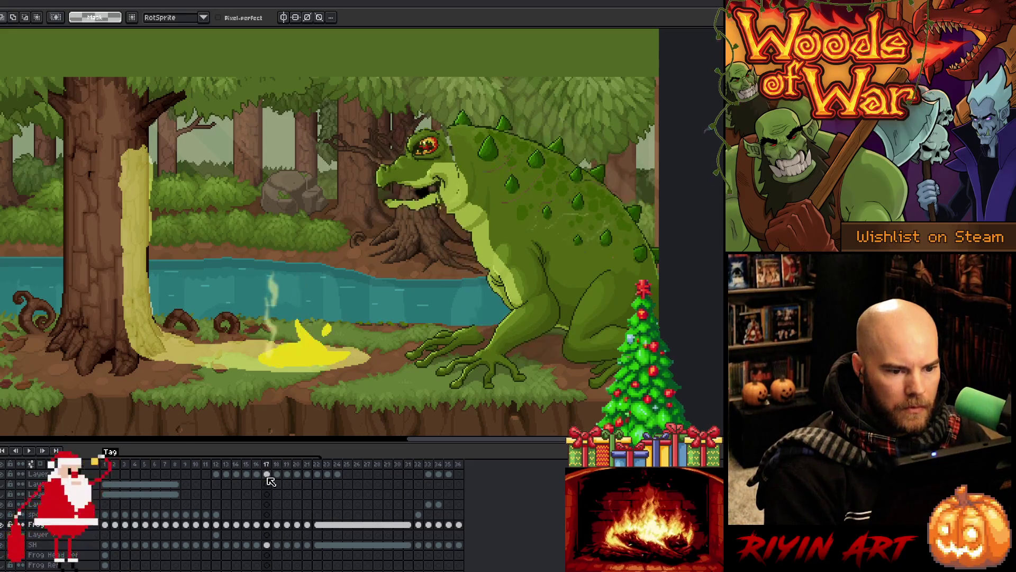
{"action": "left_click", "coordinate": [271, 466]}
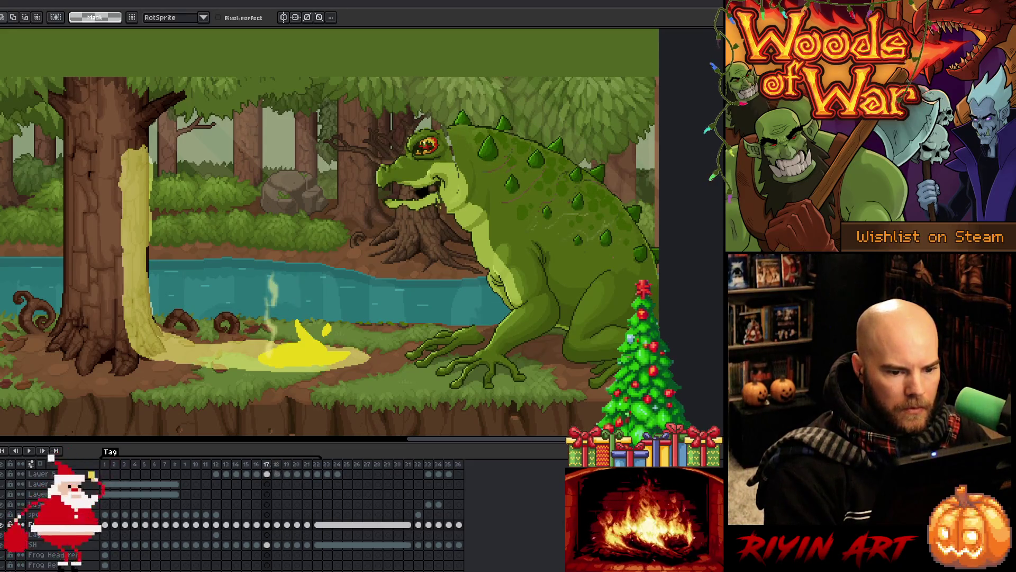
{"action": "left_click", "coordinate": [276, 468]}
{"action": "key", "text": "Left"}
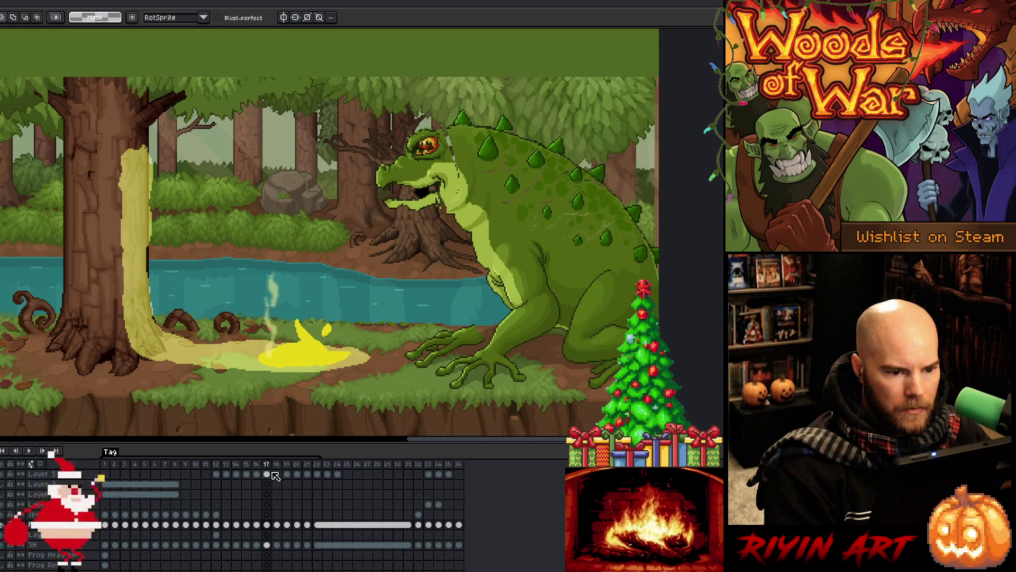
{"action": "key", "text": "Right"}
{"action": "key", "text": "Left"}
{"action": "key", "text": "Right"}
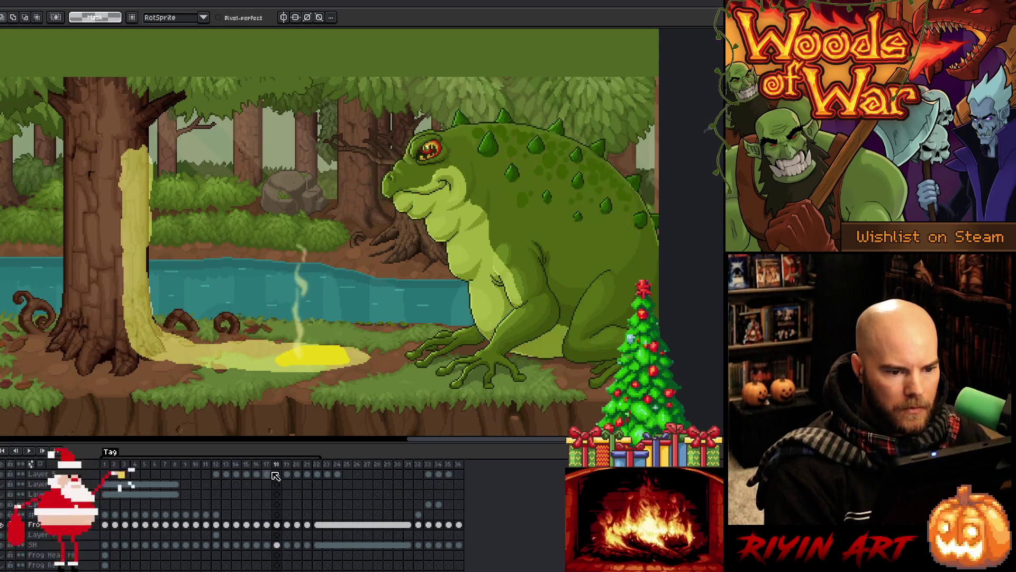
{"action": "key", "text": "Left"}
{"action": "key", "text": "Right"}
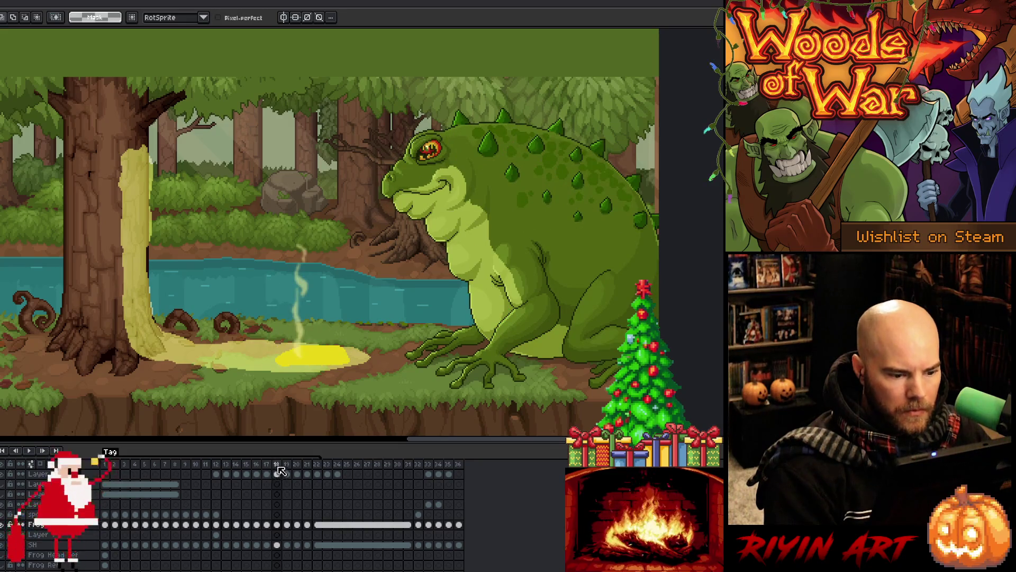
Step: Check the last frame 36 and frame 19's puddle and smoke, then return to frame 18
{"action": "right_click", "coordinate": [279, 469]}
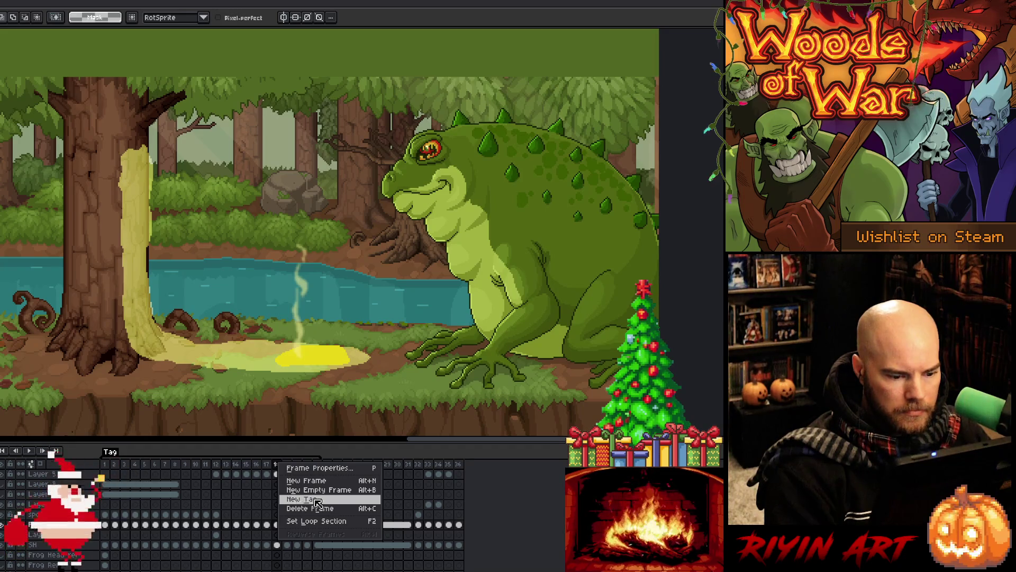
{"action": "left_click", "coordinate": [461, 469]}
{"action": "left_click", "coordinate": [459, 466]}
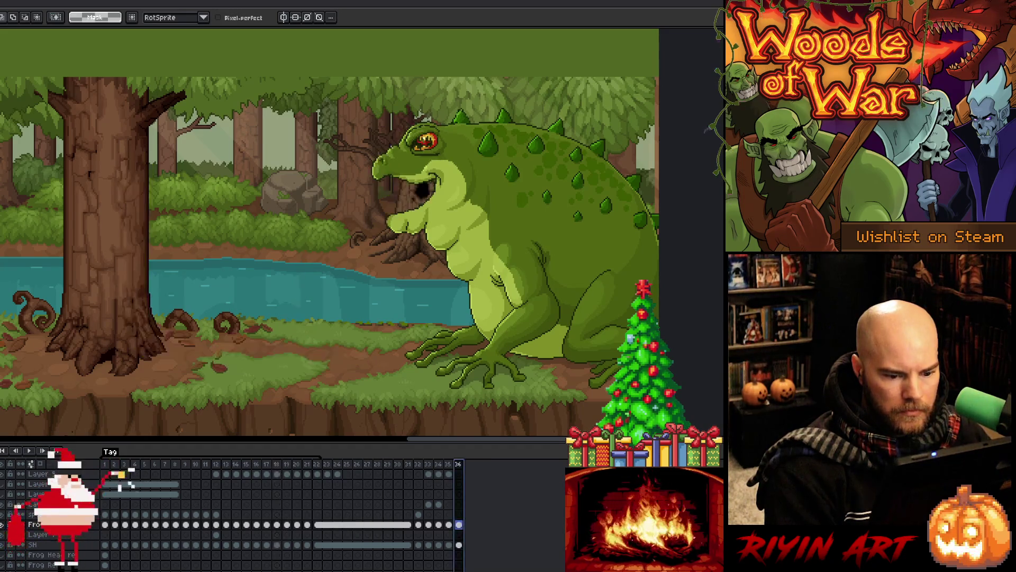
{"action": "left_click", "coordinate": [266, 466]}
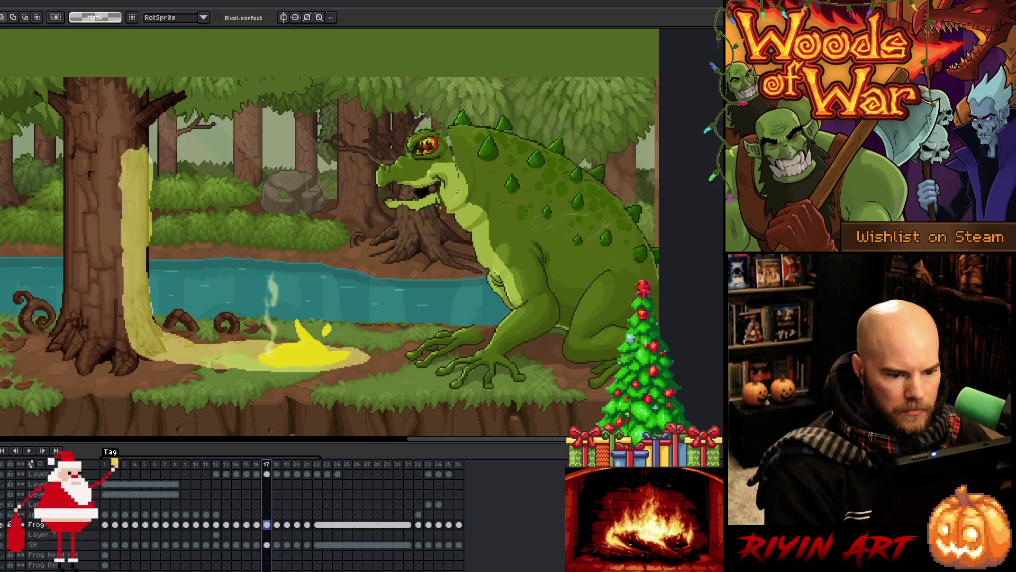
{"action": "key", "text": "Right"}
{"action": "key", "text": "Right"}
{"action": "left_click", "coordinate": [277, 470]}
{"action": "left_click", "coordinate": [266, 470]}
{"action": "left_click", "coordinate": [276, 469]}
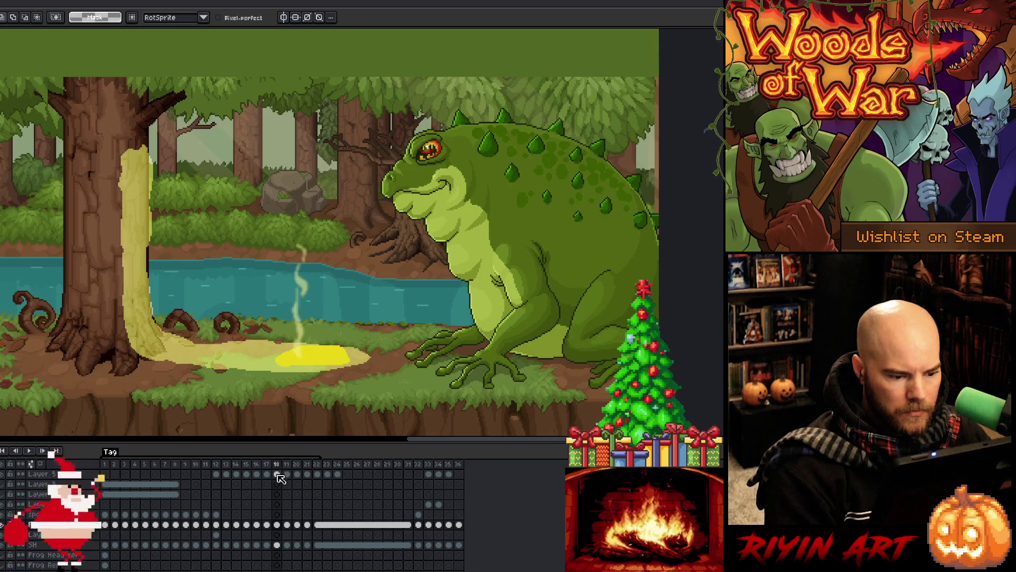
Step: Compare frames 17 and 18 once more, ending on 18 with the freehand Lasso tool active
{"action": "key", "text": "Left"}
{"action": "key", "text": "Right"}
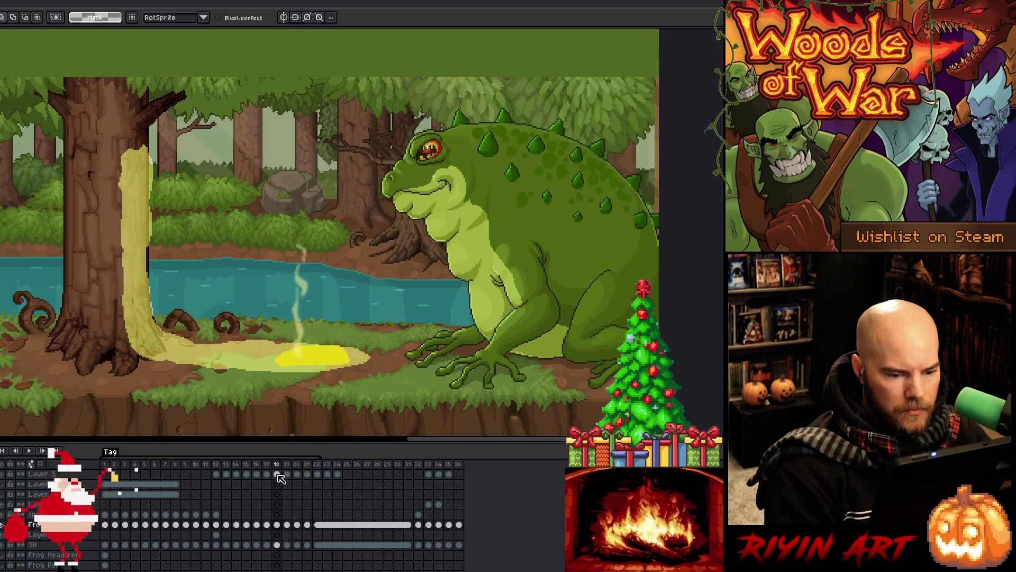
{"action": "key", "text": "Left"}
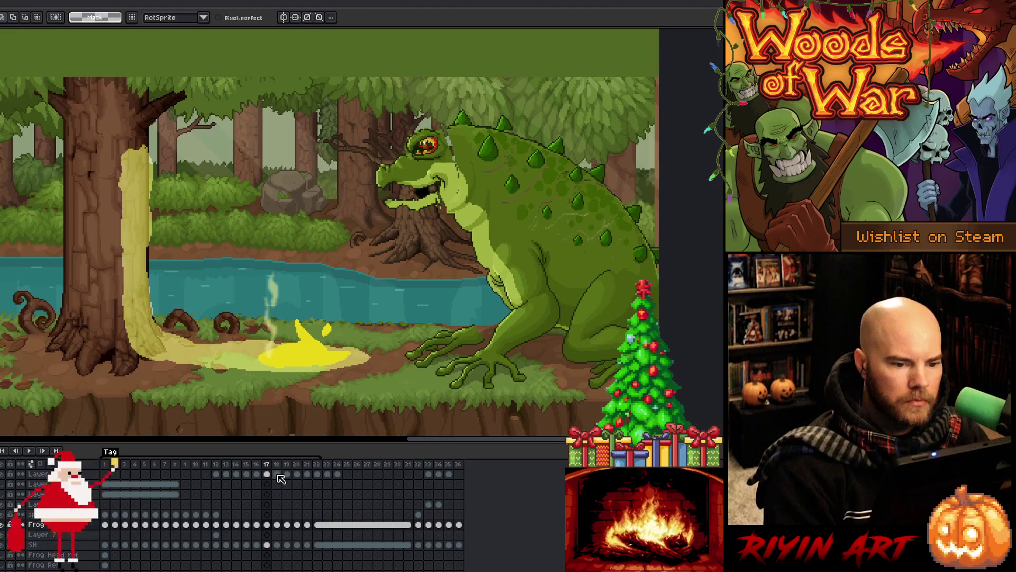
{"action": "key", "text": "Right"}
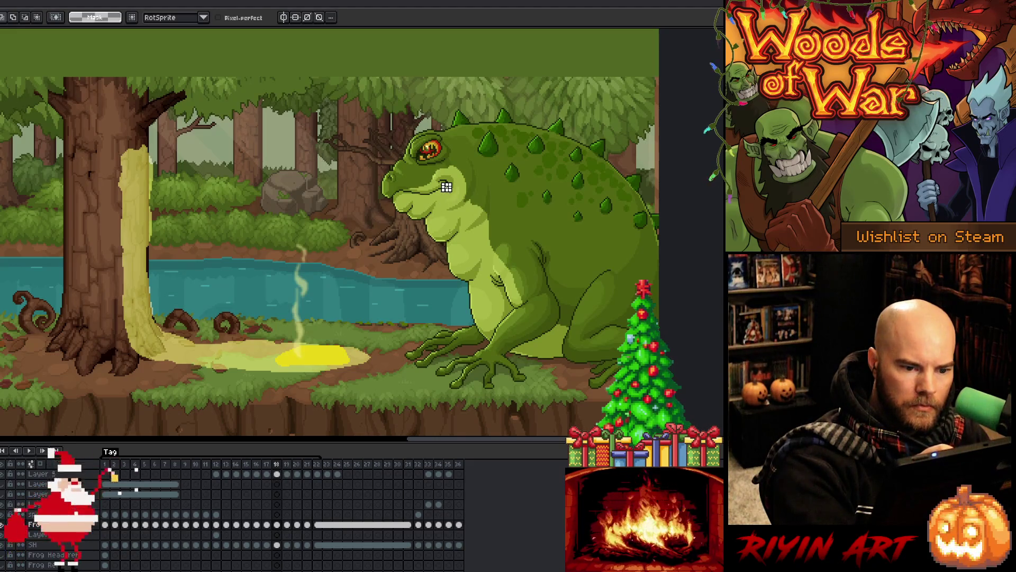
{"action": "key", "text": "w"}
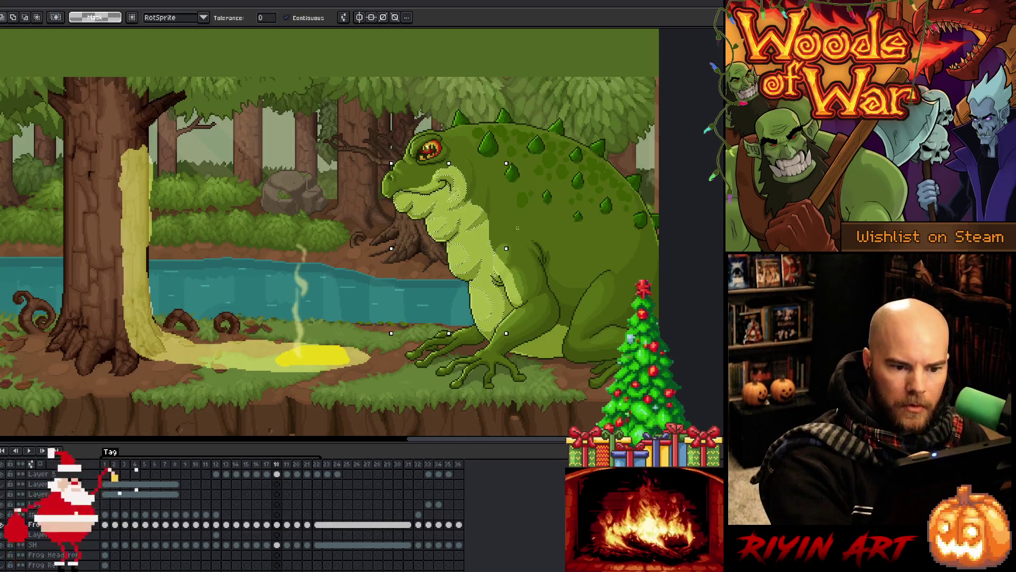
{"action": "key", "text": "m"}
{"action": "key", "text": "q"}
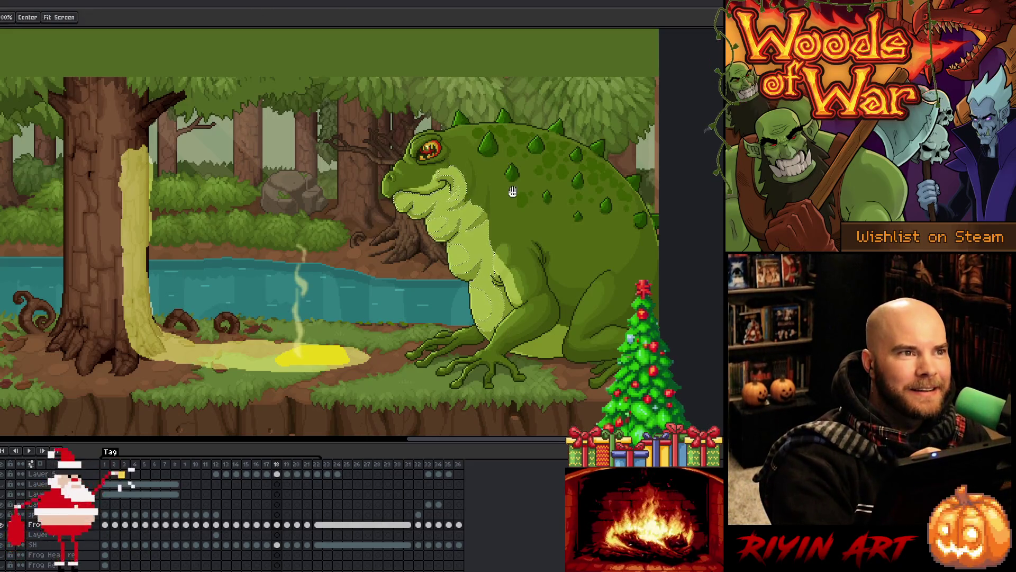
Step: Lasso the frog's mouth area on frame 18 and rotate it about 6.4°
{"action": "left_click_drag", "start_coordinate": [528, 179], "coordinate": [517, 182]}
{"action": "mouse_move", "coordinate": [571, 263]}
{"action": "left_mouse_down"}
{"action": "mouse_move", "coordinate": [572, 295]}
{"action": "mouse_move", "coordinate": [394, 296]}
{"action": "mouse_move", "coordinate": [389, 222]}
{"action": "mouse_move", "coordinate": [398, 234]}
{"action": "mouse_move", "coordinate": [475, 176]}
{"action": "mouse_move", "coordinate": [444, 199]}
{"action": "mouse_move", "coordinate": [423, 155]}
{"action": "left_mouse_up"}
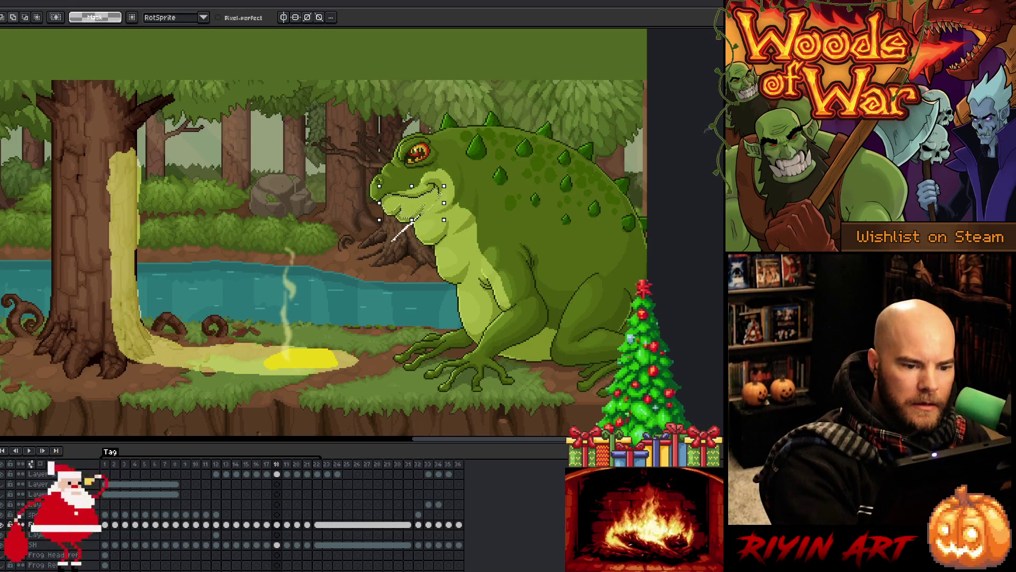
{"action": "mouse_move", "coordinate": [423, 212]}
{"action": "left_mouse_down"}
{"action": "mouse_move", "coordinate": [384, 199]}
{"action": "mouse_move", "coordinate": [426, 220]}
{"action": "left_mouse_up"}
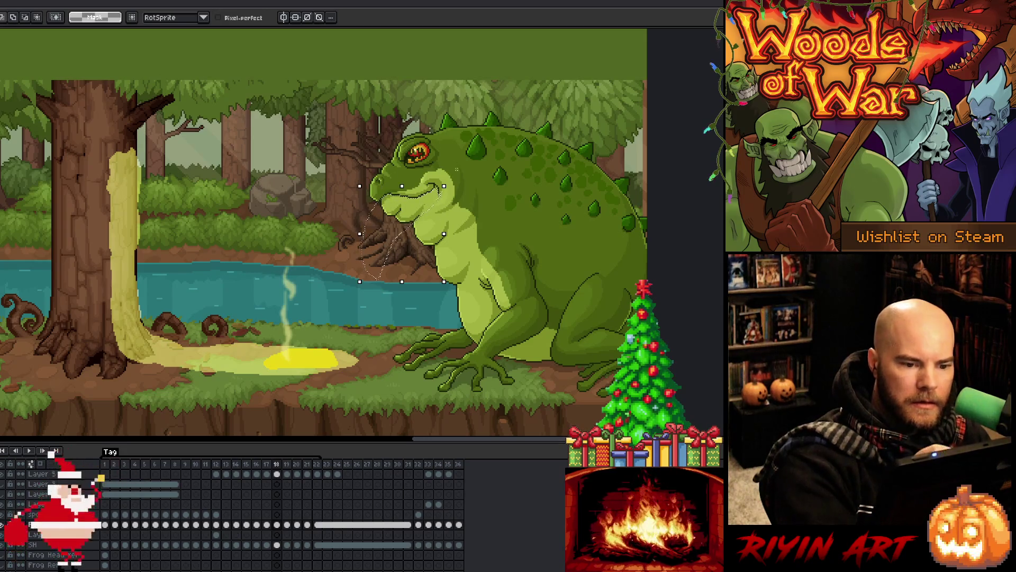
{"action": "left_click_drag", "start_coordinate": [459, 187], "coordinate": [425, 217]}
{"action": "key", "text": "ctrl+d"}
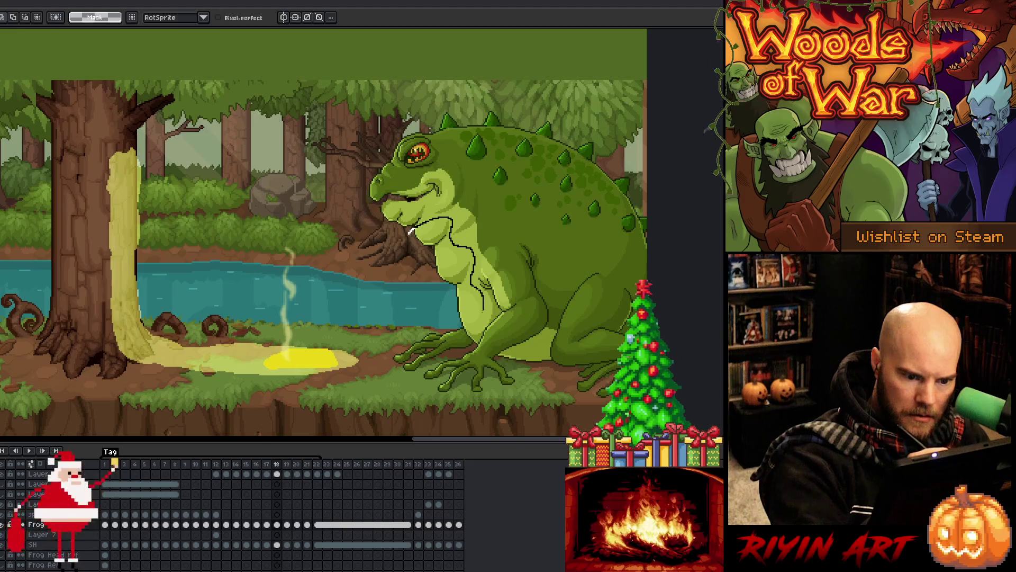
Step: Lasso the frog's chest and nudge it one pixel left
{"action": "mouse_move", "coordinate": [452, 322]}
{"action": "left_mouse_down"}
{"action": "mouse_move", "coordinate": [454, 252]}
{"action": "mouse_move", "coordinate": [459, 263]}
{"action": "left_mouse_up"}
{"action": "key", "text": "ctrl+t"}
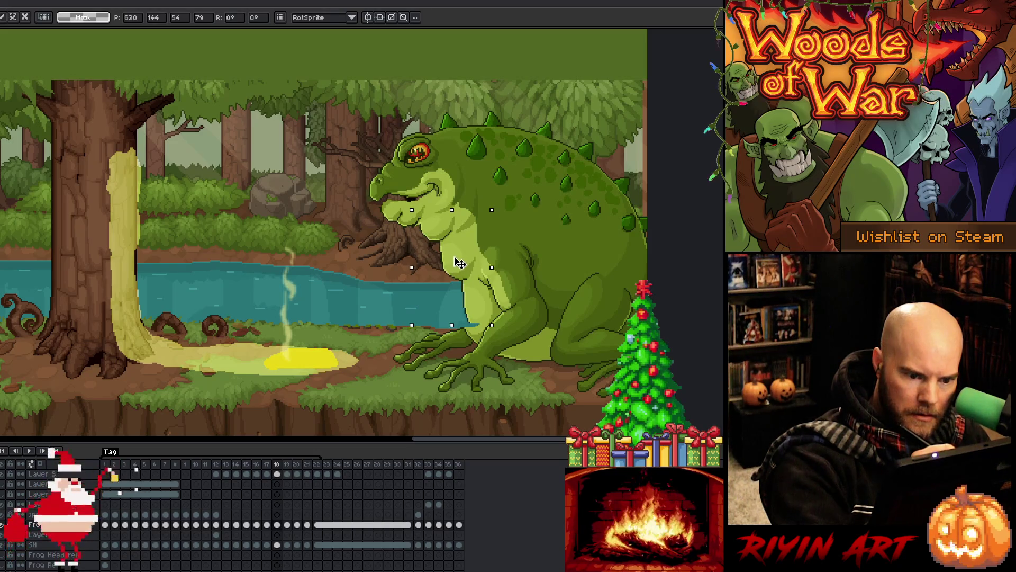
{"action": "key", "text": "Return"}
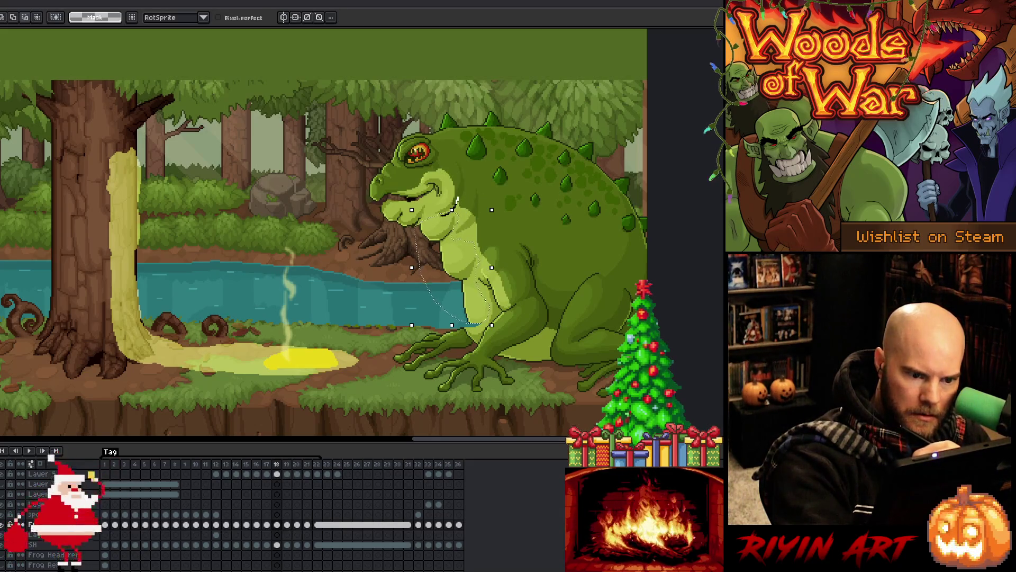
{"action": "left_click_drag", "start_coordinate": [450, 237], "coordinate": [451, 236]}
{"action": "key", "text": "Left"}
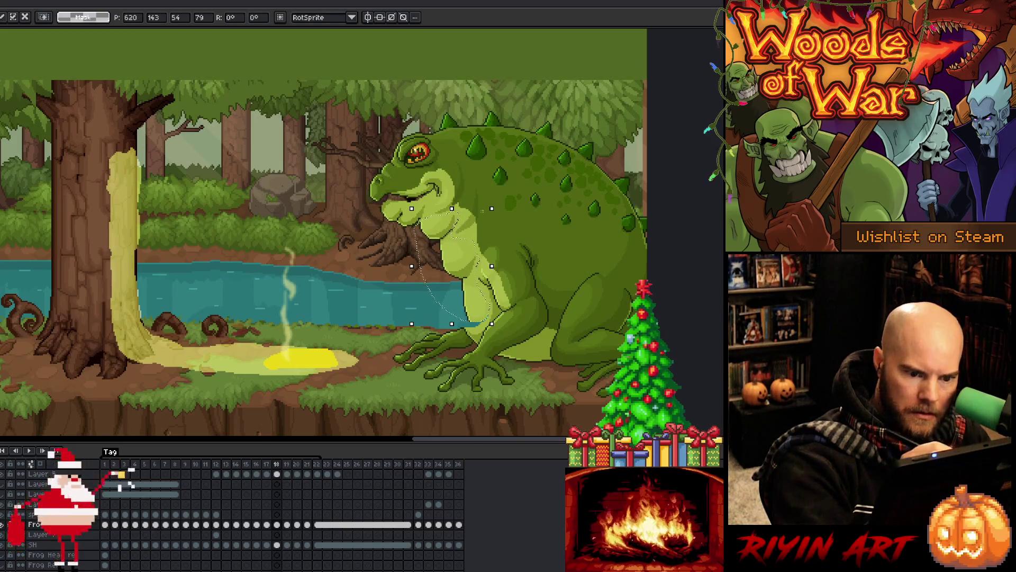
{"action": "key", "text": "Return"}
Step: Pan the canvas left and play the animation, stopping on frame 14's yellow acid spit
{"action": "key", "text": "i"}
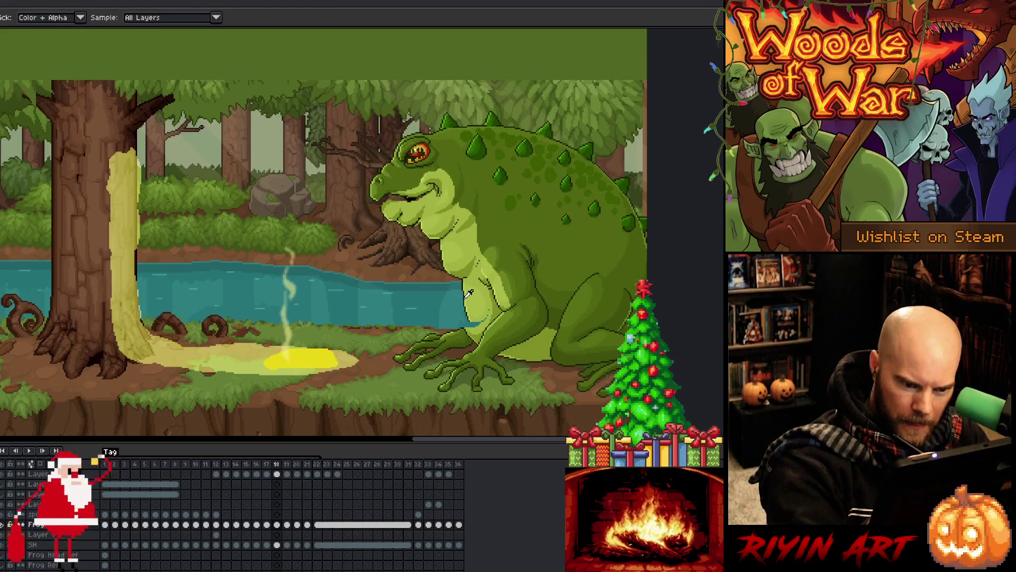
{"action": "key", "text": "b"}
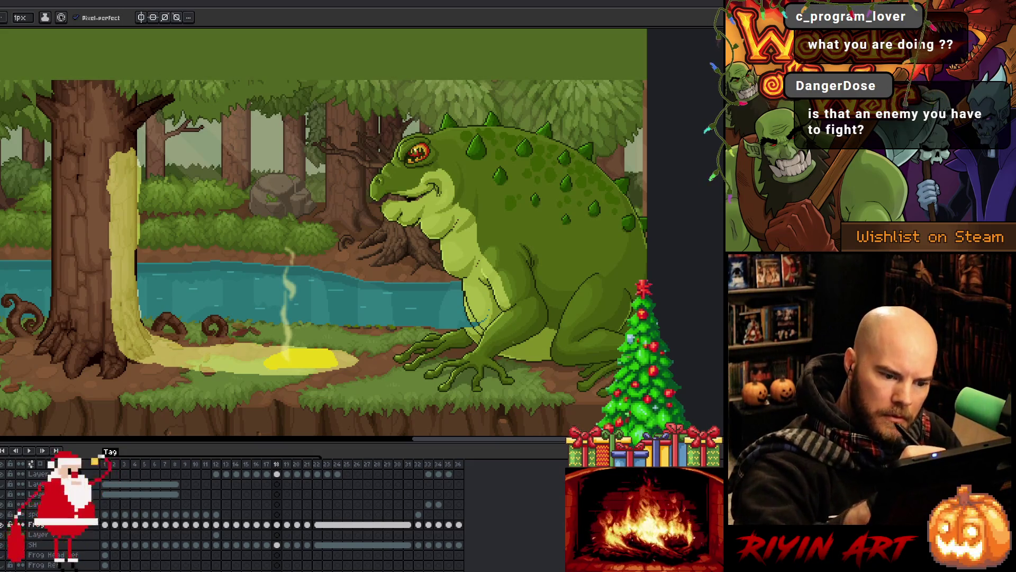
{"action": "left_click_drag", "start_coordinate": [374, 346], "coordinate": [217, 351]}
{"action": "key", "text": "Return"}
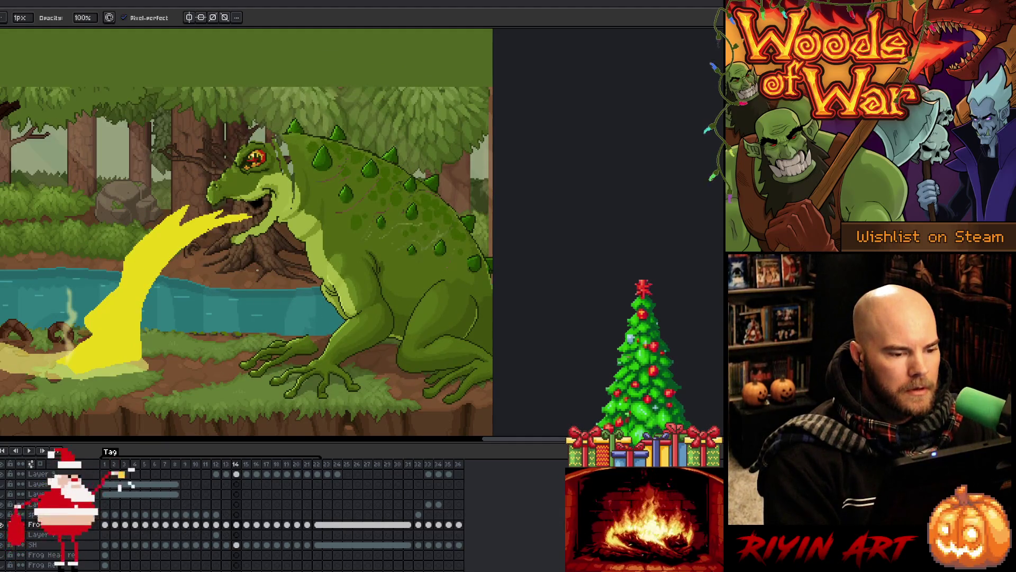
Step: Copy the frog's head from frame 14 and paste it into frame 15
{"action": "key", "text": "Left"}
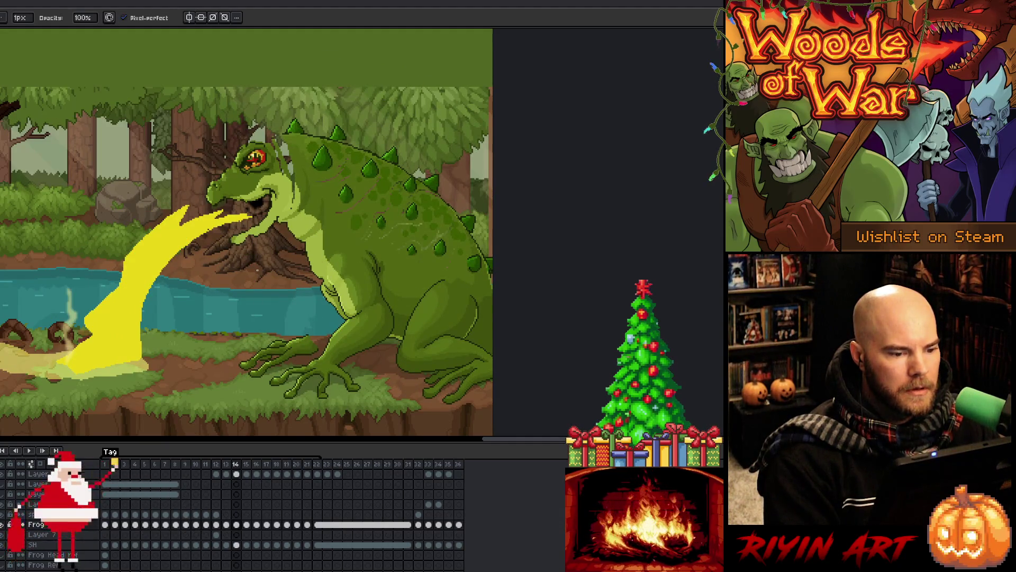
{"action": "key", "text": "Right"}
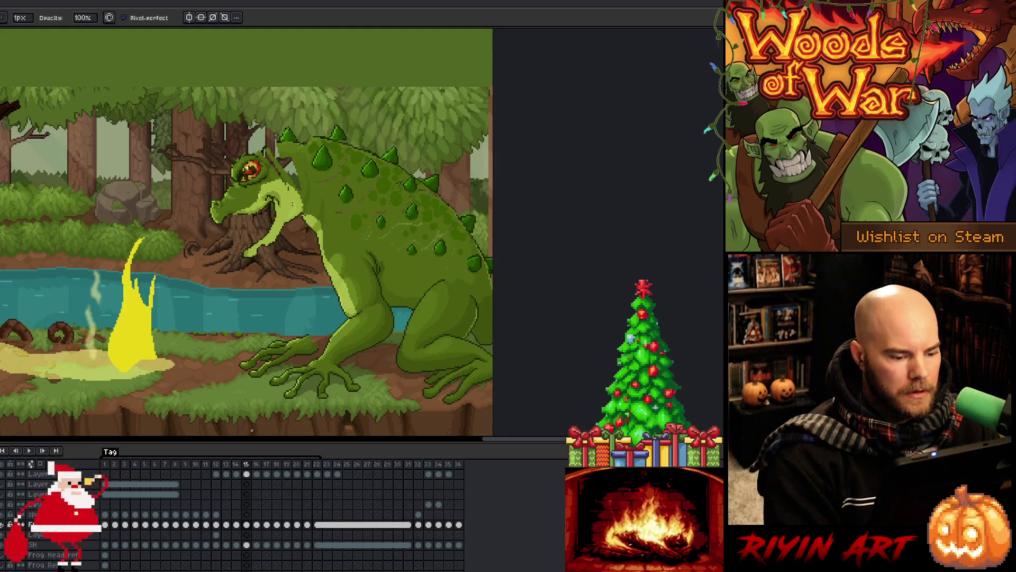
{"action": "key", "text": "Left"}
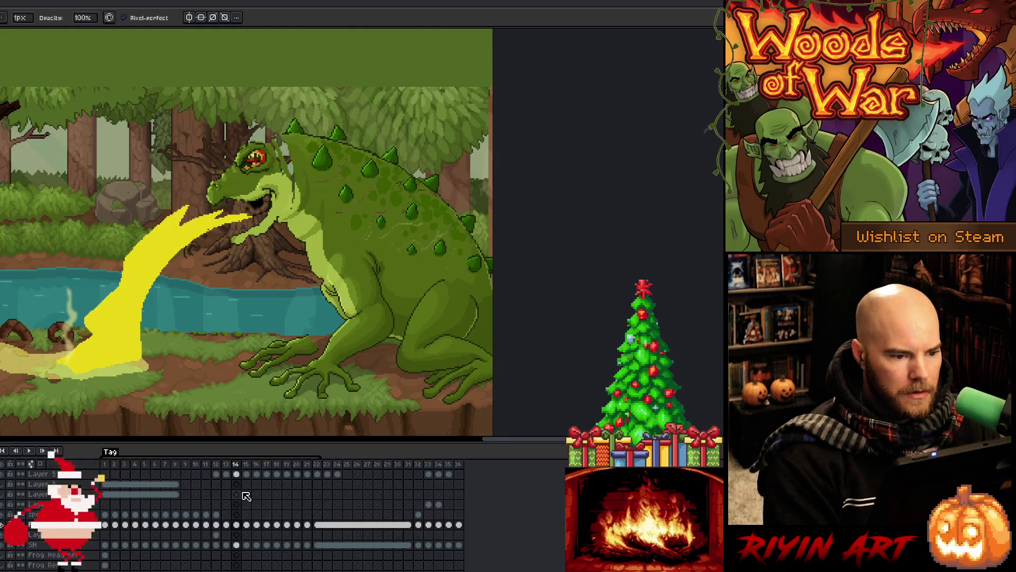
{"action": "key", "text": "m"}
{"action": "mouse_move", "coordinate": [190, 83]}
{"action": "left_mouse_down"}
{"action": "mouse_move", "coordinate": [301, 132]}
{"action": "mouse_move", "coordinate": [188, 87]}
{"action": "left_mouse_up"}
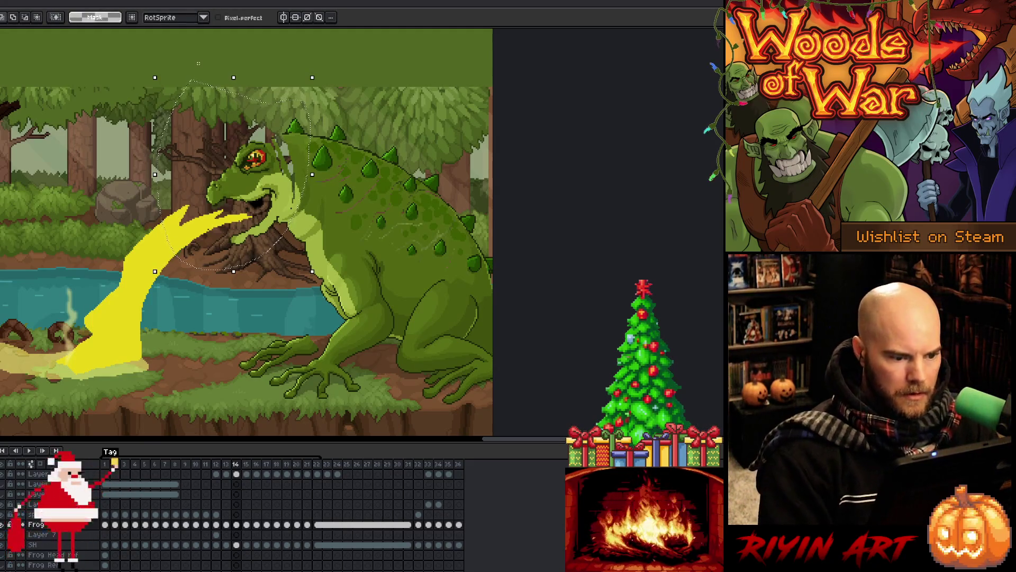
{"action": "key", "text": "Right"}
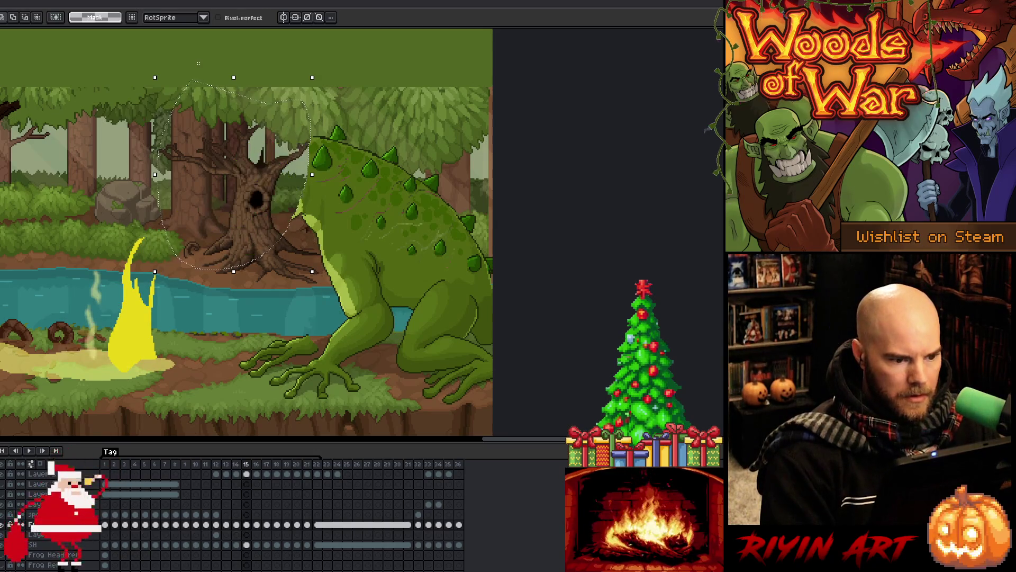
{"action": "key", "text": "ctrl+v"}
{"action": "key", "text": "Return"}
{"action": "key", "text": "Return"}
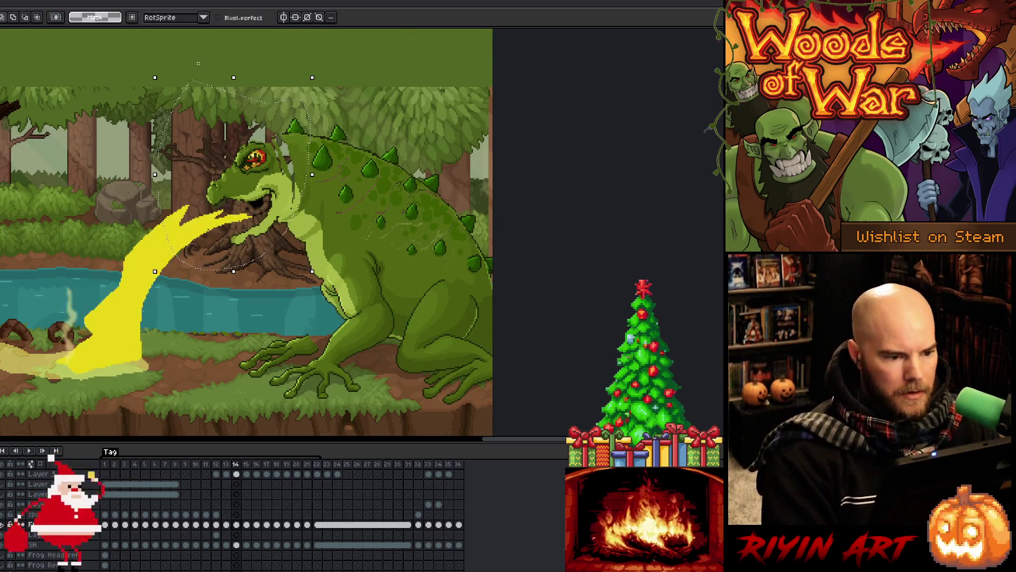
{"action": "key", "text": "Return"}
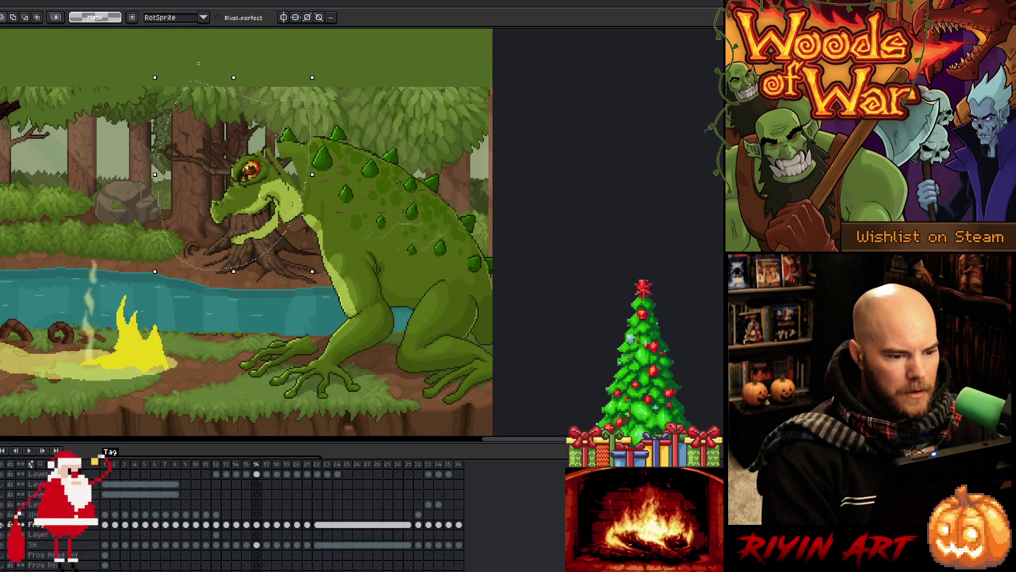
Step: Rotate the frog's head about 3° on frame 15 and replay the animation to check the motion
{"action": "left_click", "coordinate": [322, 68]}
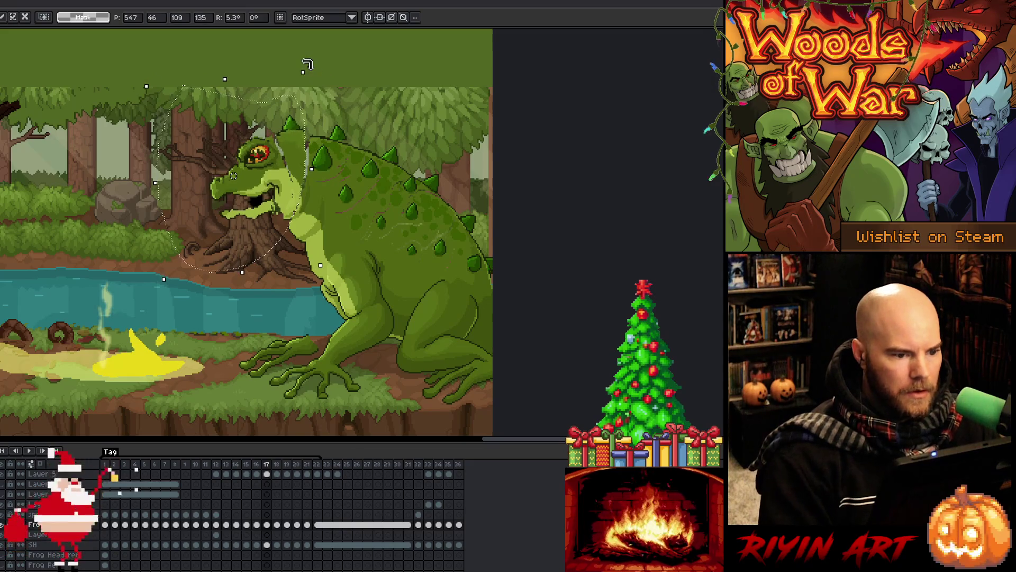
{"action": "key", "text": "Return"}
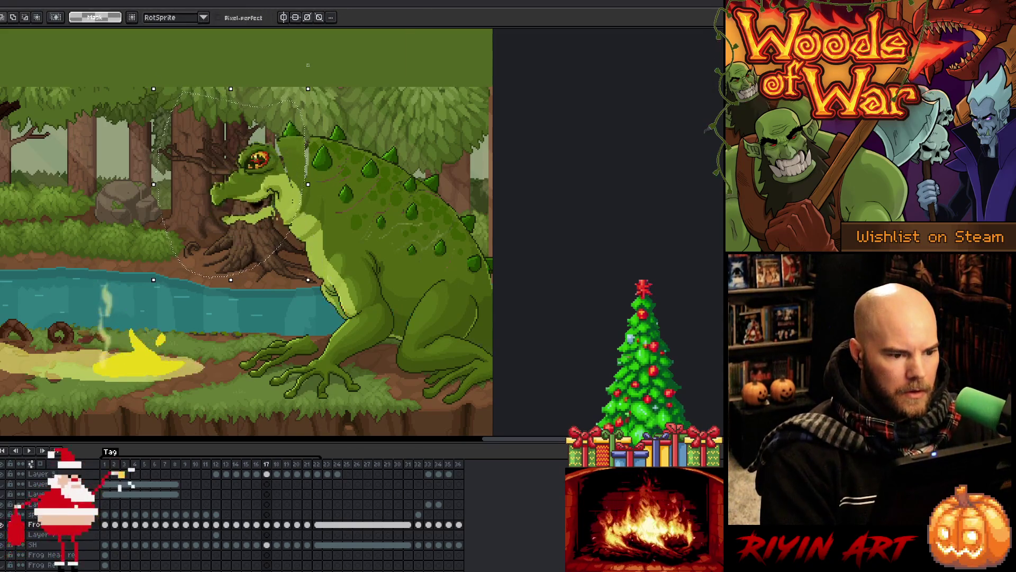
{"action": "key", "text": "Return"}
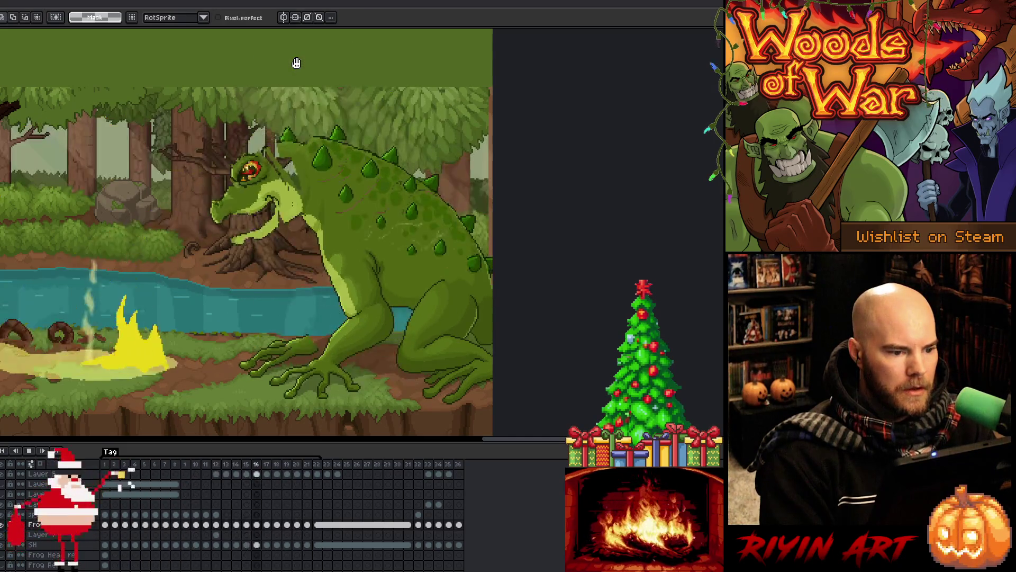
{"action": "key", "text": "Return"}
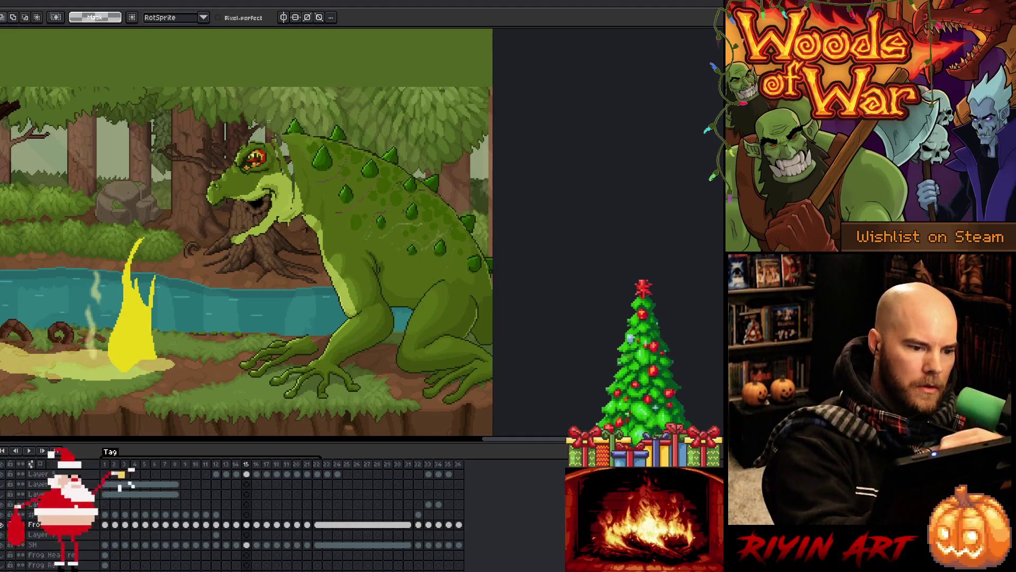
{"action": "mouse_move", "coordinate": [281, 135]}
{"action": "left_mouse_down"}
{"action": "mouse_move", "coordinate": [293, 175]}
{"action": "mouse_move", "coordinate": [246, 223]}
{"action": "mouse_move", "coordinate": [168, 159]}
{"action": "left_mouse_up"}
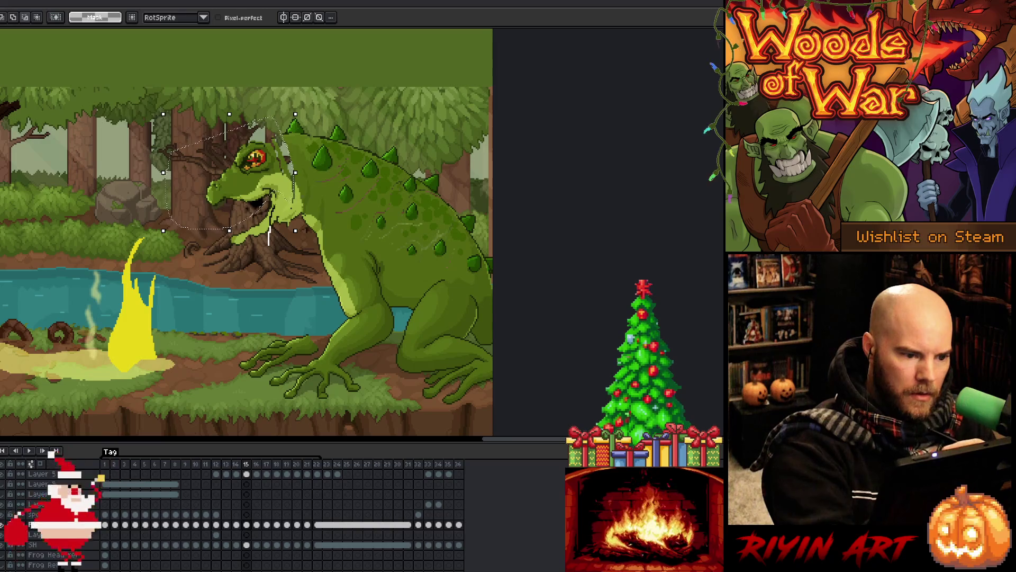
{"action": "left_click_drag", "start_coordinate": [304, 106], "coordinate": [309, 110]}
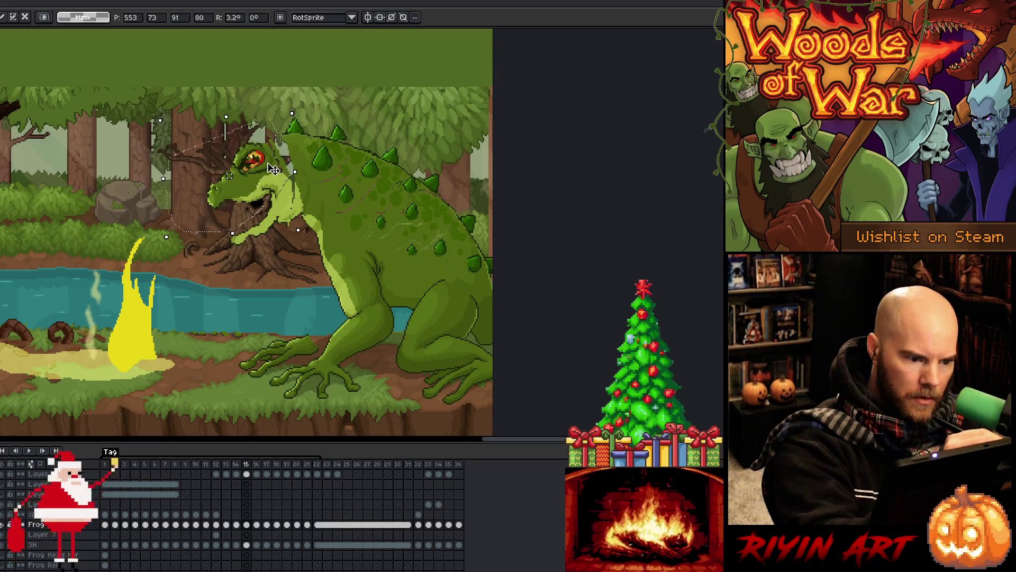
{"action": "key", "text": "Return"}
{"action": "key", "text": "Return"}
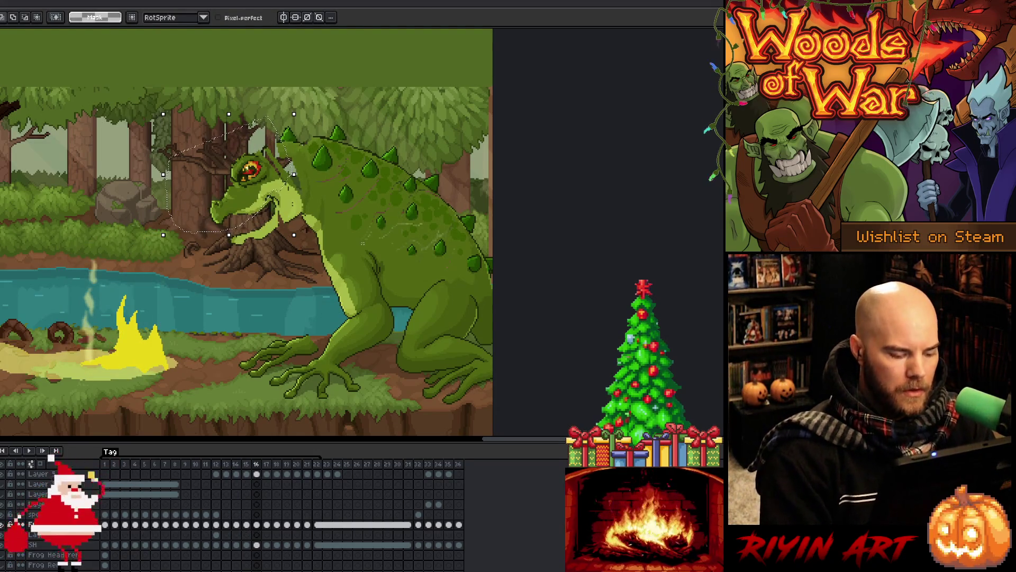
{"action": "key", "text": "Return"}
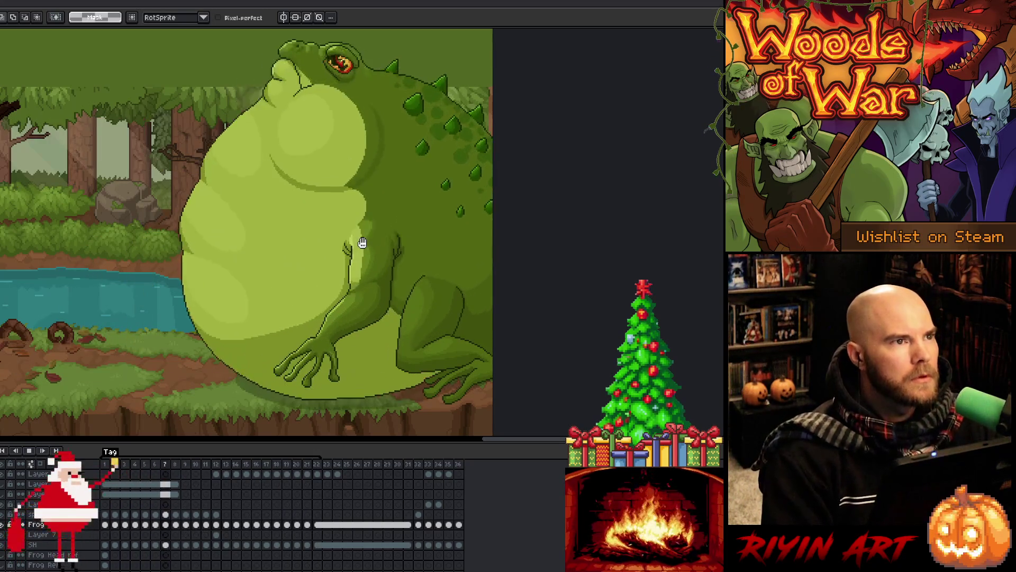
Step: Replay the animation and step through frames 15–17 to inspect the frog's mouth cels
{"action": "key", "text": "Return"}
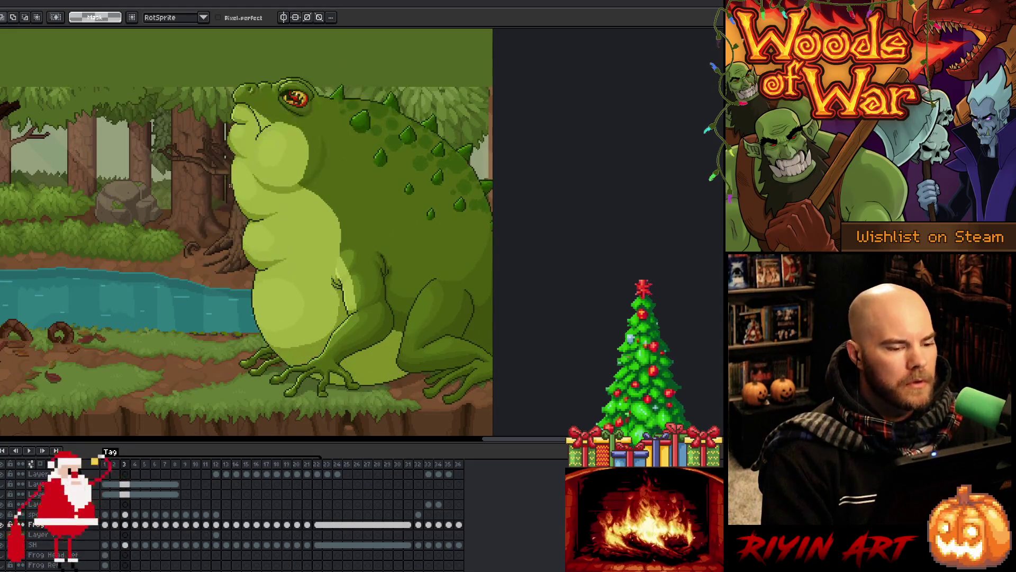
{"action": "key", "text": "Return"}
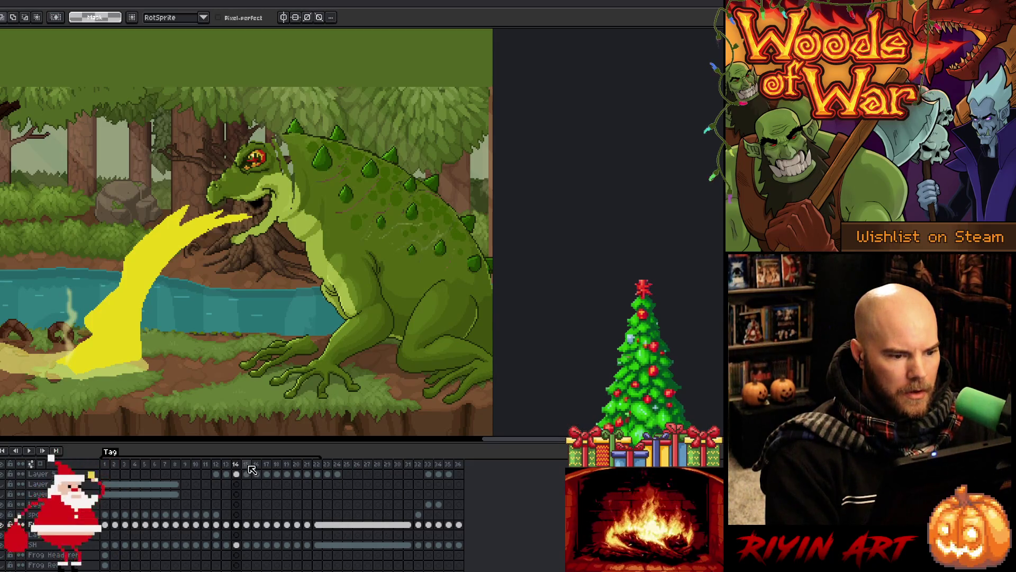
{"action": "left_click", "coordinate": [249, 466]}
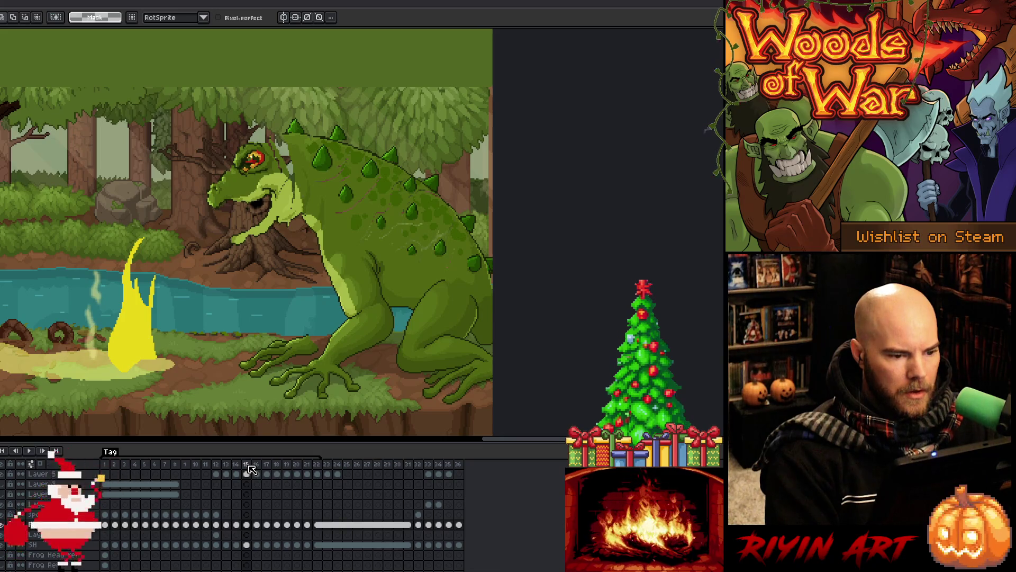
{"action": "left_click", "coordinate": [253, 466]}
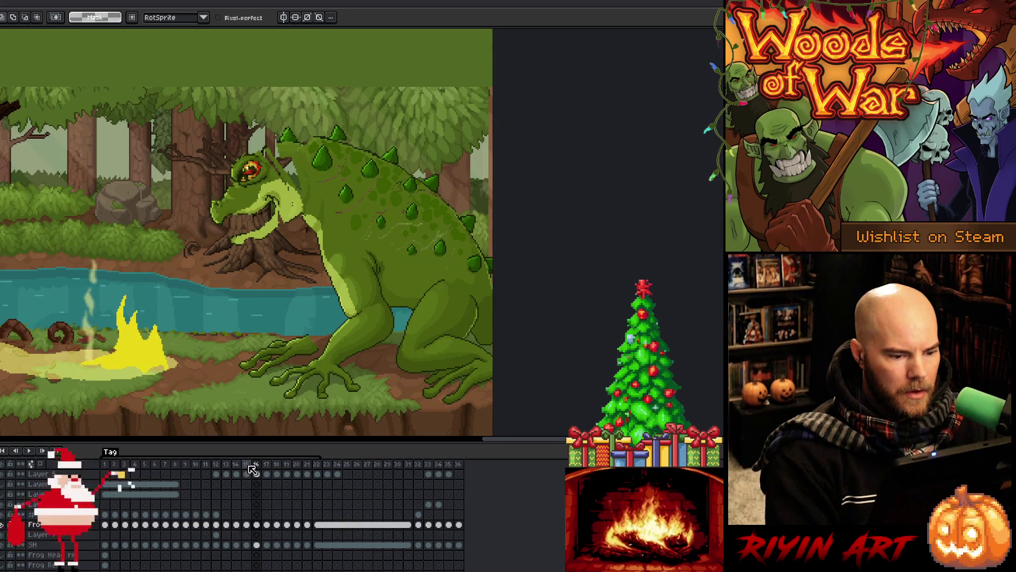
{"action": "left_click", "coordinate": [249, 467]}
{"action": "key", "text": "Right"}
{"action": "key", "text": "Right"}
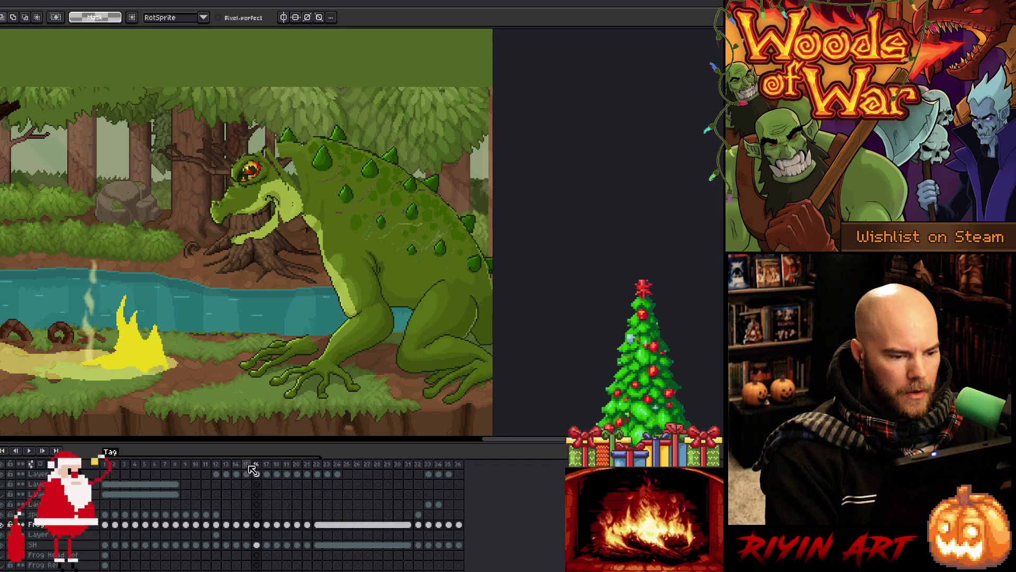
{"action": "left_click", "coordinate": [253, 467]}
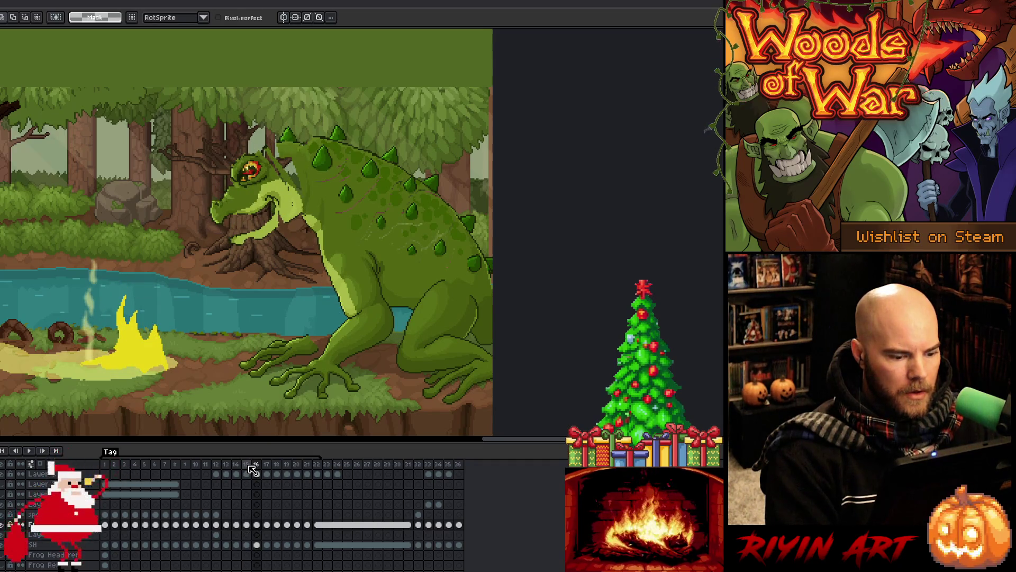
{"action": "left_click", "coordinate": [246, 467]}
{"action": "left_click", "coordinate": [246, 525]}
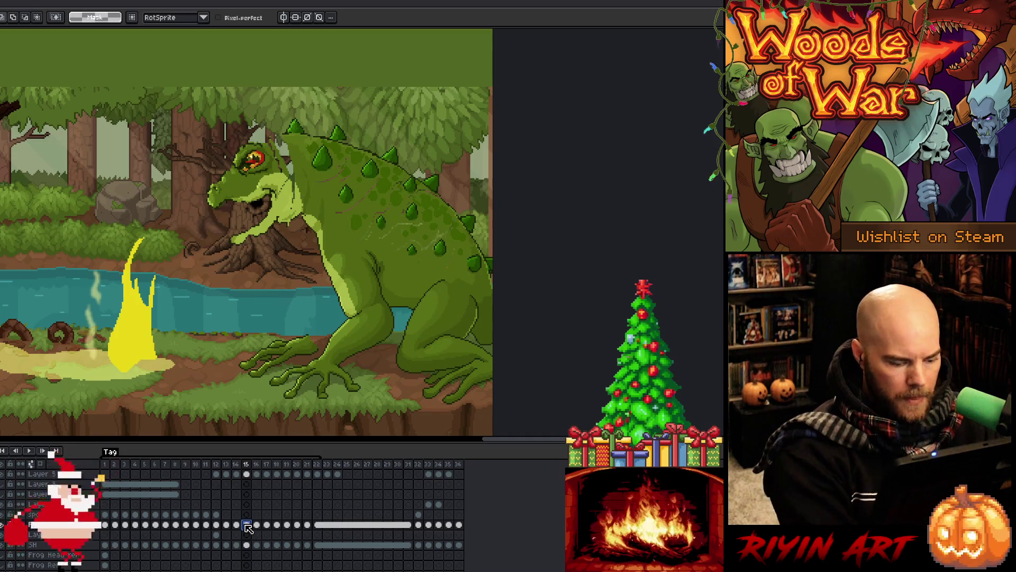
{"action": "key", "text": "Right"}
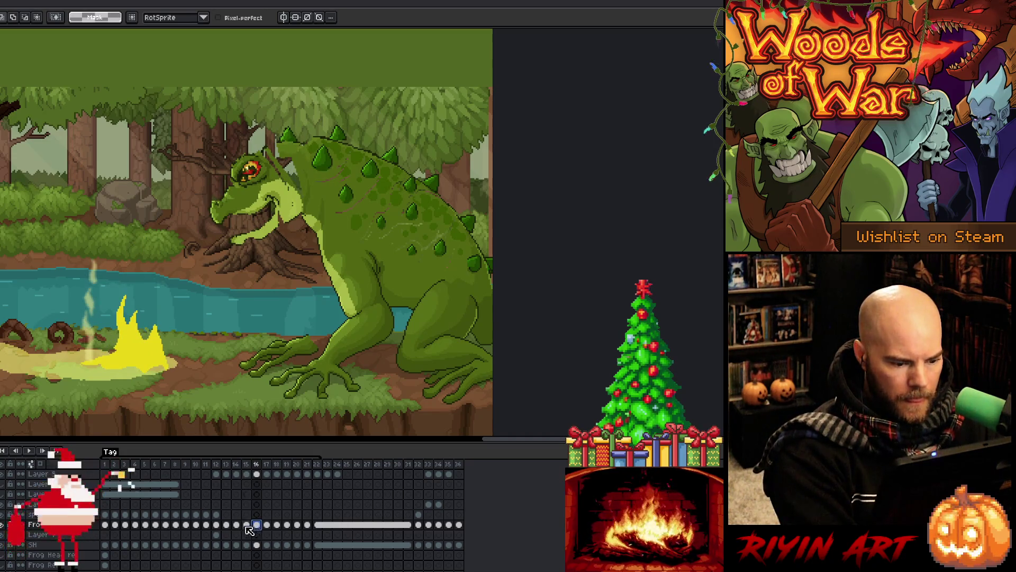
{"action": "left_click", "coordinate": [246, 524]}
{"action": "left_click", "coordinate": [257, 525]}
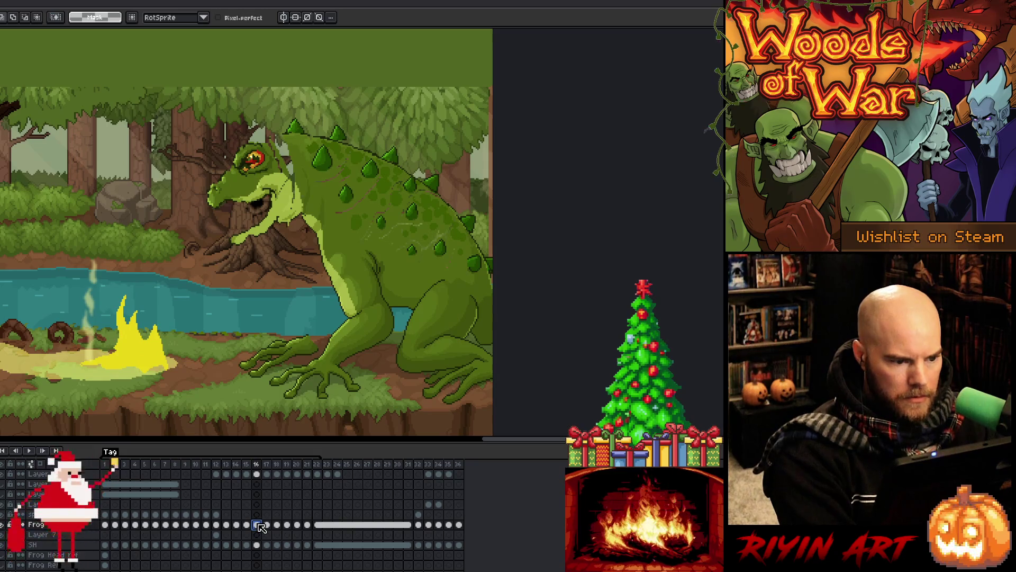
Step: Undo the white guide strokes, tilt the frog's mouth -7.8°, and replay the spit
{"action": "key", "text": "ctrl+z"}
{"action": "mouse_move", "coordinate": [279, 232]}
{"action": "left_mouse_down"}
{"action": "mouse_move", "coordinate": [222, 275]}
{"action": "mouse_move", "coordinate": [286, 214]}
{"action": "mouse_move", "coordinate": [272, 221]}
{"action": "left_mouse_up"}
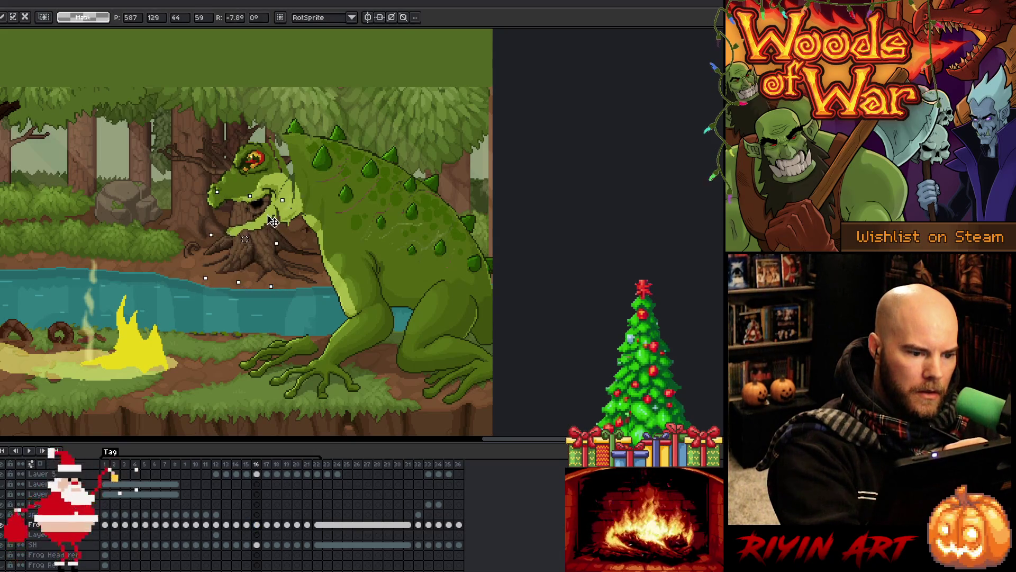
{"action": "key", "text": "Return"}
{"action": "key", "text": "Return"}
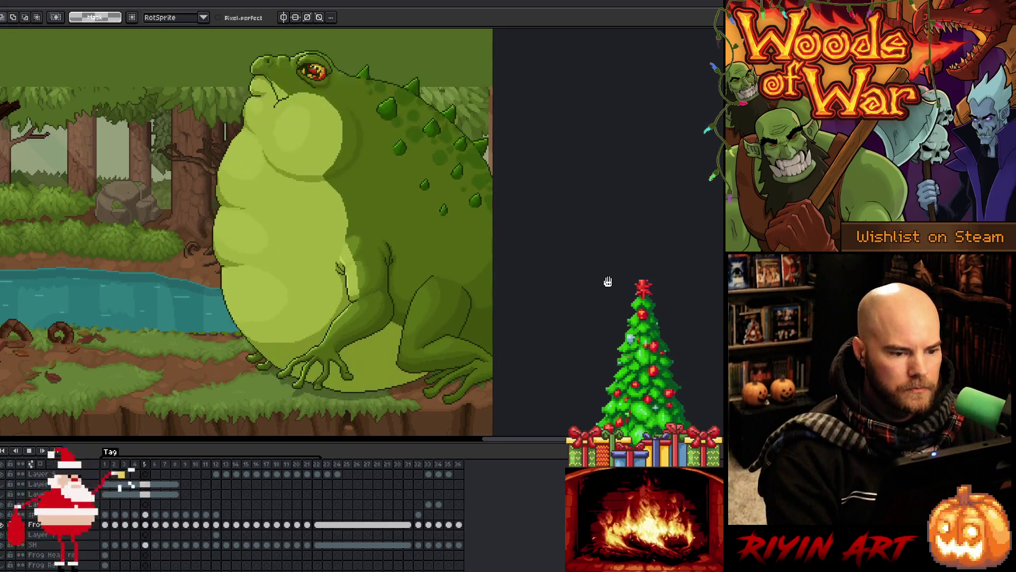
{"action": "key", "text": "Return"}
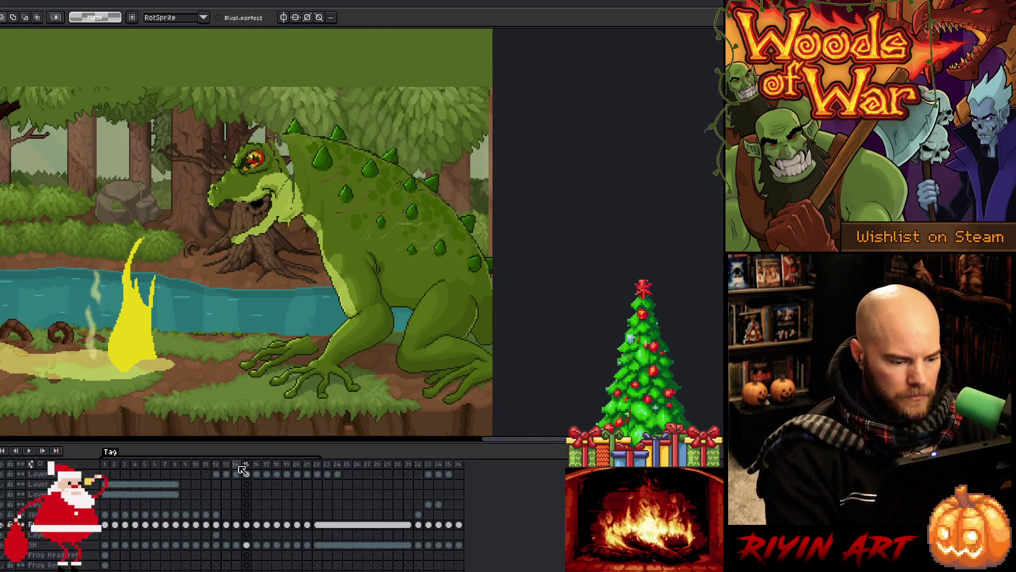
{"action": "key", "text": "Left"}
{"action": "key", "text": "Left"}
{"action": "key", "text": "Left"}
{"action": "key", "text": "Right"}
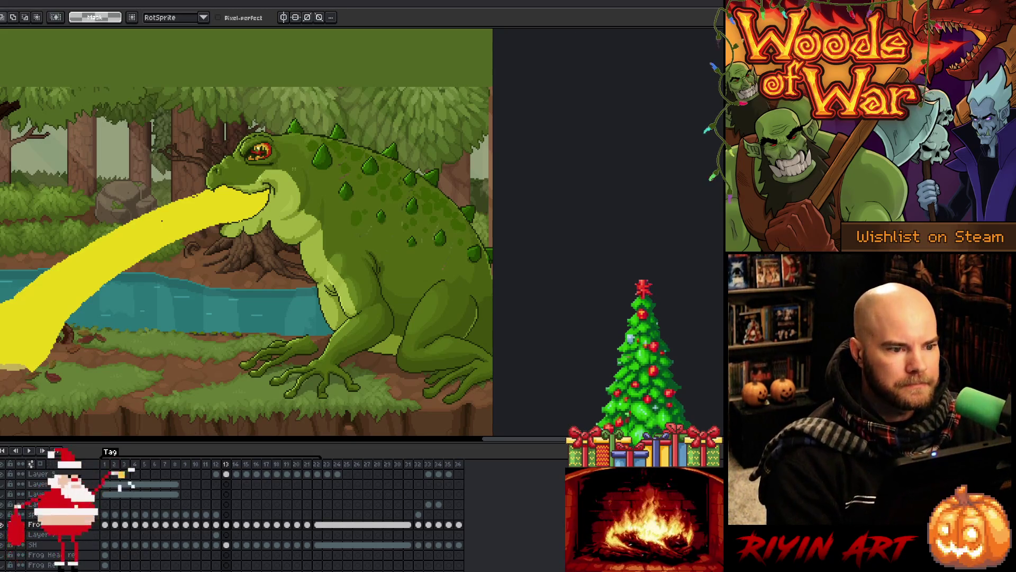
Step: Zoom and pan the view out to review the acid stream hitting the tree trunk
{"action": "scroll", "coordinate": [446, 263], "scroll_direction": "down", "scroll_amount": 3}
{"action": "scroll", "coordinate": [446, 263], "scroll_direction": "up", "scroll_amount": 3}
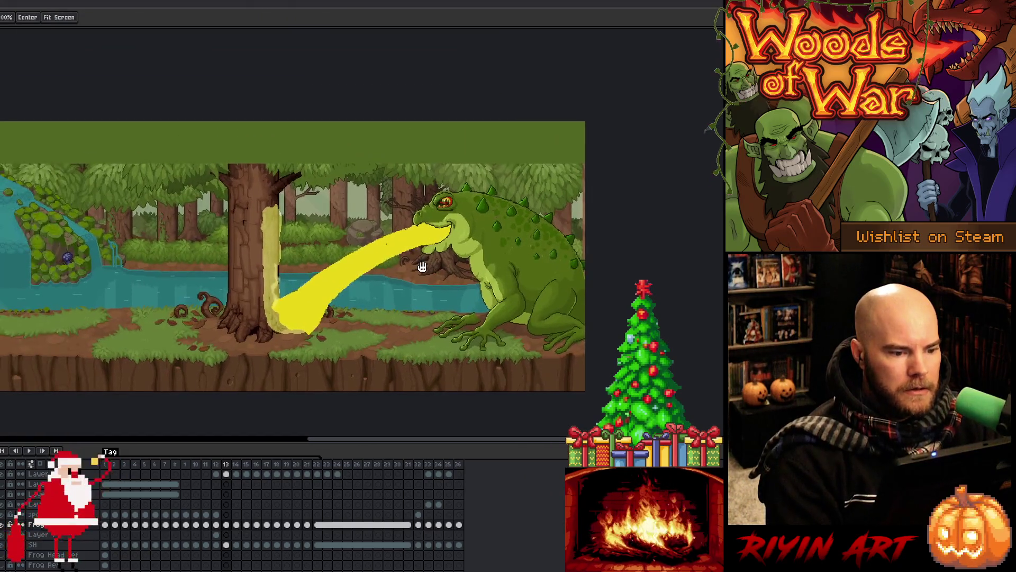
{"action": "scroll", "coordinate": [446, 263], "scroll_direction": "down", "scroll_amount": 1}
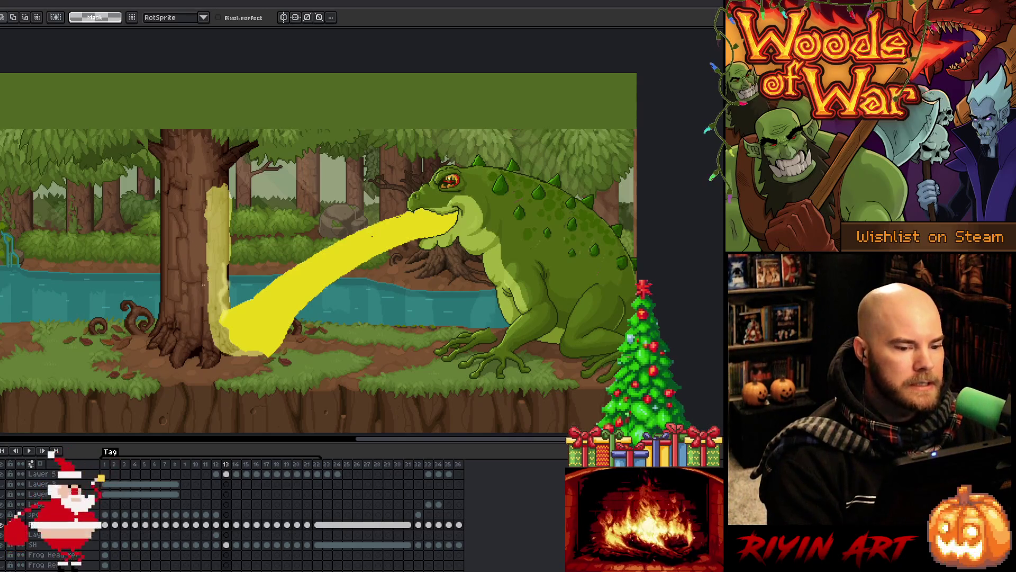
{"action": "scroll", "coordinate": [486, 311], "scroll_direction": "up", "scroll_amount": 1}
{"action": "scroll", "coordinate": [485, 311], "scroll_direction": "down", "scroll_amount": 2}
{"action": "key", "text": "h"}
{"action": "mouse_move", "coordinate": [485, 310]}
{"action": "left_mouse_down"}
{"action": "mouse_move", "coordinate": [560, 296]}
{"action": "mouse_move", "coordinate": [280, 257]}
{"action": "left_mouse_up"}
{"action": "key", "text": "m"}
{"action": "scroll", "coordinate": [270, 243], "scroll_direction": "up", "scroll_amount": 1}
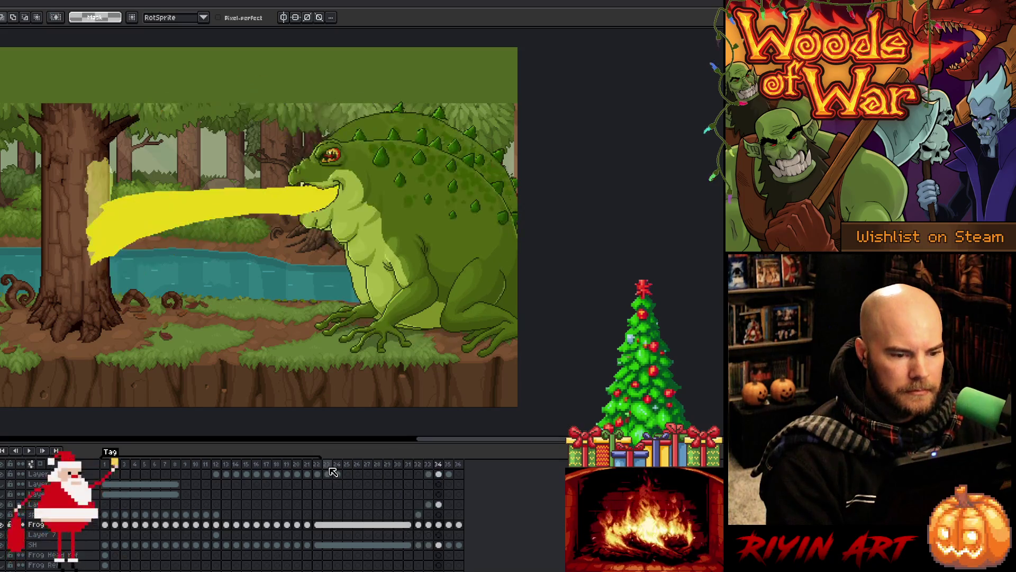
Step: Delete frames 23 through 36 and add a fresh frame 23 at the end
{"action": "left_click", "coordinate": [318, 464]}
{"action": "left_click_drag", "start_coordinate": [319, 465], "coordinate": [458, 465]}
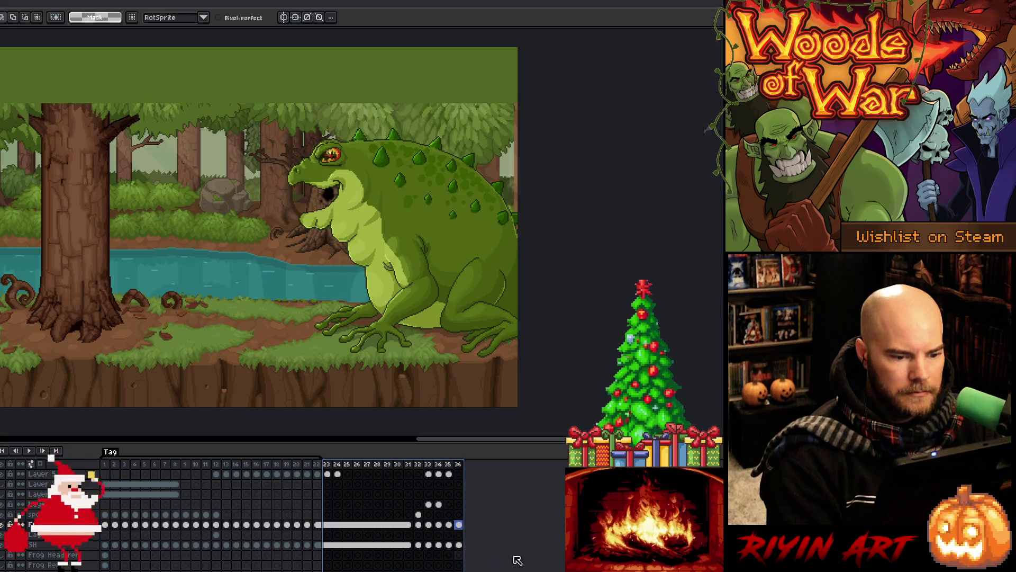
{"action": "right_click", "coordinate": [423, 464]}
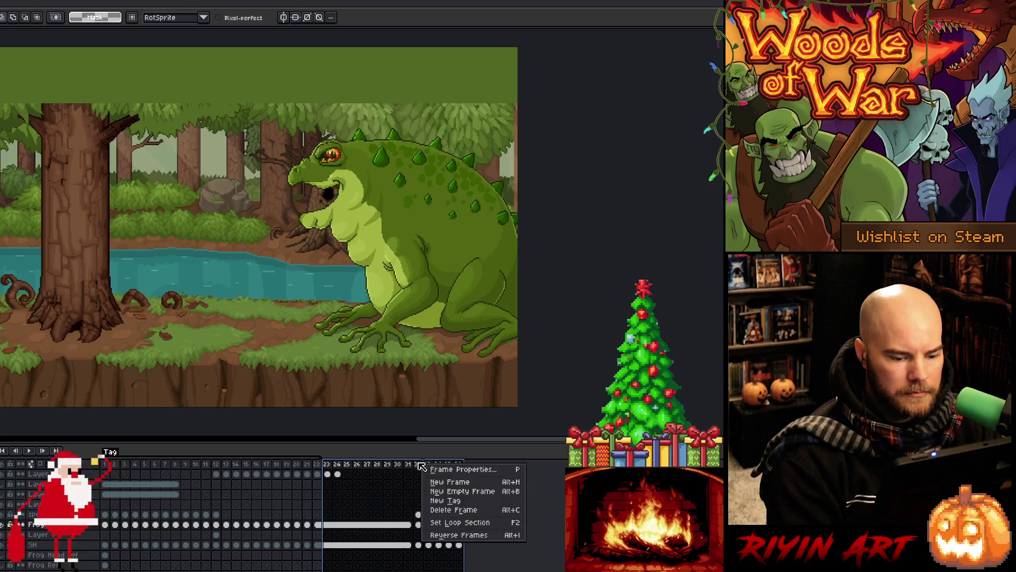
{"action": "left_click", "coordinate": [454, 510]}
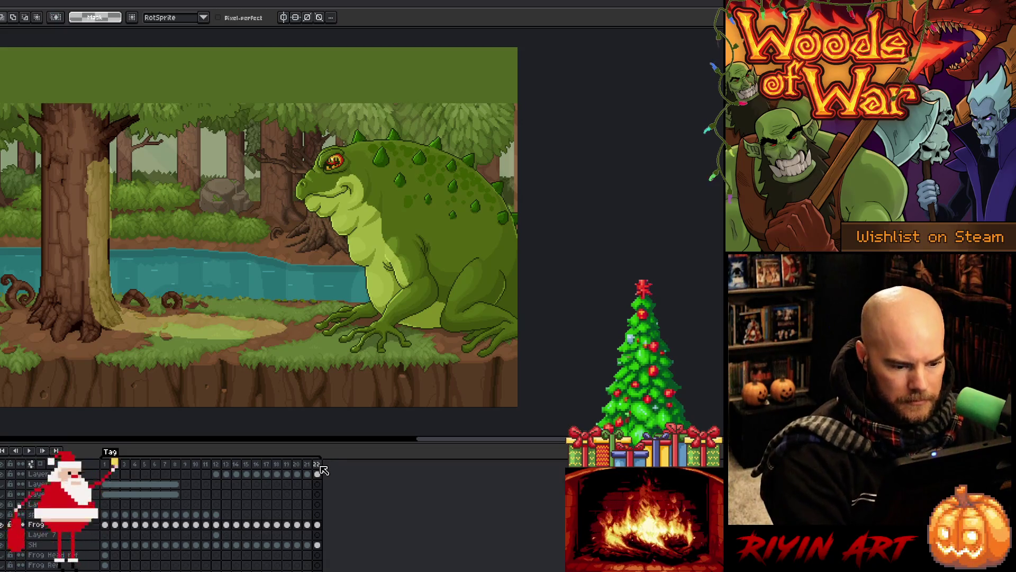
{"action": "right_click", "coordinate": [320, 466]}
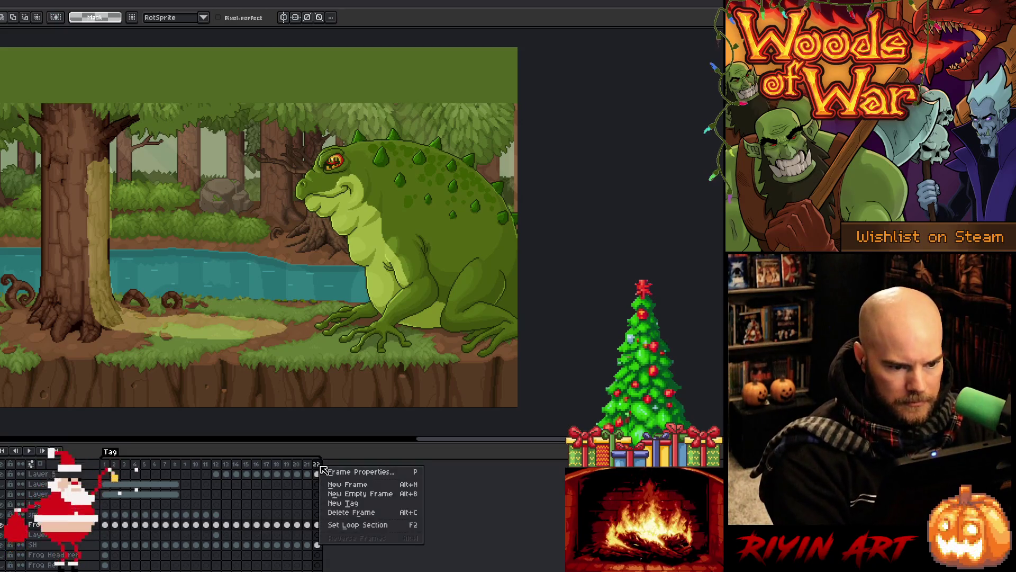
{"action": "left_click", "coordinate": [351, 503]}
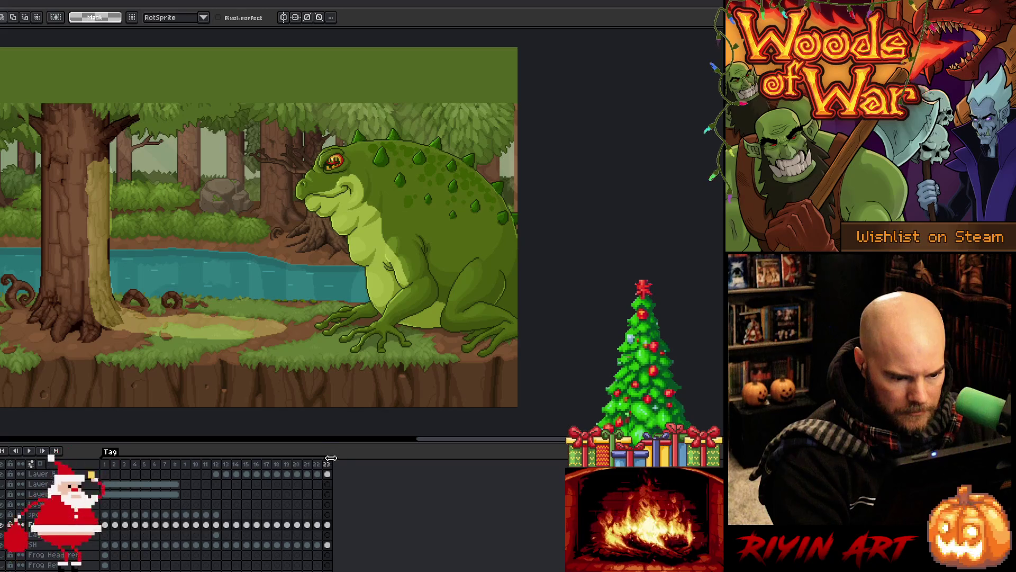
{"action": "left_click", "coordinate": [326, 464]}
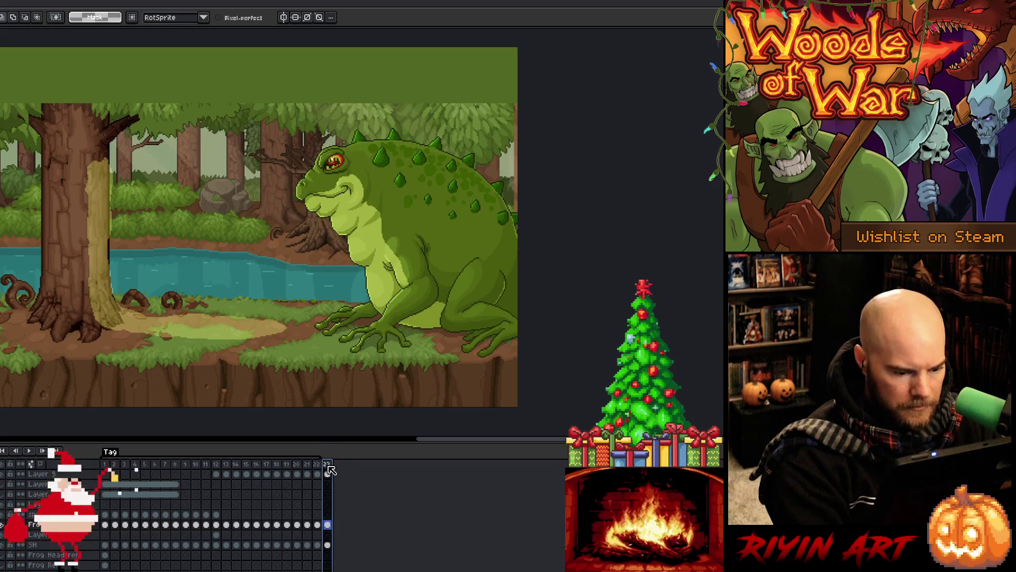
Step: Toggle the guide layer and the layer below off and back on at frame 23
{"action": "scroll", "coordinate": [334, 481], "scroll_direction": "up", "scroll_amount": 1}
{"action": "left_click", "coordinate": [327, 474]}
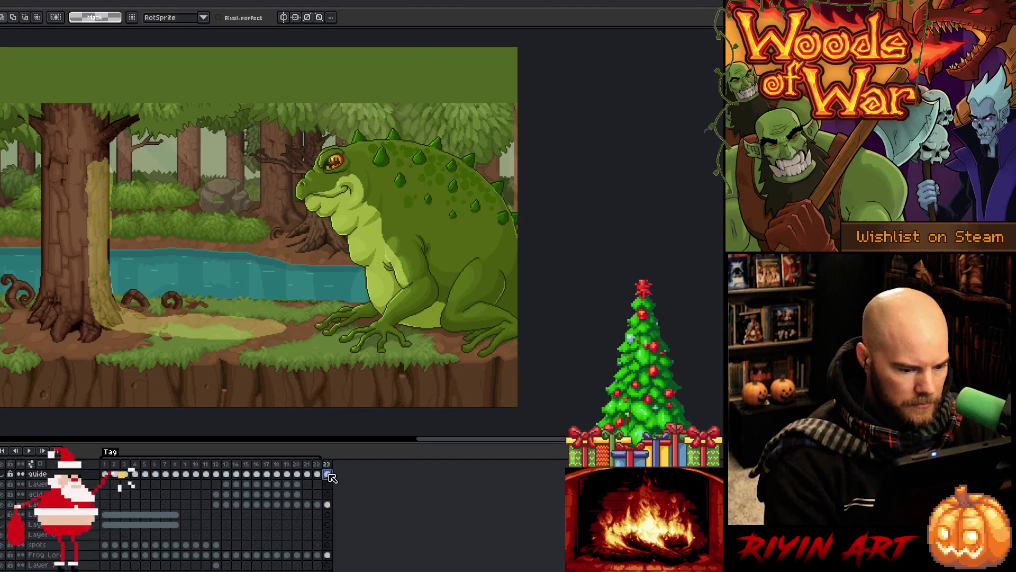
{"action": "left_click", "coordinate": [4, 475]}
{"action": "left_click", "coordinate": [4, 475]}
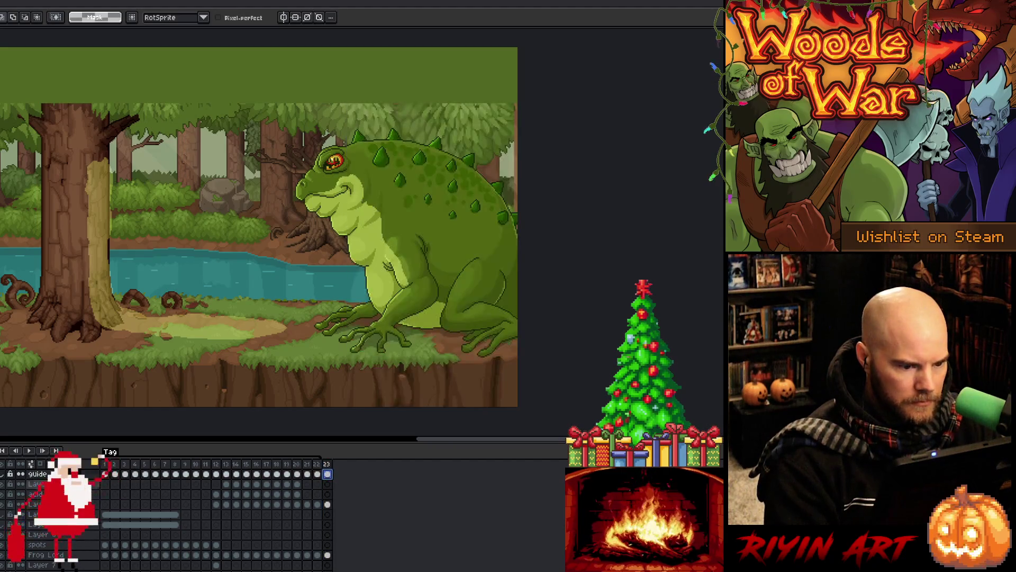
{"action": "left_click", "coordinate": [328, 506]}
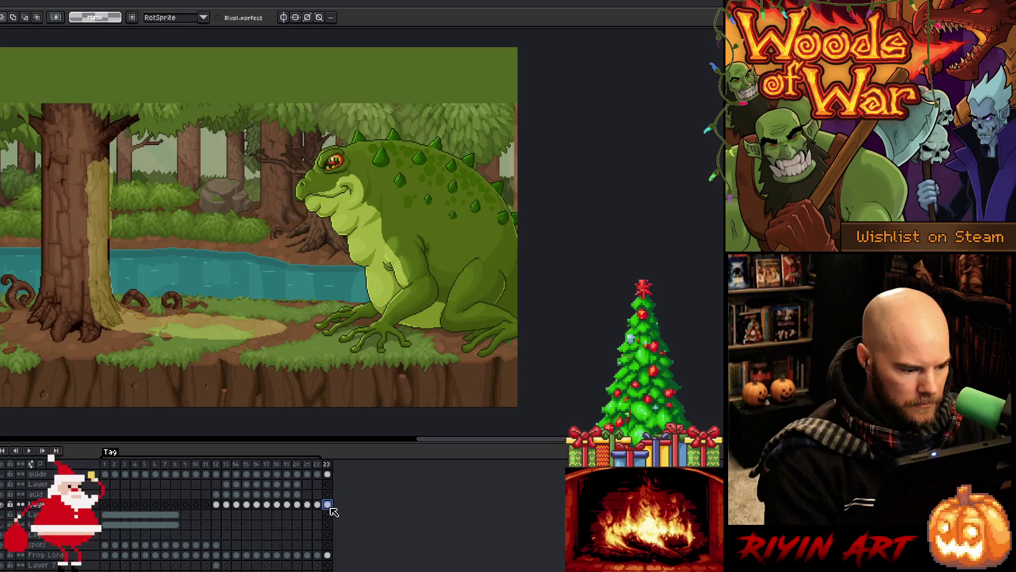
{"action": "left_click", "coordinate": [4, 507]}
{"action": "left_click", "coordinate": [4, 506]}
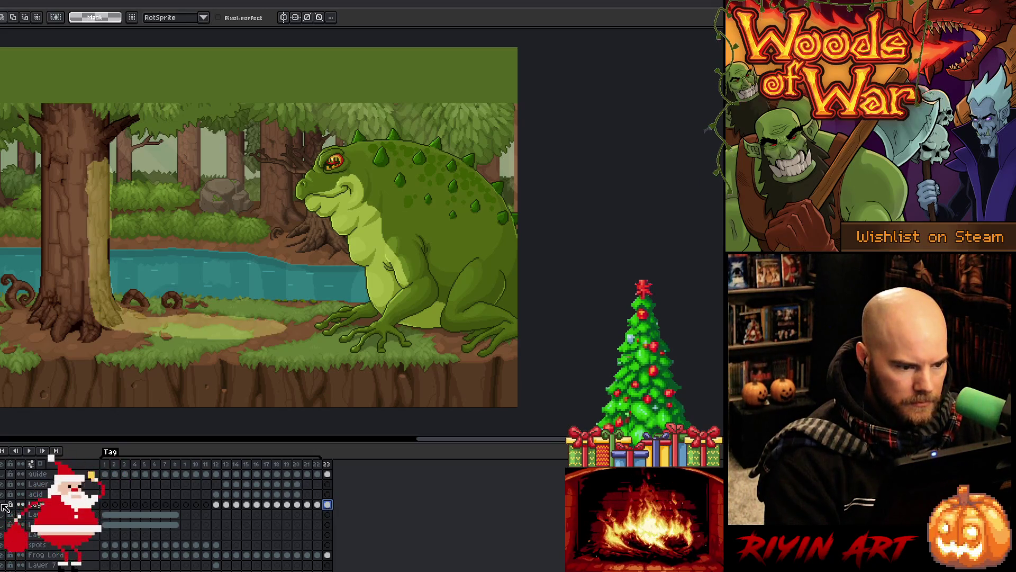
Step: Compare frames 22 and 23, play the animation, and stop on frame 23
{"action": "left_click", "coordinate": [316, 464]}
{"action": "left_click", "coordinate": [329, 505]}
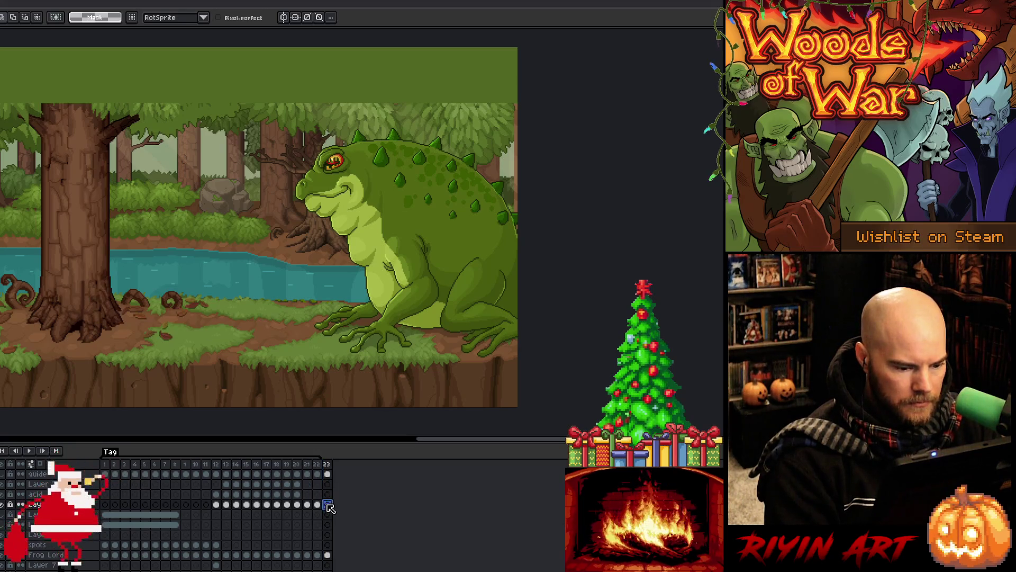
{"action": "left_click", "coordinate": [317, 463]}
{"action": "key", "text": "Return"}
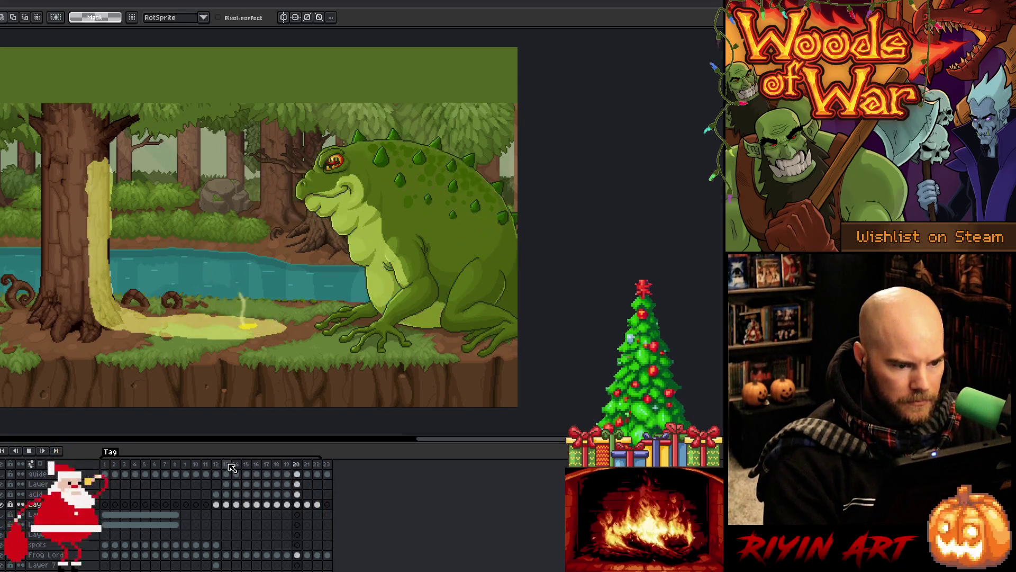
{"action": "key", "text": "Return"}
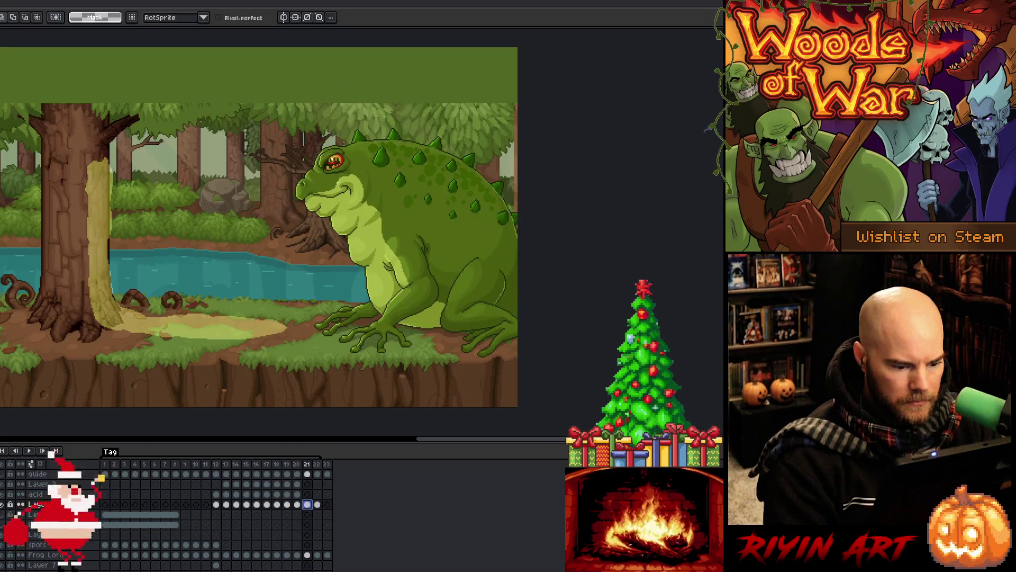
{"action": "left_click", "coordinate": [327, 465]}
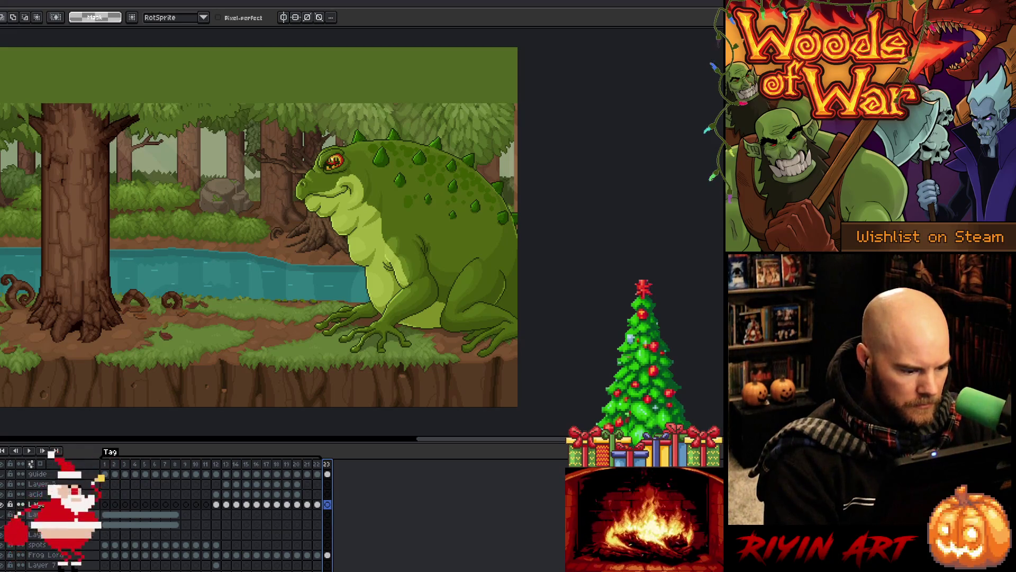
Step: Go to frame 6 and hide the layer with the frog's curved guide lines
{"action": "key", "text": "Down"}
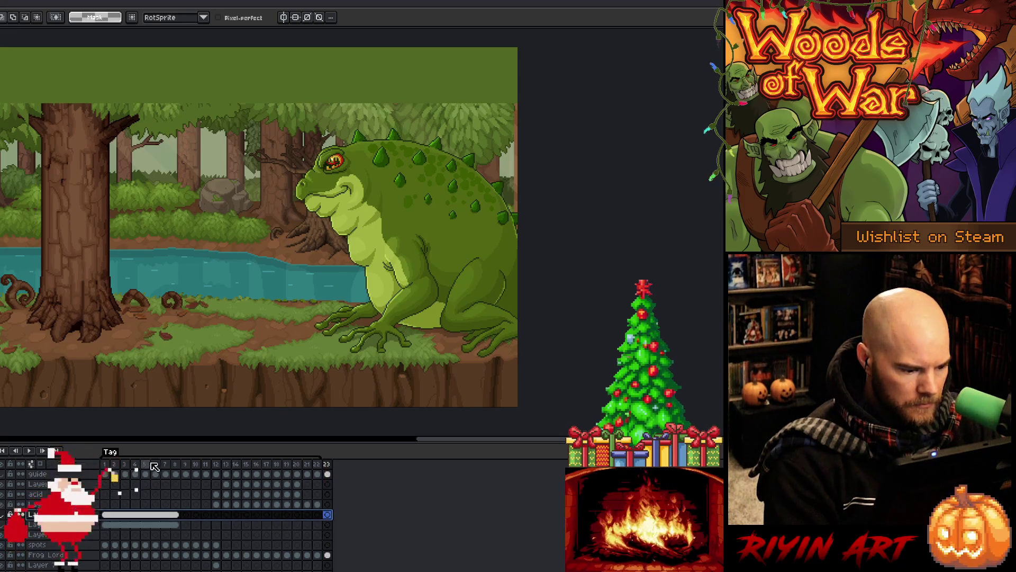
{"action": "left_click", "coordinate": [154, 465]}
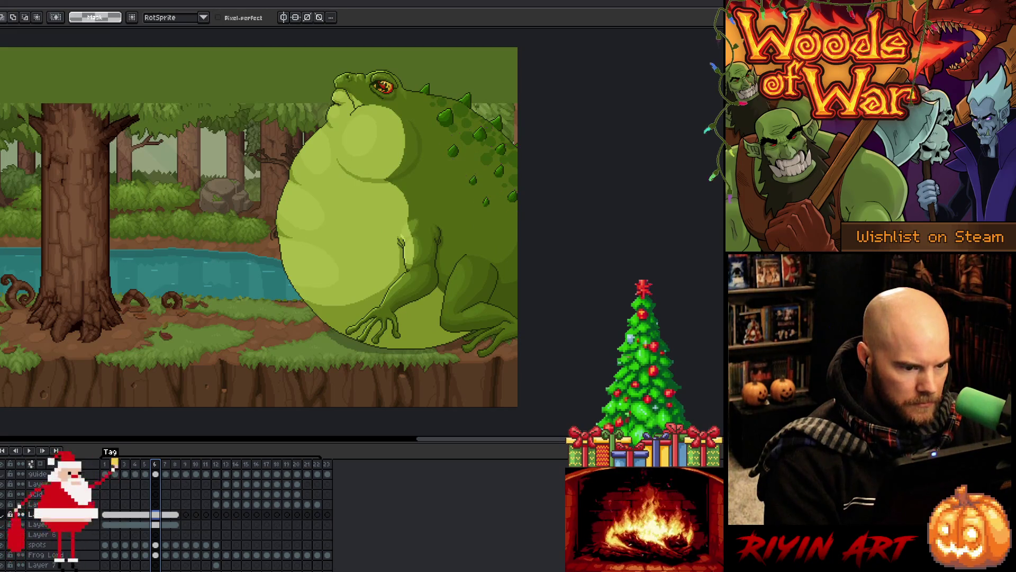
{"action": "left_click", "coordinate": [26, 523]}
{"action": "left_click", "coordinate": [3, 525]}
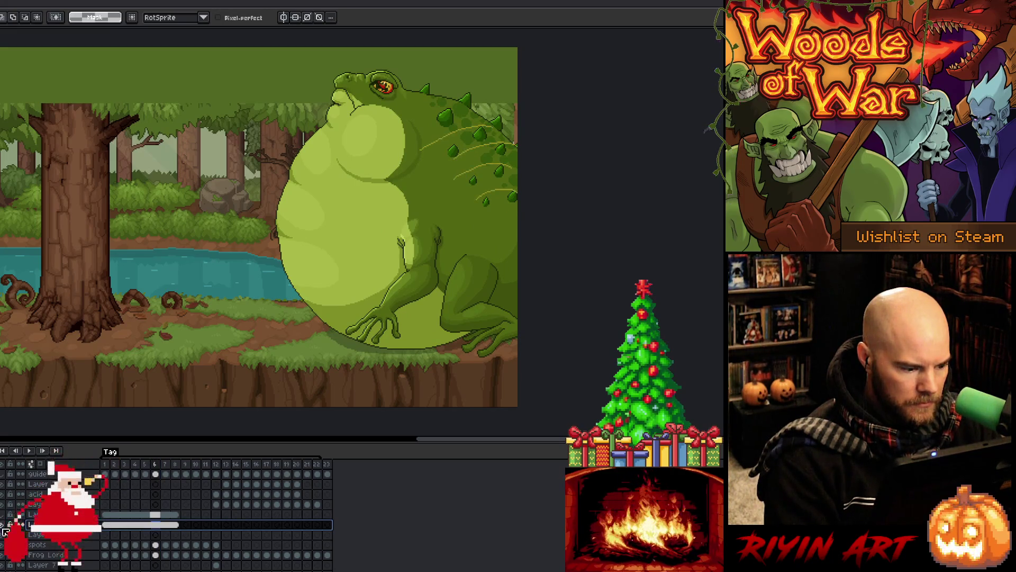
{"action": "left_click", "coordinate": [2, 525], "text": "alt"}
{"action": "left_click", "coordinate": [3, 525], "text": "alt"}
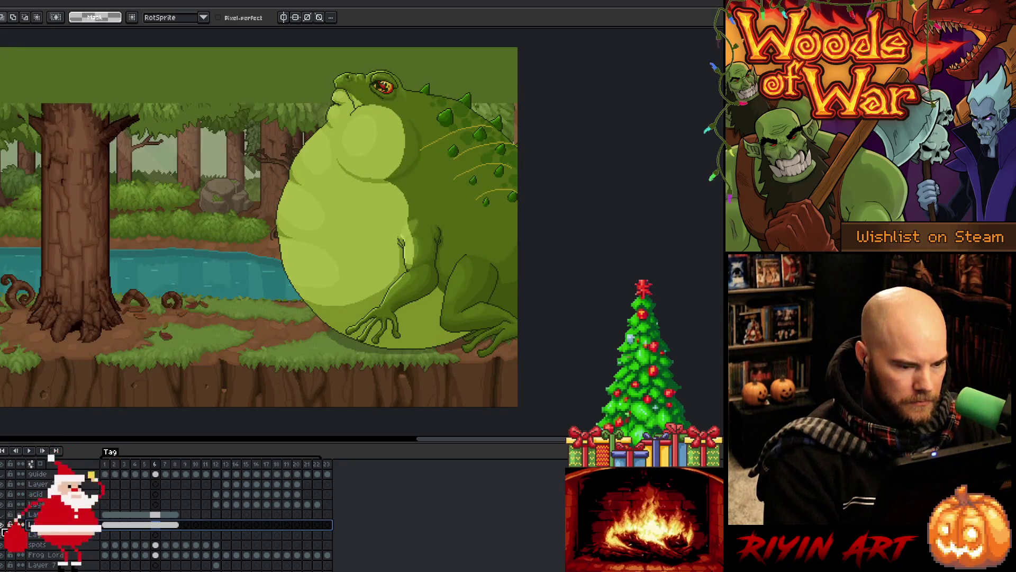
{"action": "left_click", "coordinate": [4, 525]}
Step: Merge the two selected frog layers into one
{"action": "left_click", "coordinate": [35, 514], "text": "shift"}
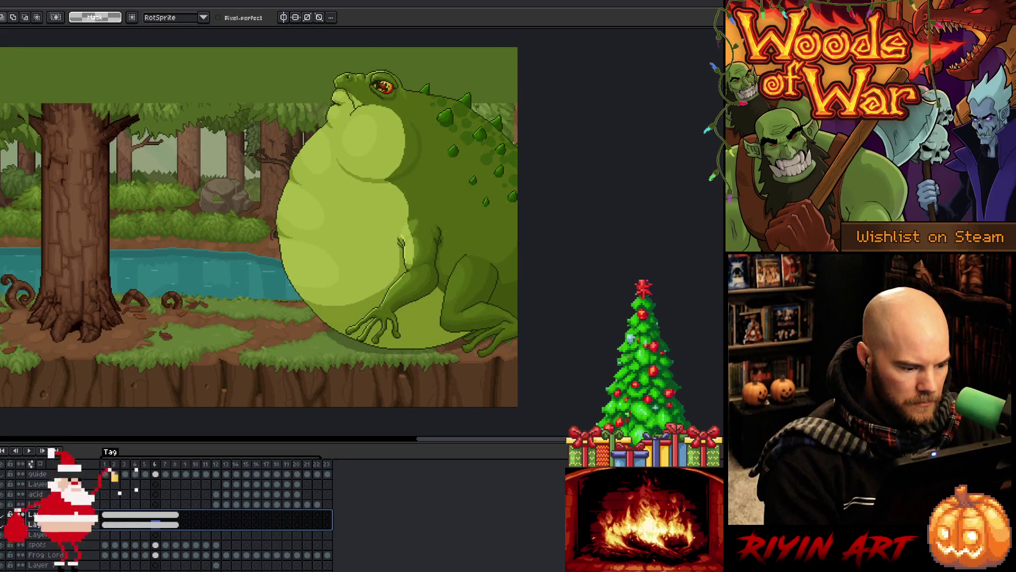
{"action": "key", "text": "ctrl+e"}
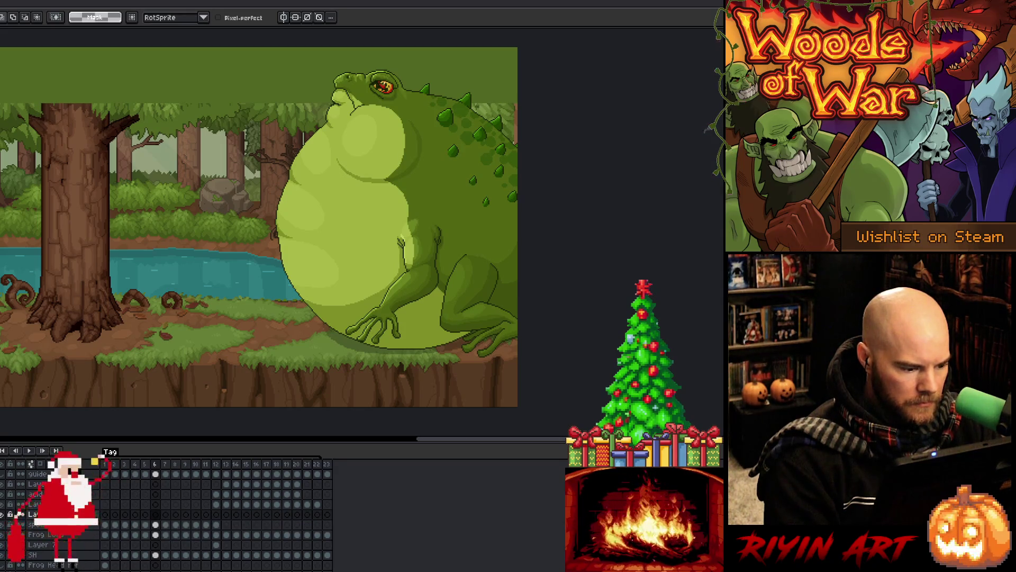
{"action": "mouse_move", "coordinate": [65, 539]}
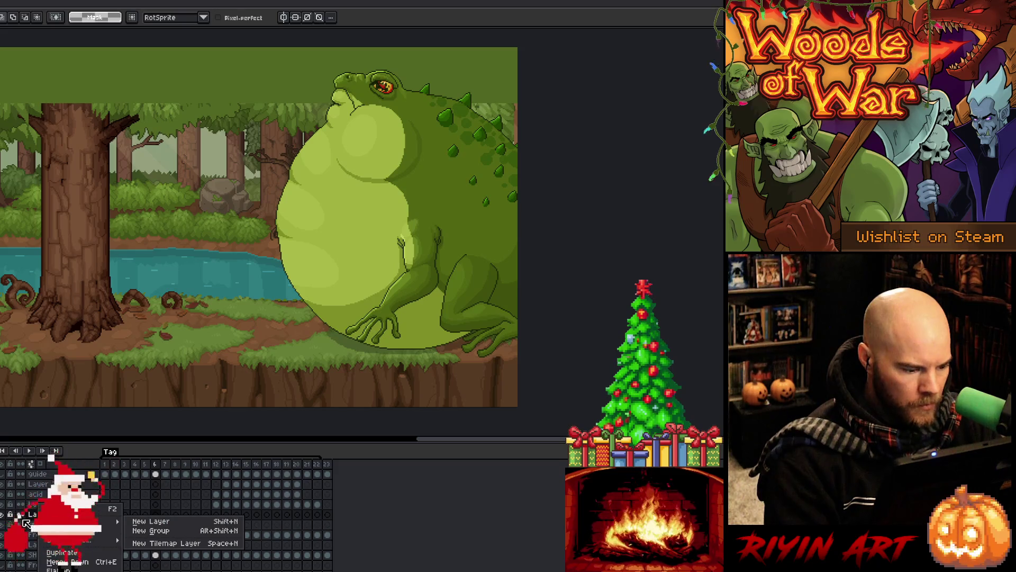
{"action": "key", "text": "Escape"}
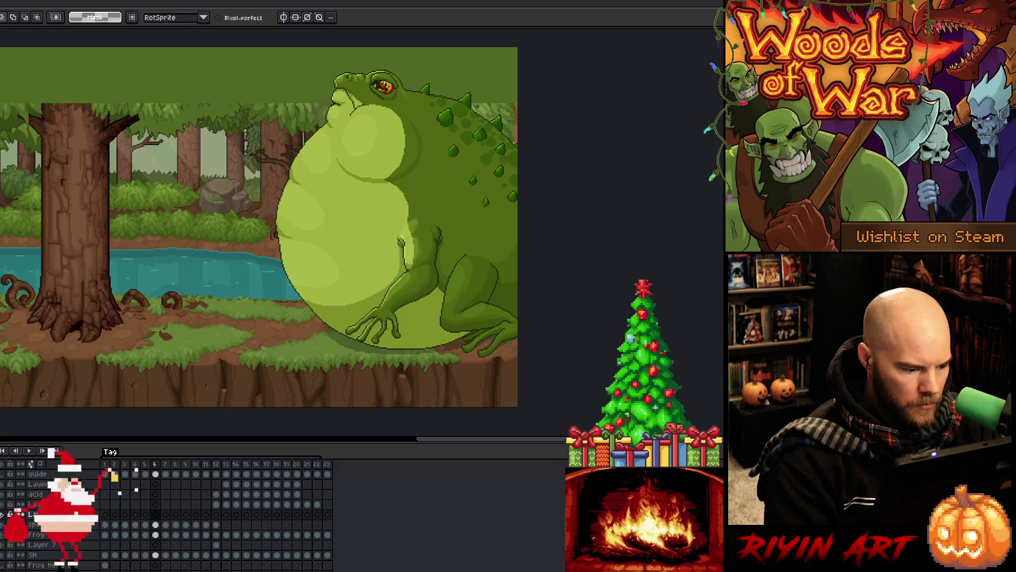
Step: On frame 12, merge the frog layer down, rename it 'Frog Lower', and save
{"action": "left_click", "coordinate": [217, 545]}
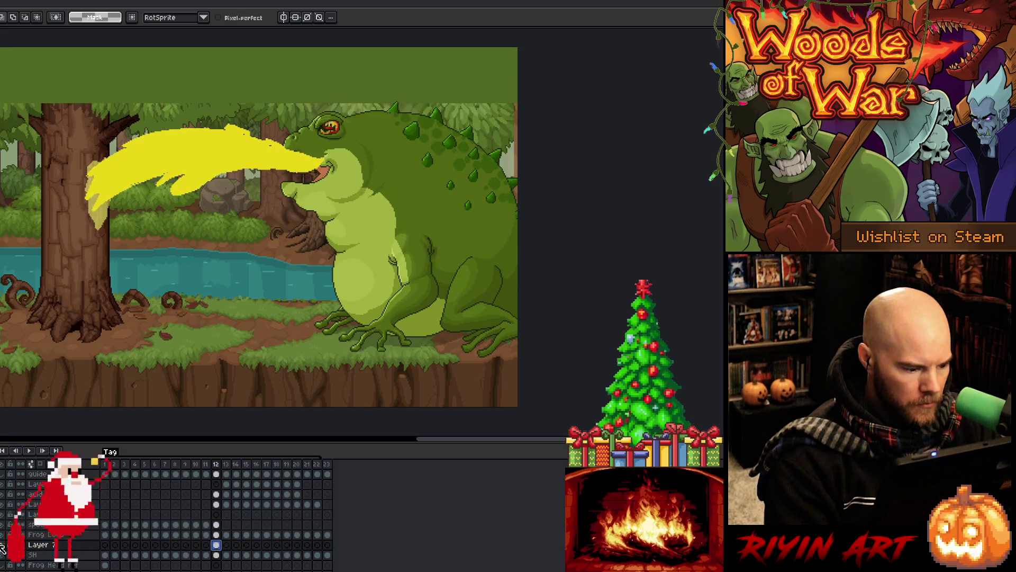
{"action": "left_click", "coordinate": [58, 536]}
{"action": "key", "text": "ctrl+e"}
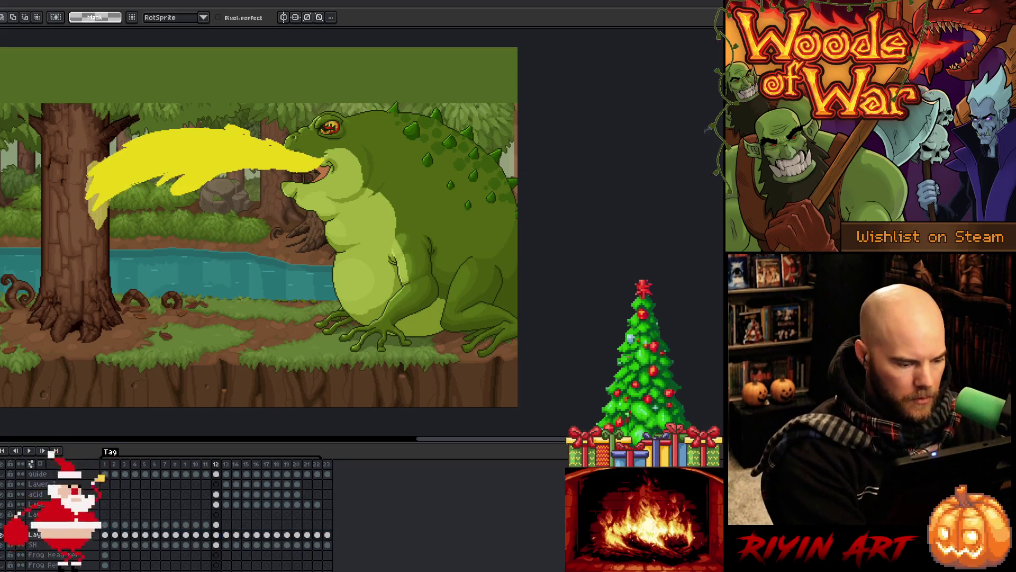
{"action": "double_click", "coordinate": [40, 535]}
{"action": "type", "text": "F"}
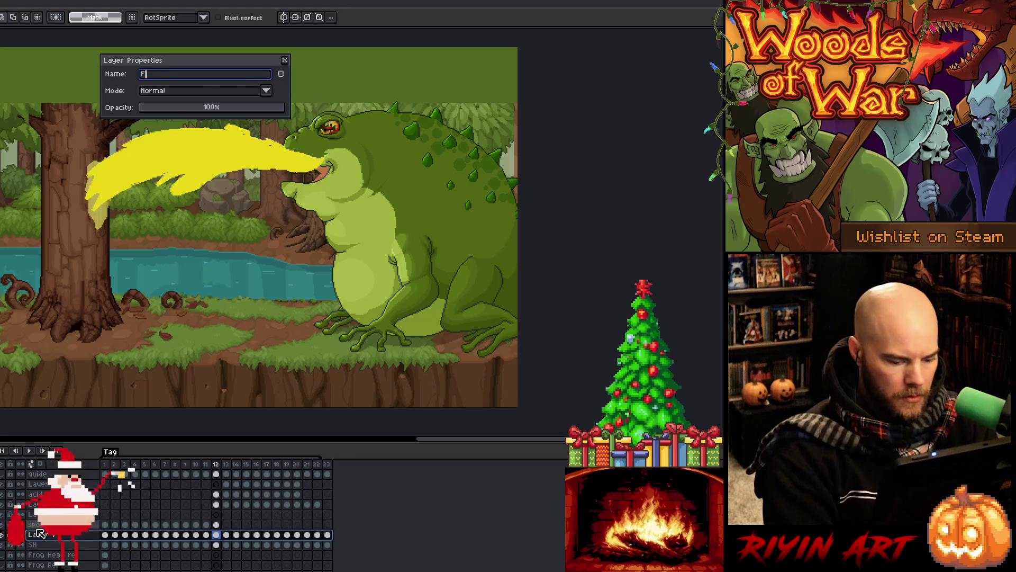
{"action": "type", "text": "rog Lower"}
{"action": "key", "text": "Return"}
{"action": "key", "text": "ctrl+s"}
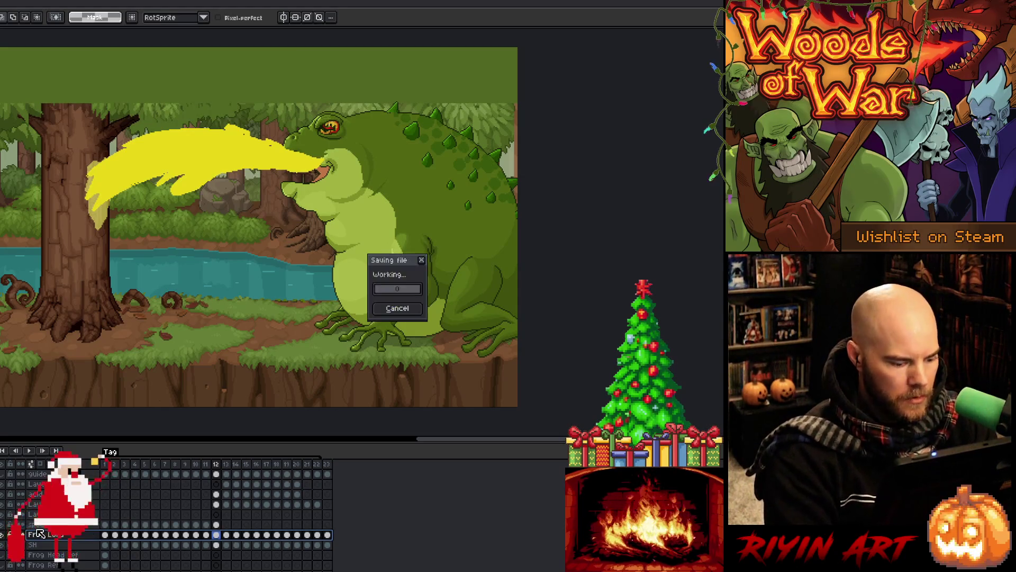
Step: Duplicate the dragon layer
{"action": "scroll", "coordinate": [53, 555], "scroll_direction": "down", "scroll_amount": 1}
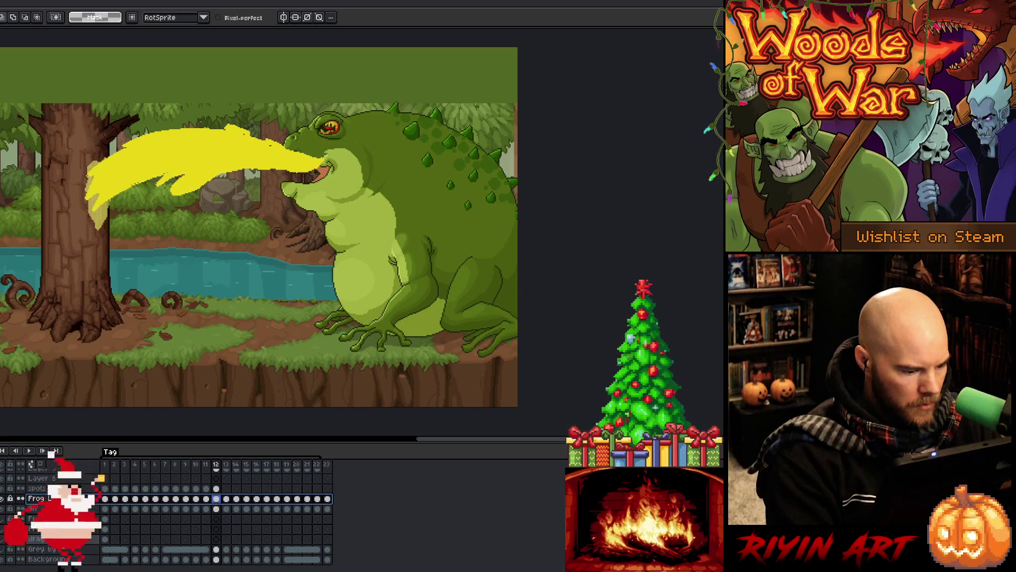
{"action": "left_click", "coordinate": [37, 518]}
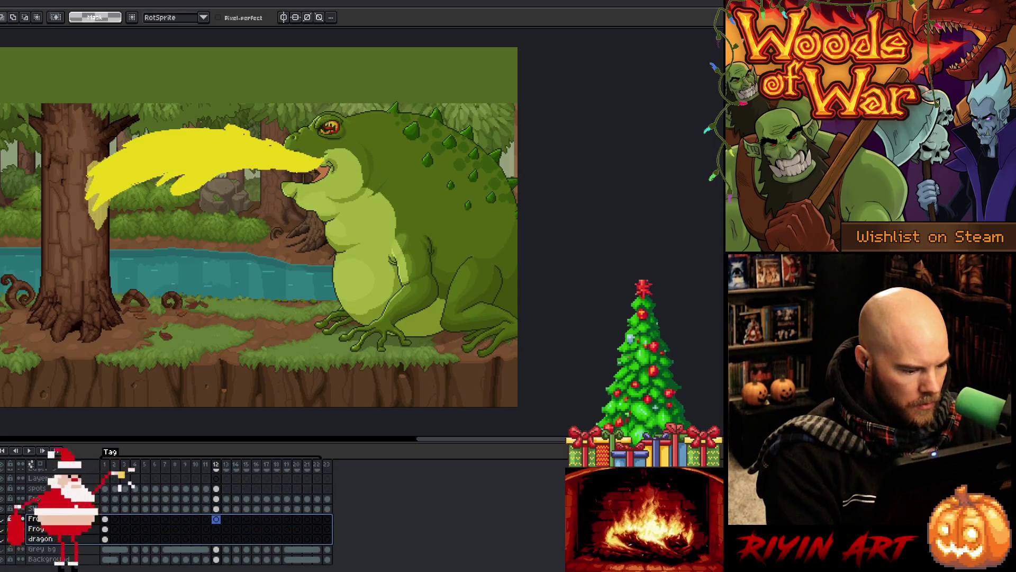
{"action": "right_click", "coordinate": [53, 518]}
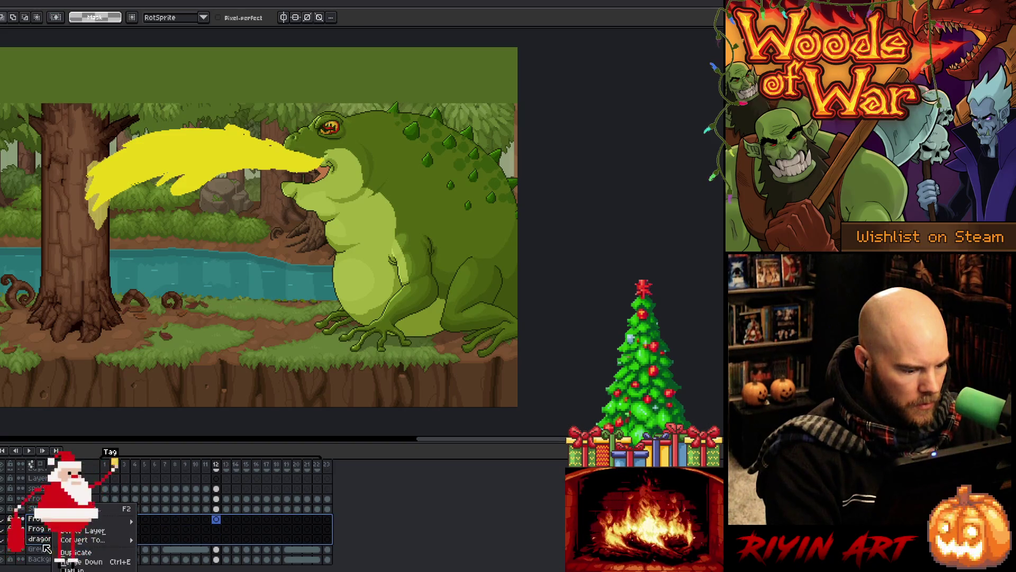
{"action": "right_click", "coordinate": [60, 540]}
{"action": "left_click", "coordinate": [63, 550]}
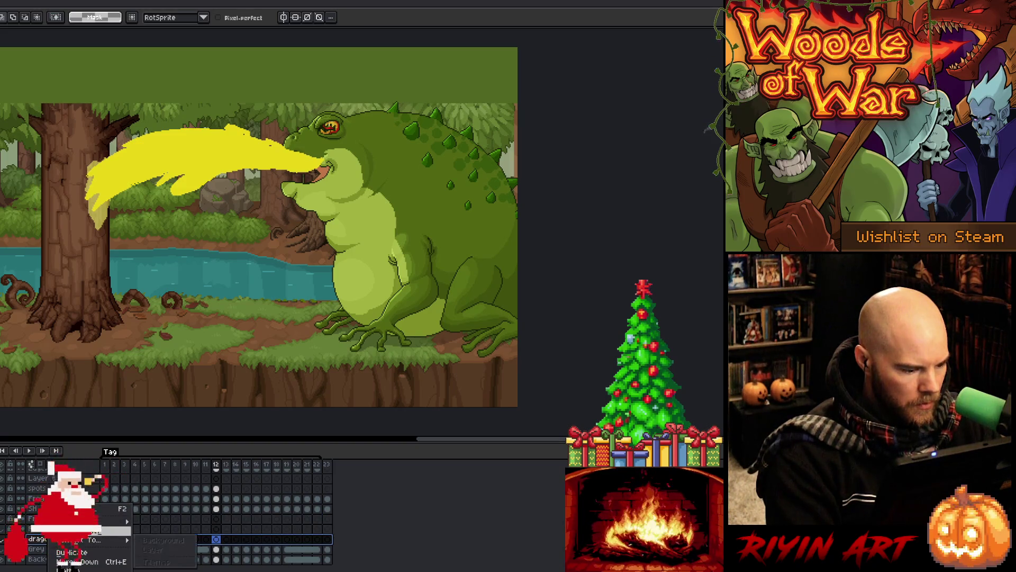
Step: Select the frame 23 cels on the Frog layer and its neighbouring layers
{"action": "left_click", "coordinate": [326, 464]}
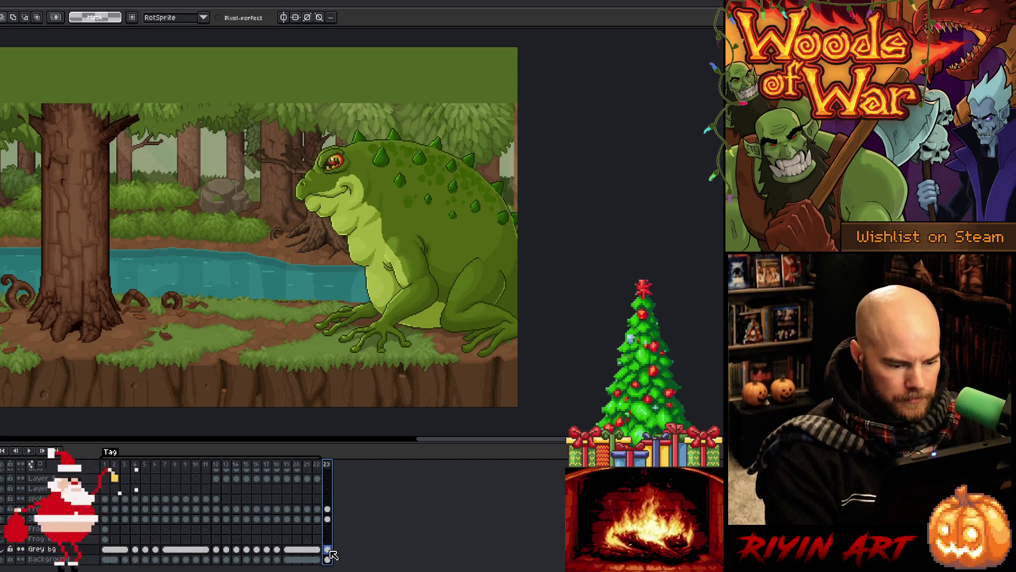
{"action": "left_click", "coordinate": [328, 519]}
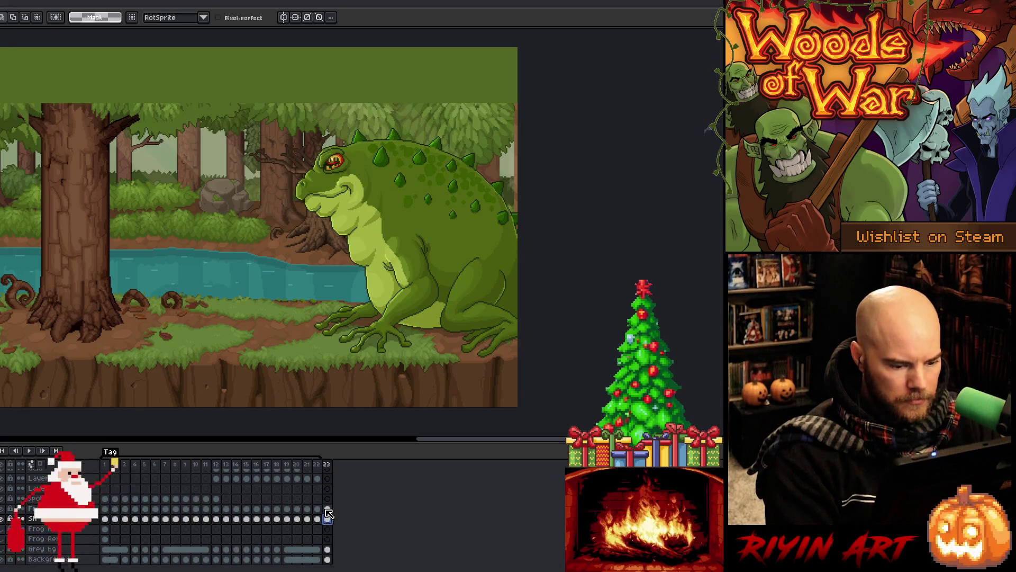
{"action": "left_click", "coordinate": [327, 509]}
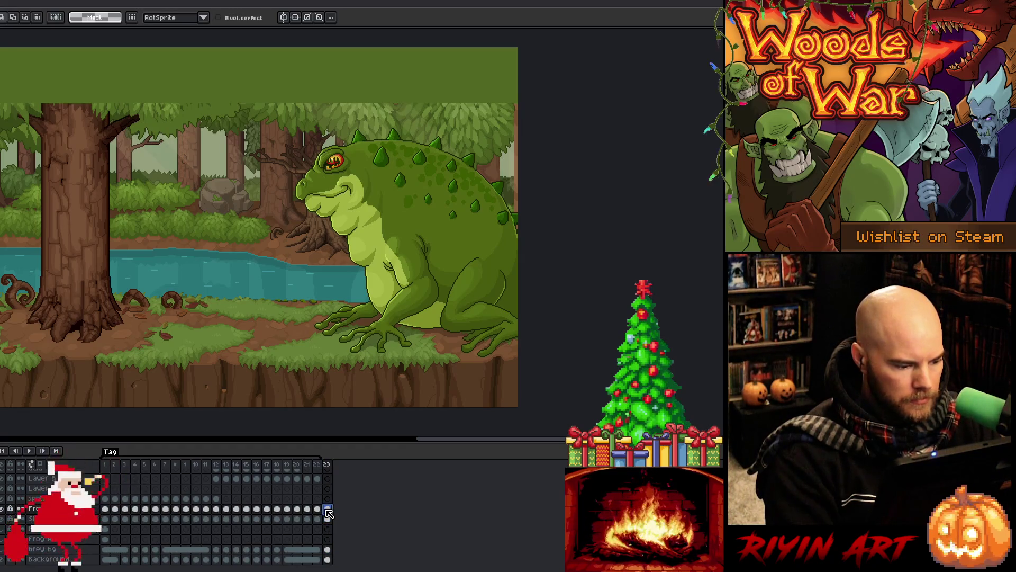
{"action": "left_click", "coordinate": [327, 488]}
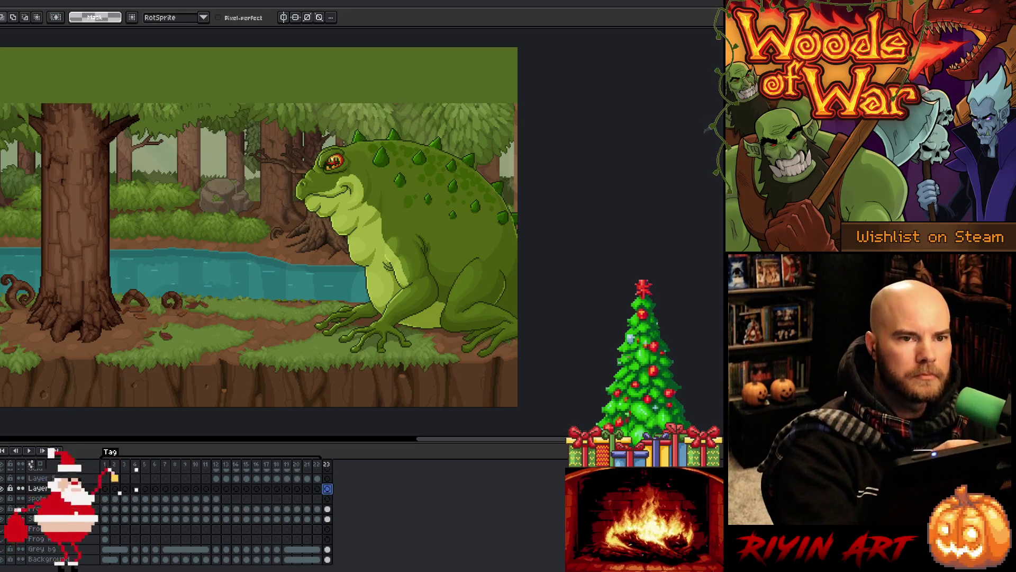
{"action": "key", "text": "b"}
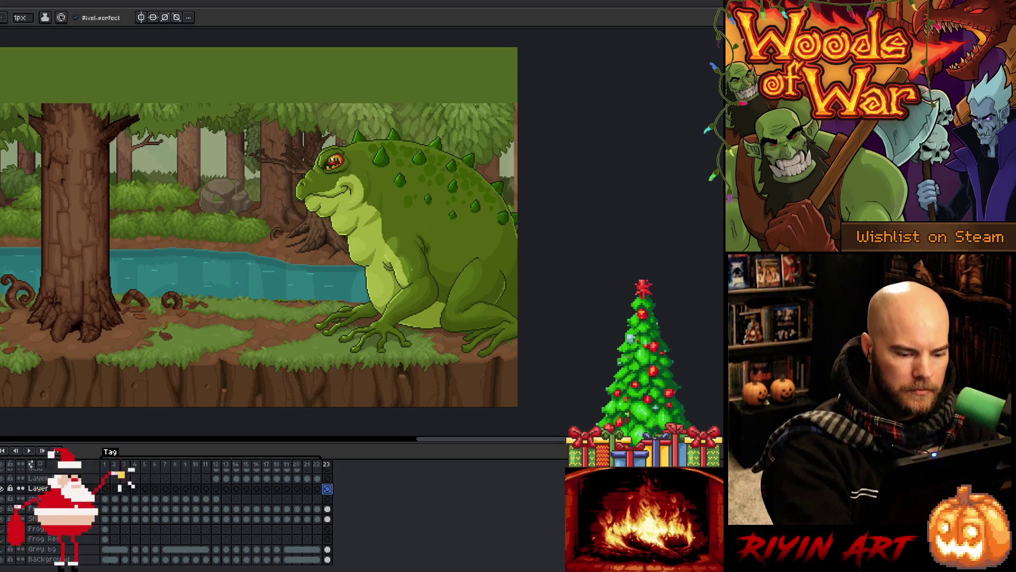
Step: Select the frog's shape and fill its head with flat teal
{"action": "left_click", "coordinate": [330, 509], "text": "ctrl"}
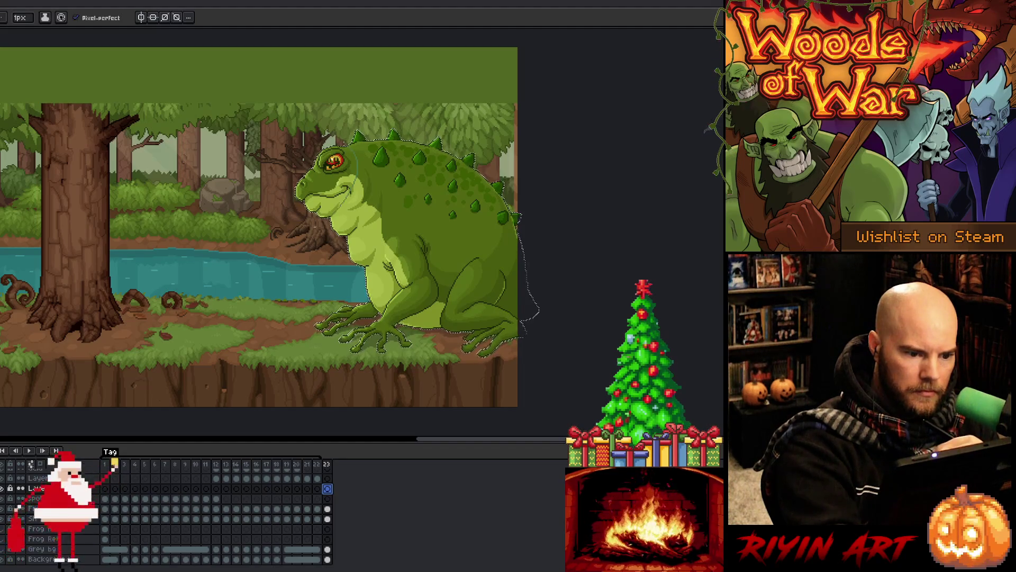
{"action": "key", "text": "g"}
{"action": "left_click", "coordinate": [325, 180]}
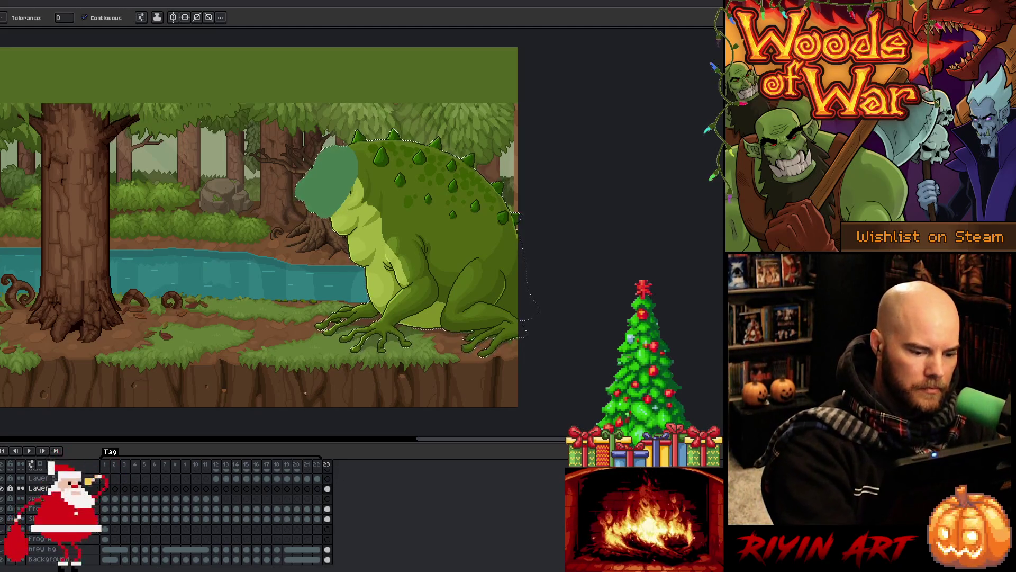
Step: Add a new empty layer above the SP layer for the arm sketch
{"action": "key", "text": "shift+n"}
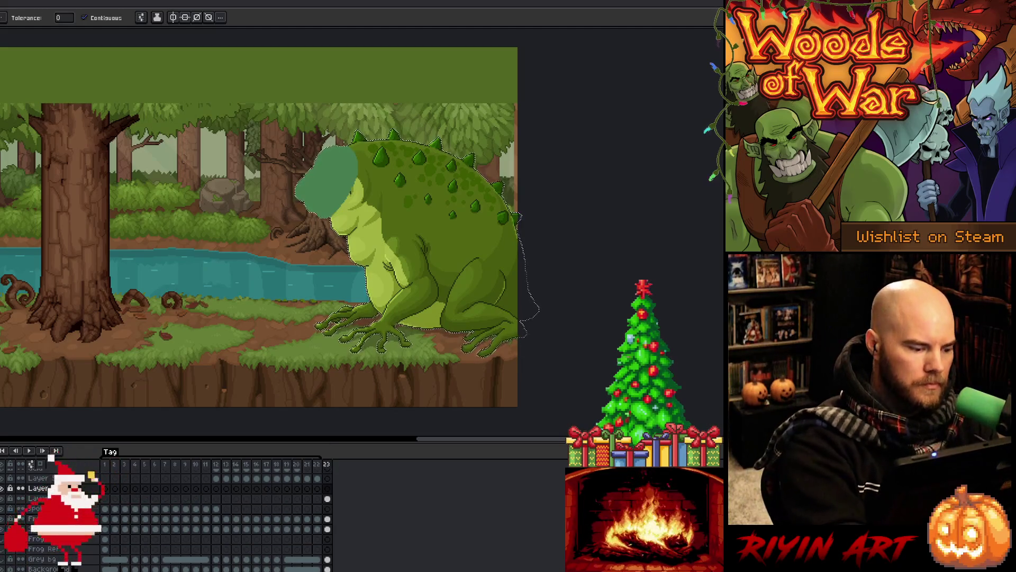
{"action": "key", "text": "b"}
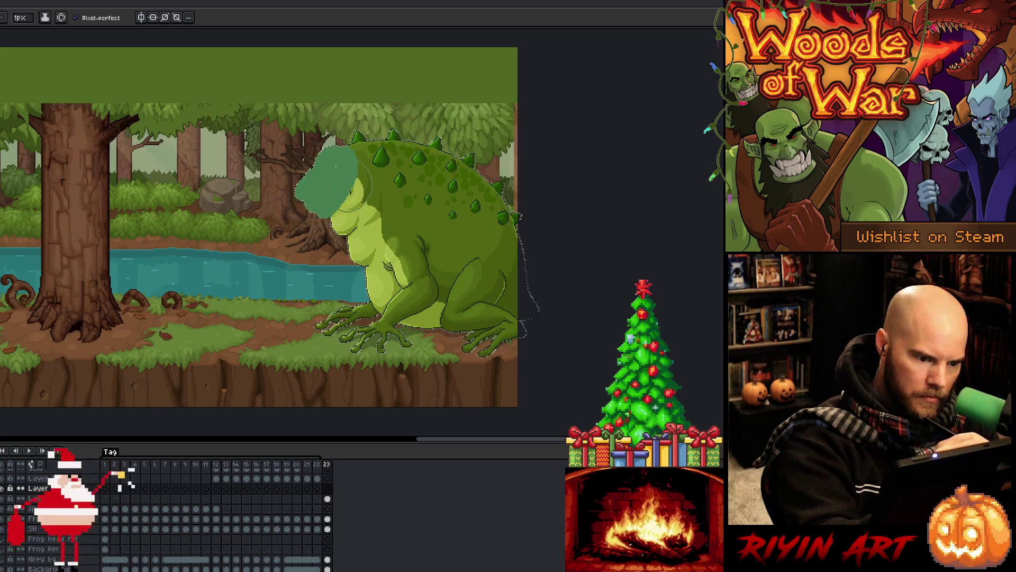
{"action": "key", "text": "g"}
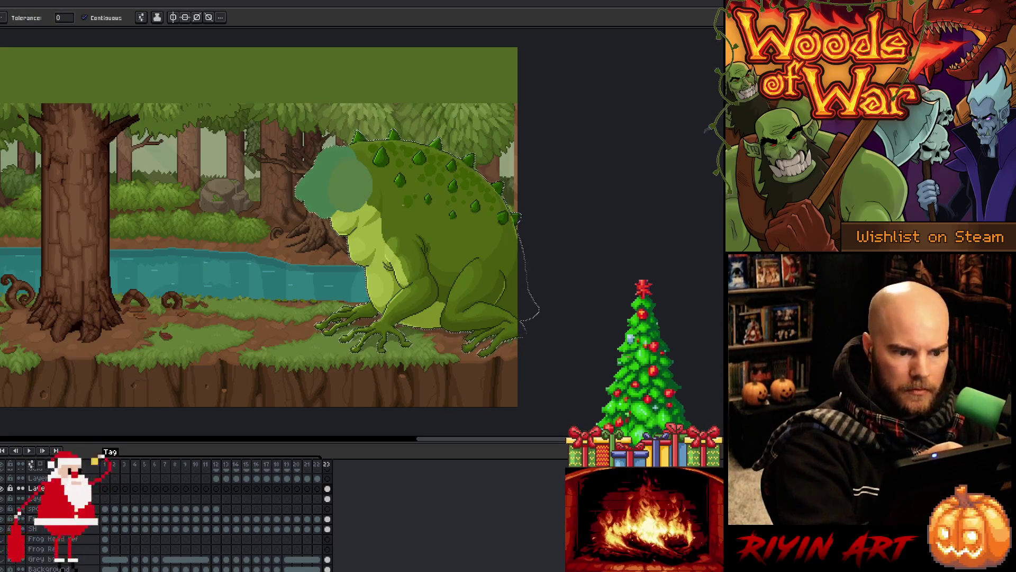
{"action": "left_click", "coordinate": [327, 509]}
{"action": "key", "text": "shift+n"}
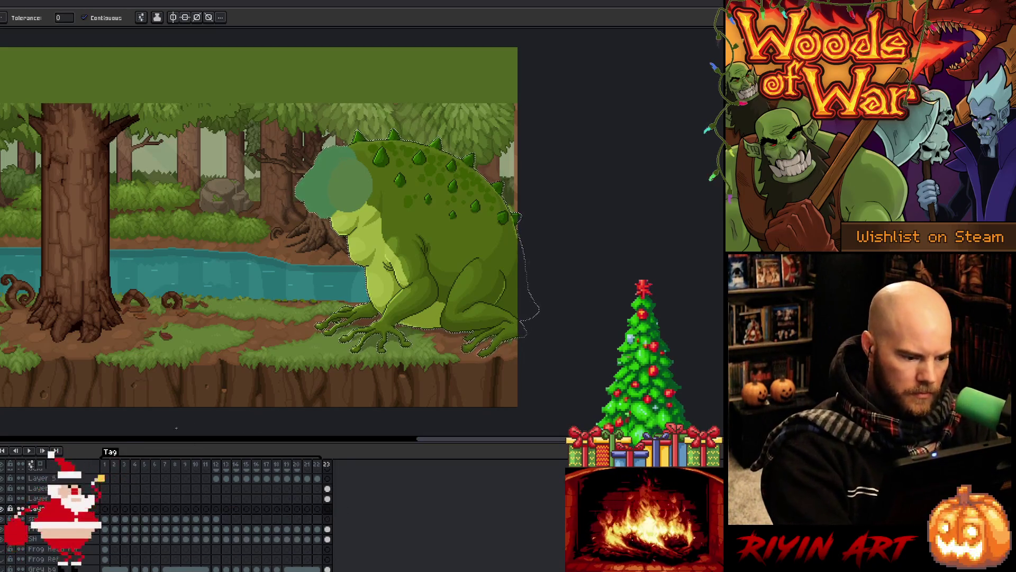
{"action": "key", "text": "b"}
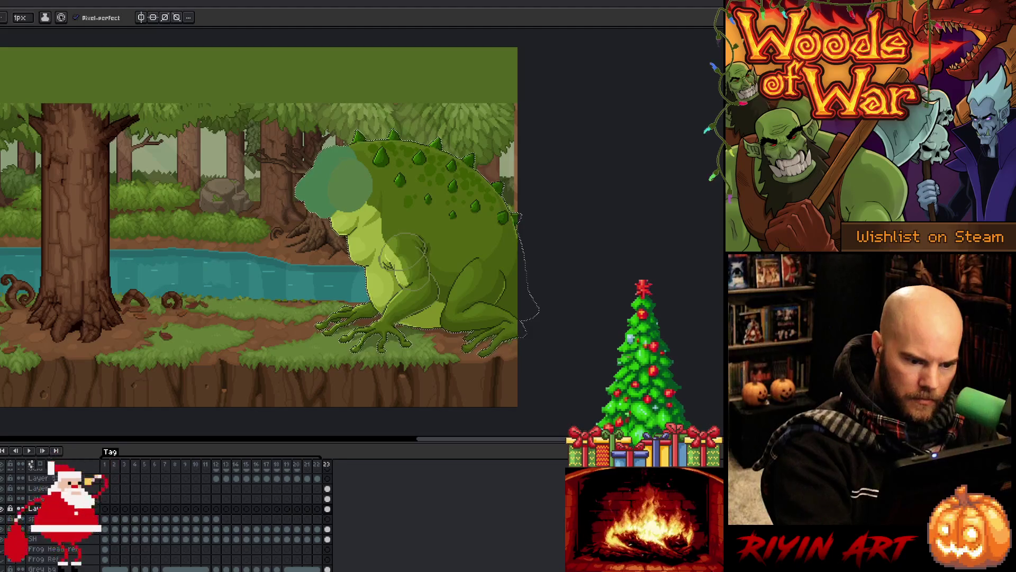
Step: Add new empty layers above the SP and spots layers
{"action": "key", "text": "w"}
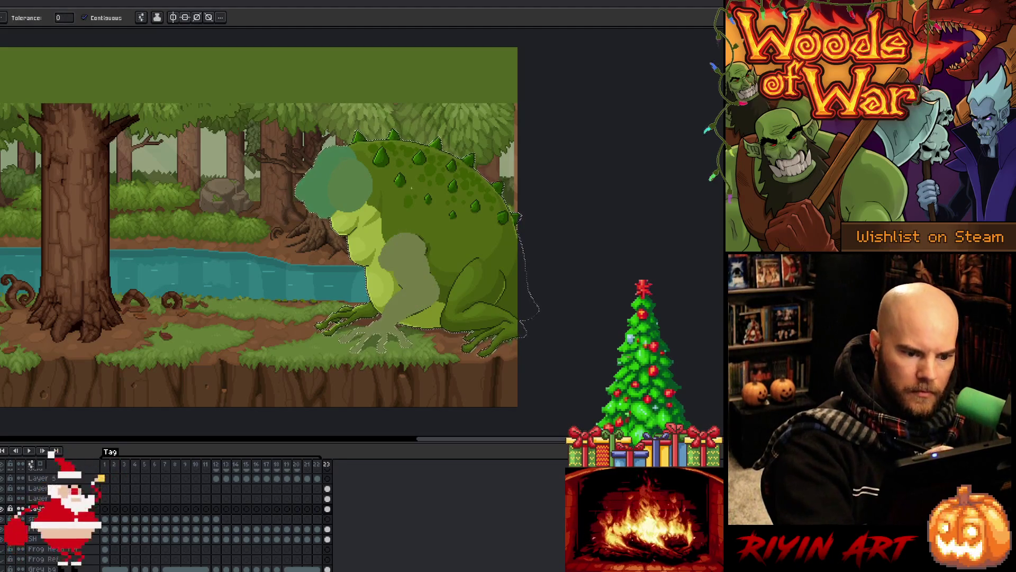
{"action": "key", "text": "Down"}
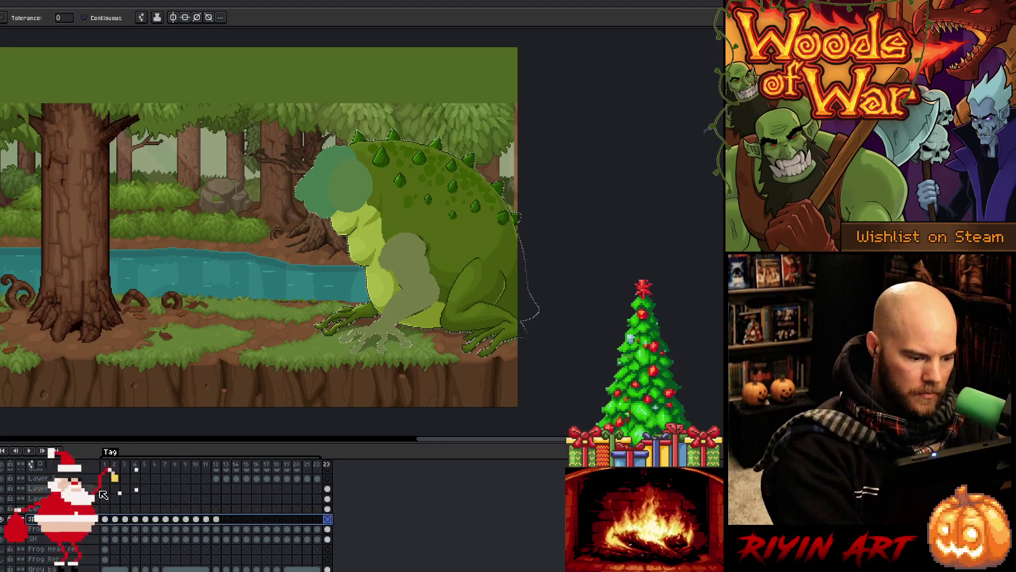
{"action": "key", "text": "shift+n"}
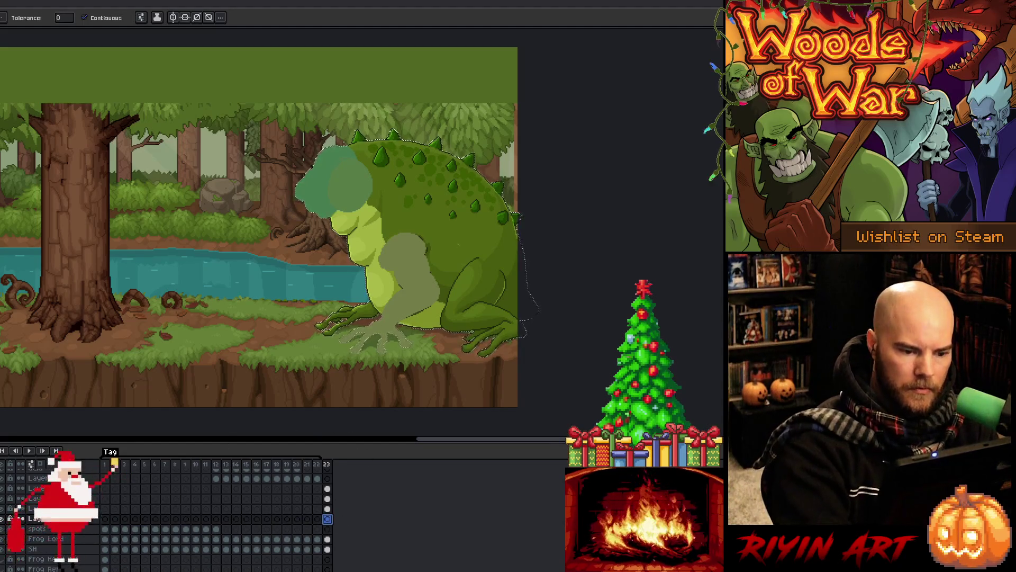
{"action": "key", "text": "b"}
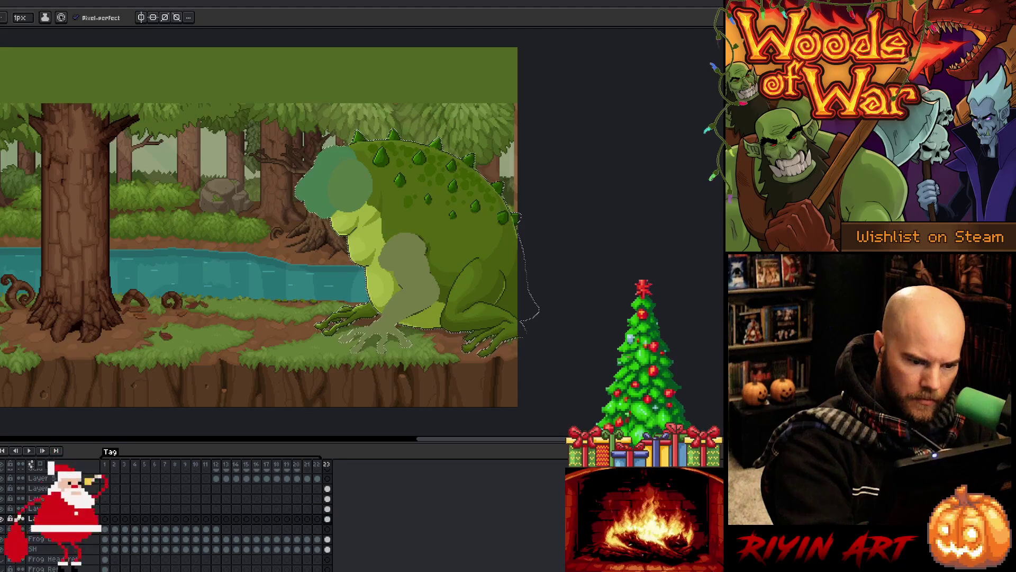
{"action": "key", "text": "g"}
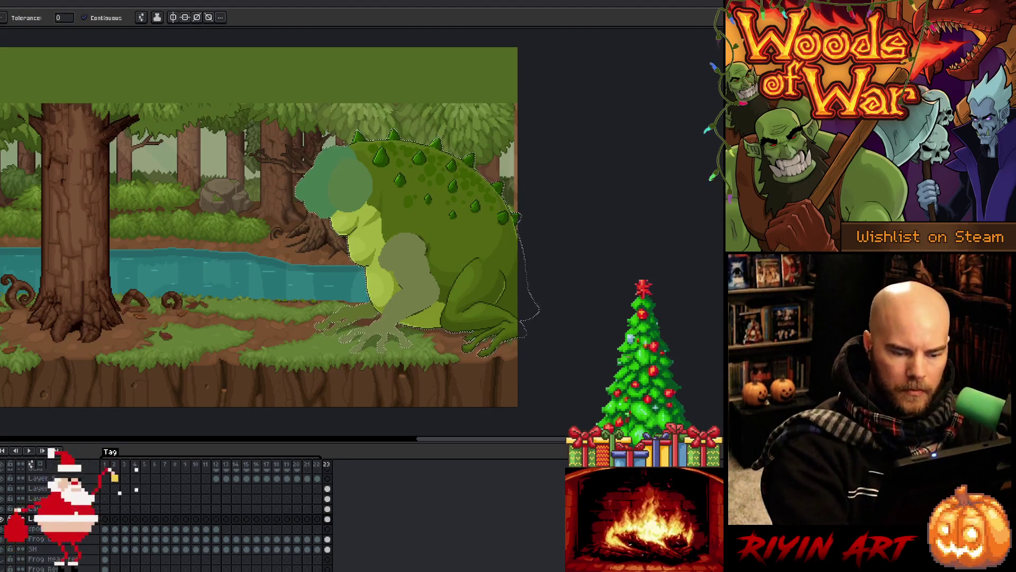
{"action": "key", "text": "Down"}
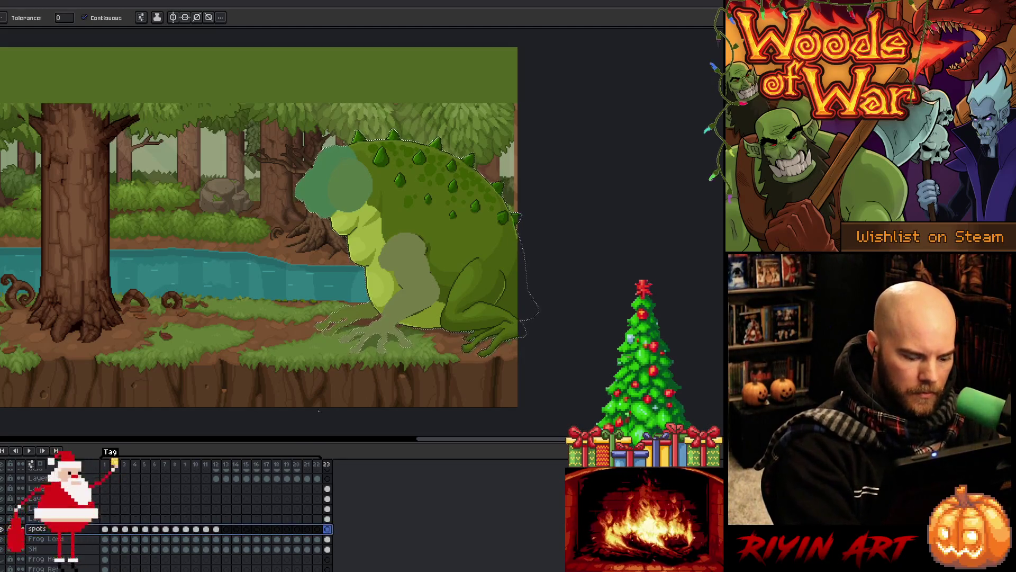
{"action": "key", "text": "shift+n"}
{"action": "key", "text": "b"}
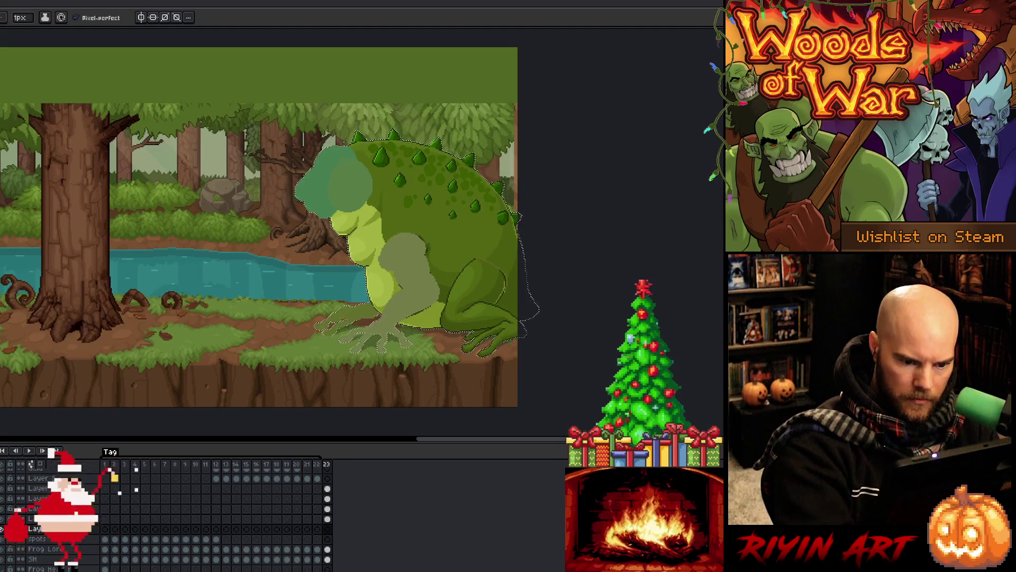
Step: Outline the back leg, fill it flat olive, and add Layer 11 above spots
{"action": "left_click", "coordinate": [528, 333]}
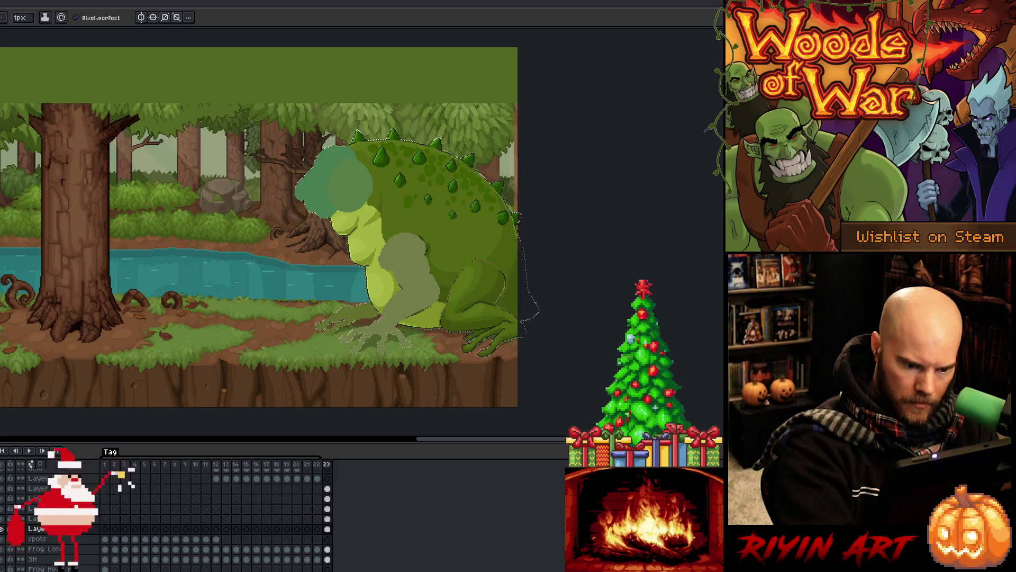
{"action": "key", "text": "g"}
{"action": "left_click", "coordinate": [479, 289]}
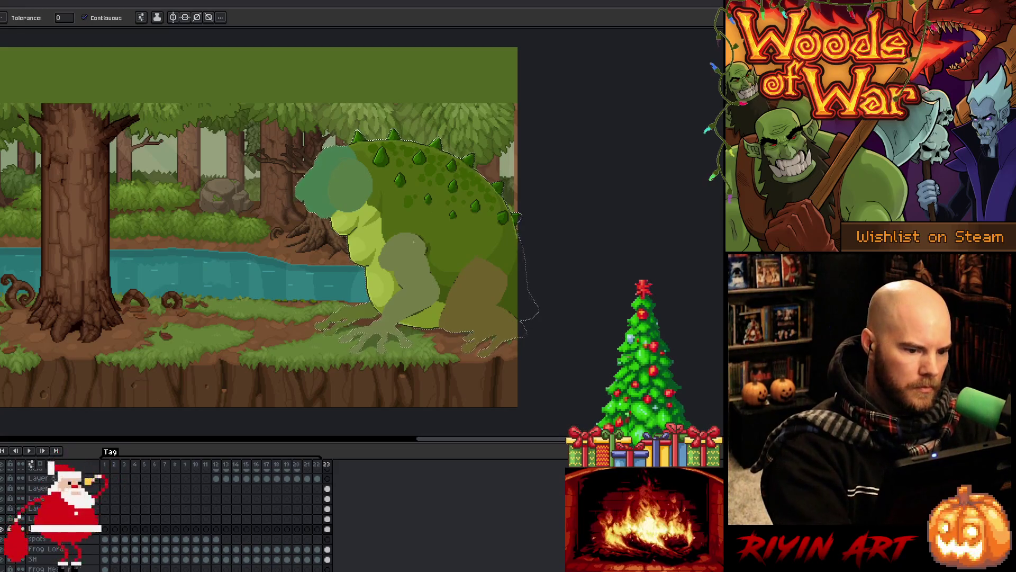
{"action": "left_click", "coordinate": [37, 539]}
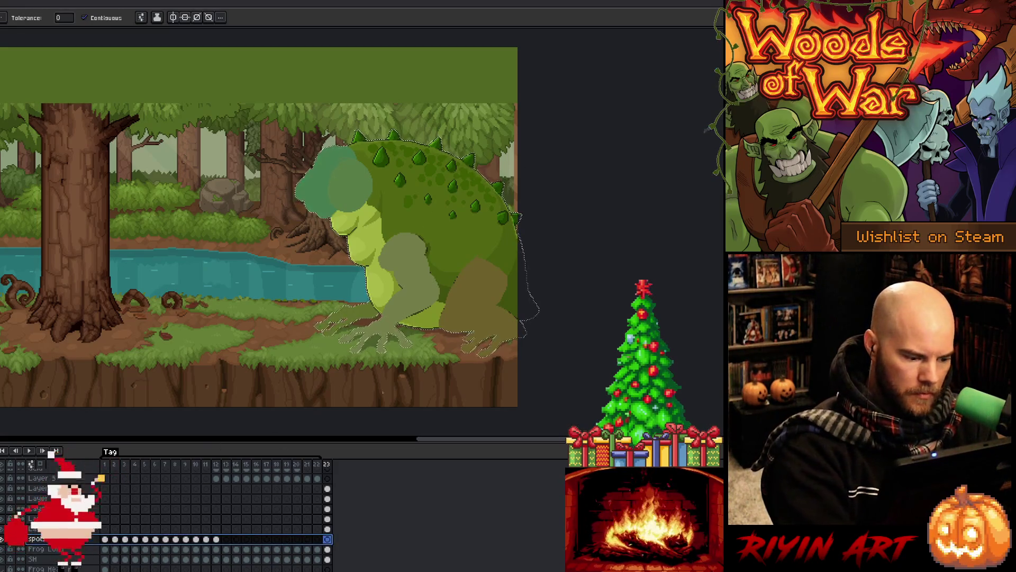
{"action": "key", "text": "shift+n"}
{"action": "key", "text": "b"}
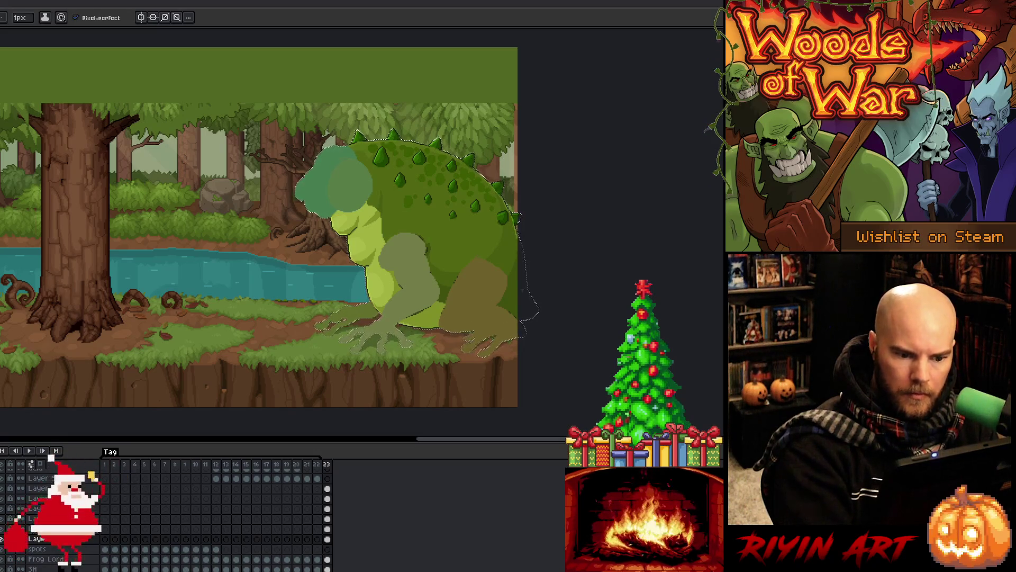
Step: Fill the frog's body flat brown and clear the selection
{"action": "key", "text": "g"}
{"action": "left_click", "coordinate": [423, 212]}
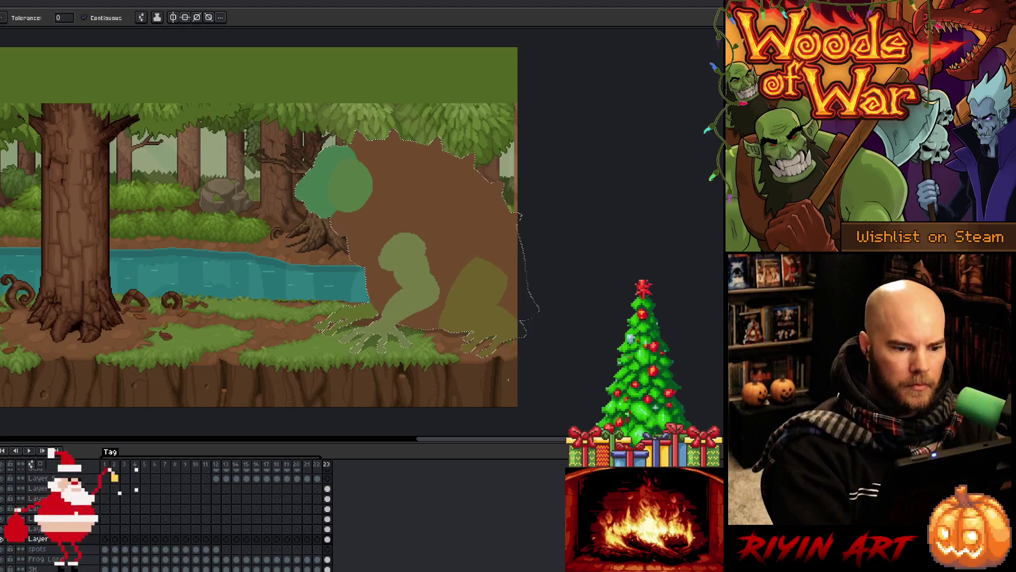
{"action": "key", "text": "ctrl+d"}
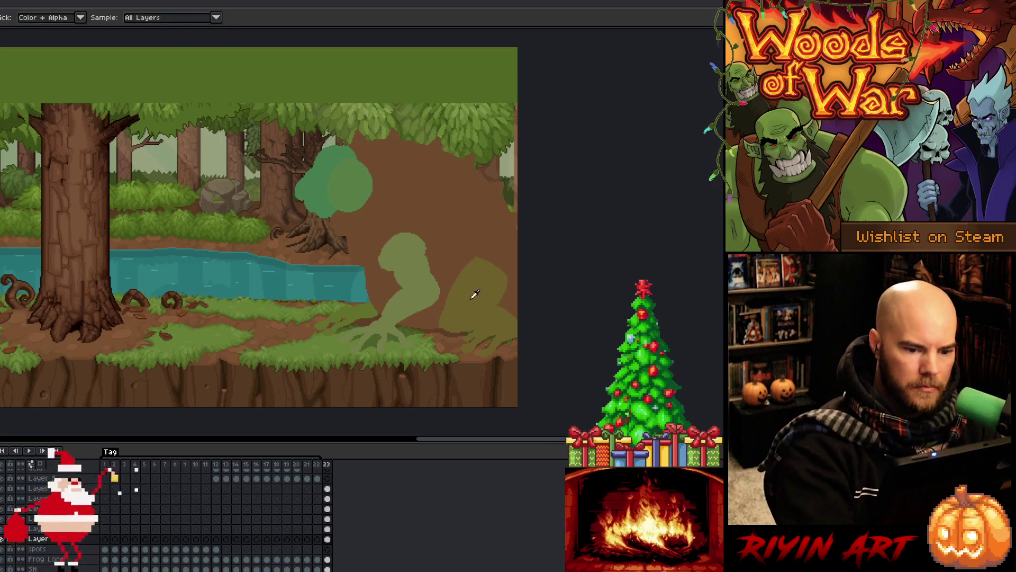
Step: Fill the head blob olive, then refill it a lighter green
{"action": "left_click", "coordinate": [326, 488]}
{"action": "left_click", "coordinate": [349, 185]}
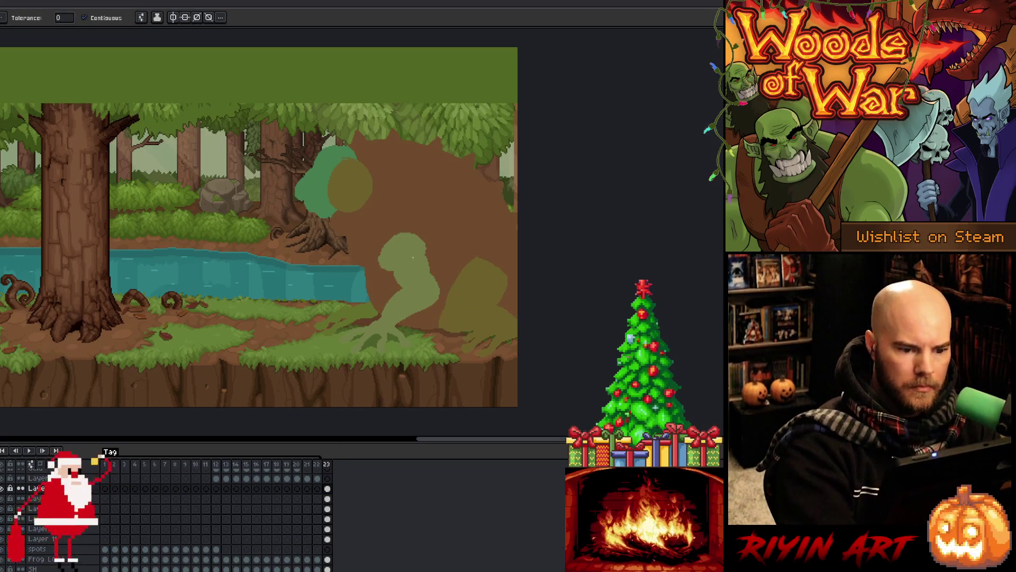
{"action": "left_click", "coordinate": [353, 183]}
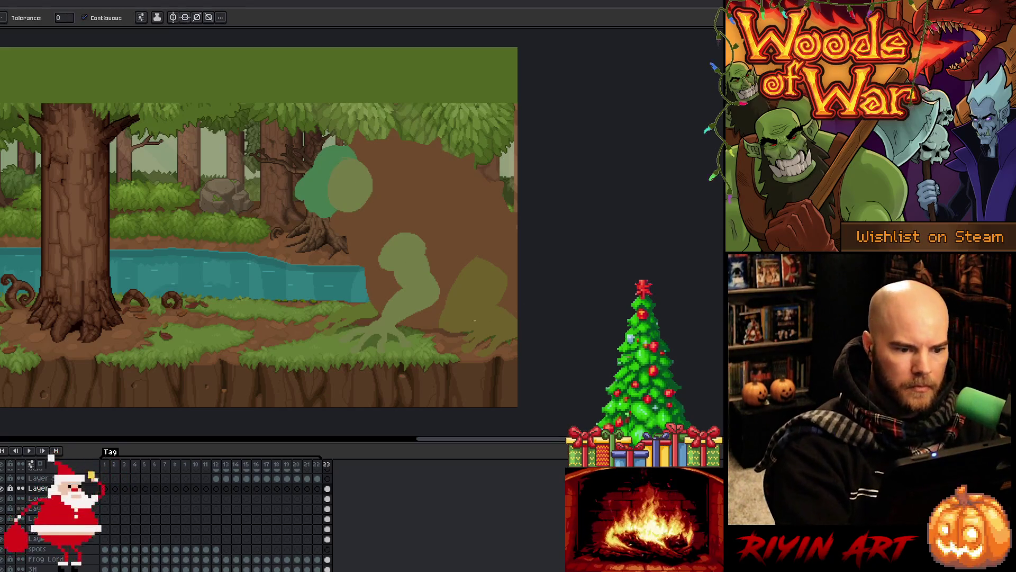
{"action": "scroll", "coordinate": [397, 261], "scroll_direction": "right", "scroll_amount": 3}
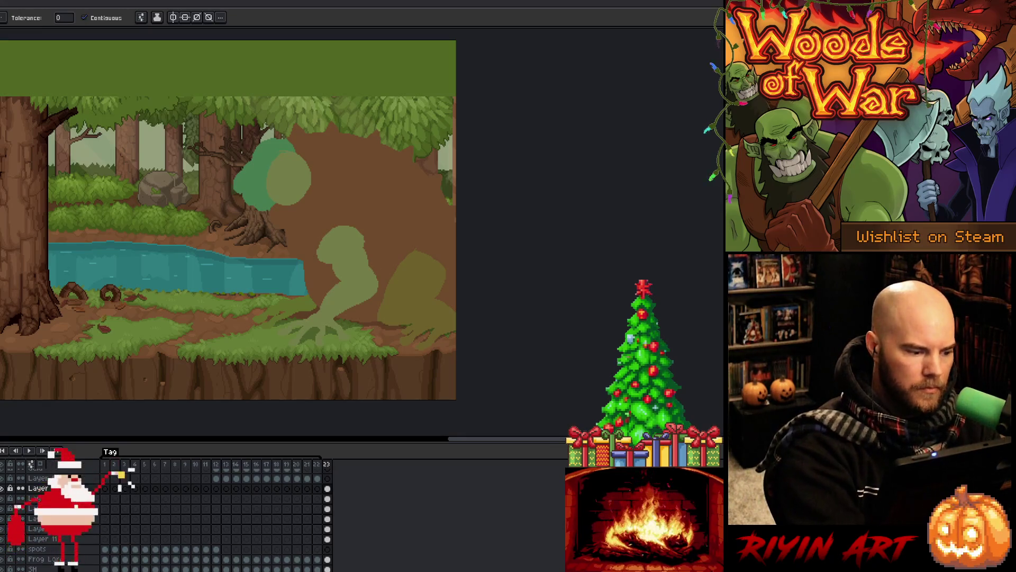
Step: Show the pale frog hand near the riverbank and select the Frog Lord layer
{"action": "left_click", "coordinate": [327, 519]}
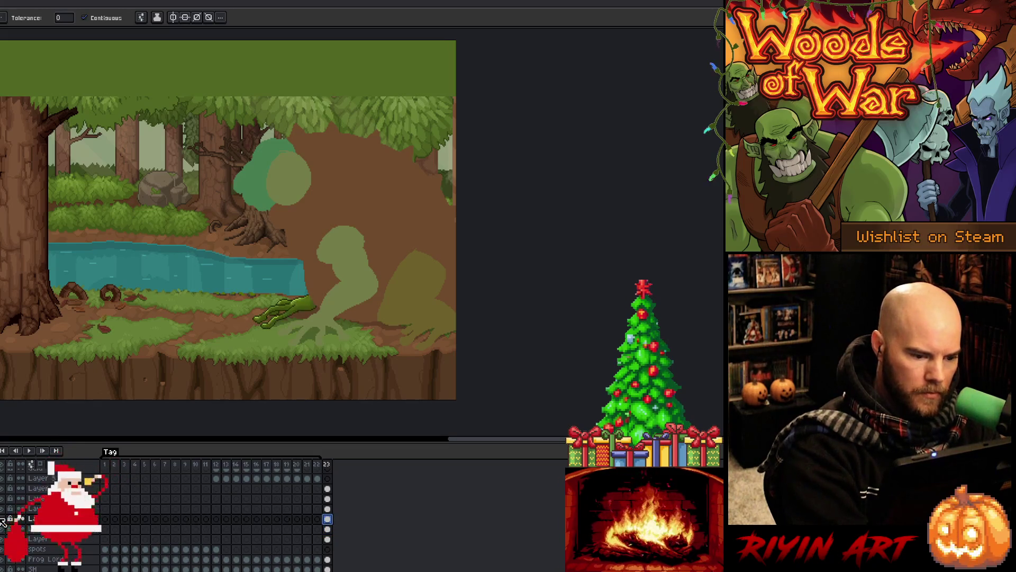
{"action": "left_click", "coordinate": [20, 519]}
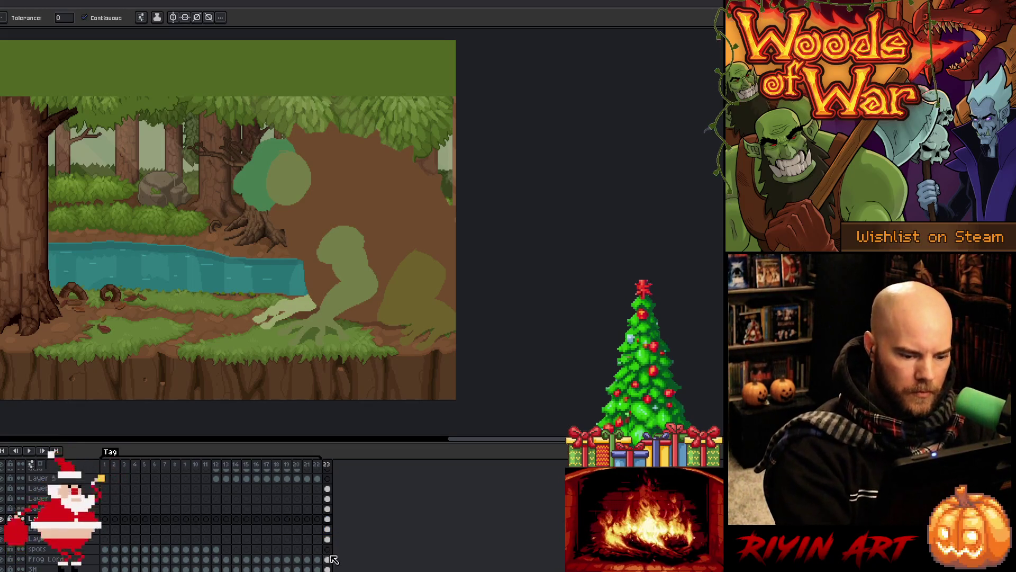
{"action": "scroll", "coordinate": [329, 534], "scroll_direction": "down", "scroll_amount": 1}
{"action": "scroll", "coordinate": [329, 529], "scroll_direction": "down", "scroll_amount": 4}
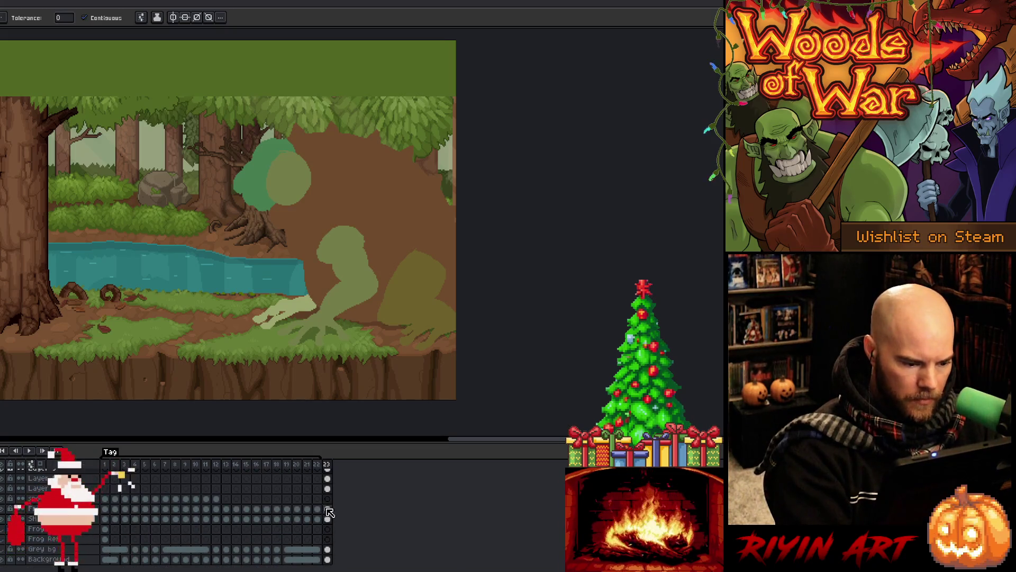
{"action": "left_click", "coordinate": [328, 509]}
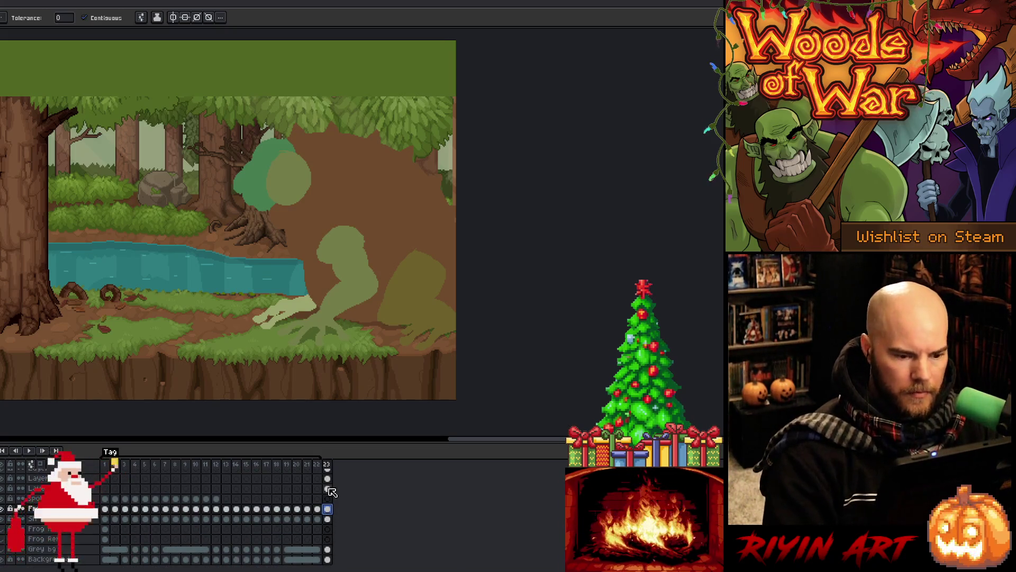
{"action": "scroll", "coordinate": [334, 509], "scroll_direction": "up", "scroll_amount": 5}
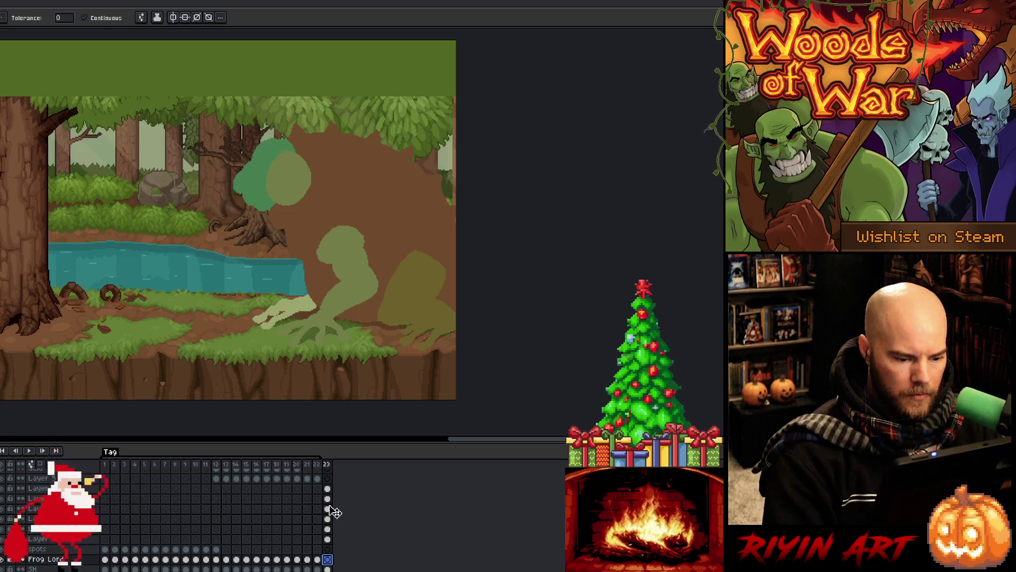
Step: Add frame 24 and toggle Layer 11's visibility to compare the shapes
{"action": "key", "text": "alt+n"}
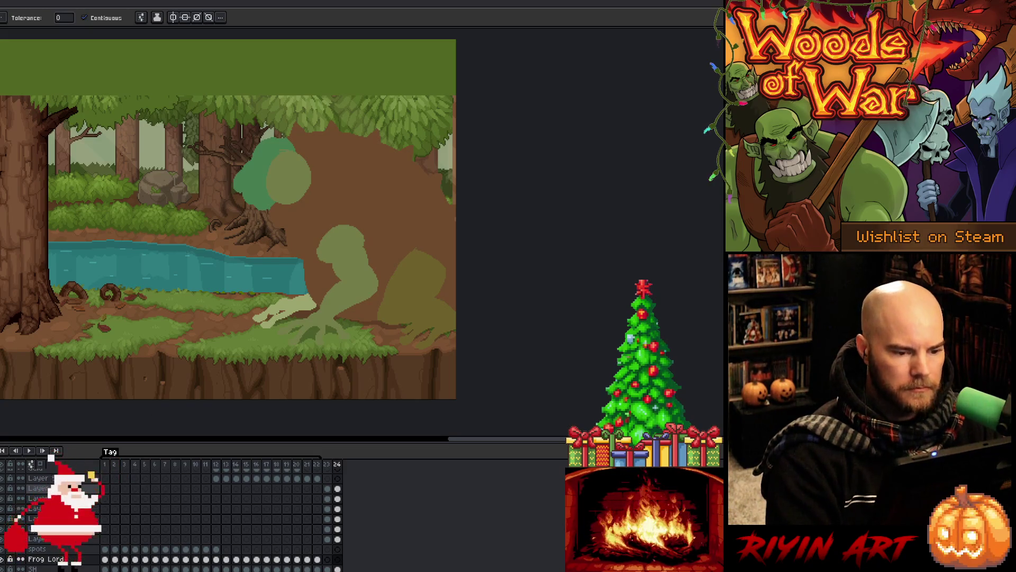
{"action": "key", "text": "b"}
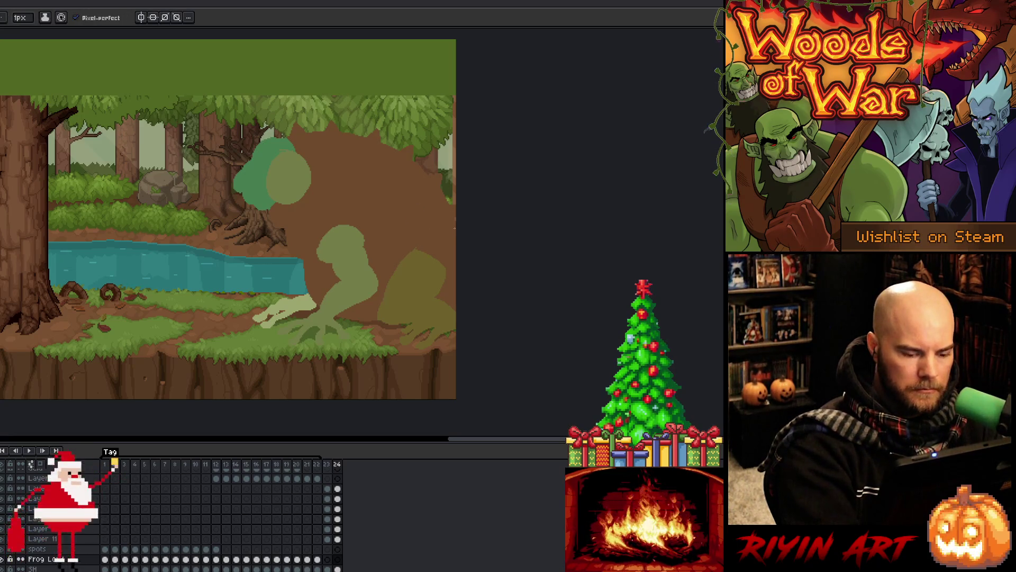
{"action": "left_click", "coordinate": [337, 539]}
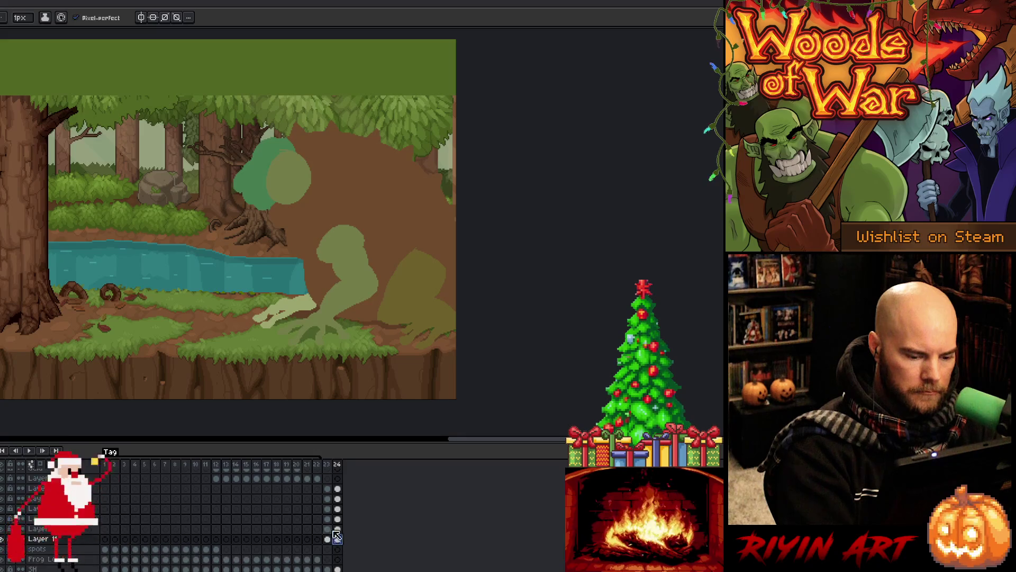
{"action": "left_click", "coordinate": [4, 539]}
{"action": "left_click", "coordinate": [4, 539]}
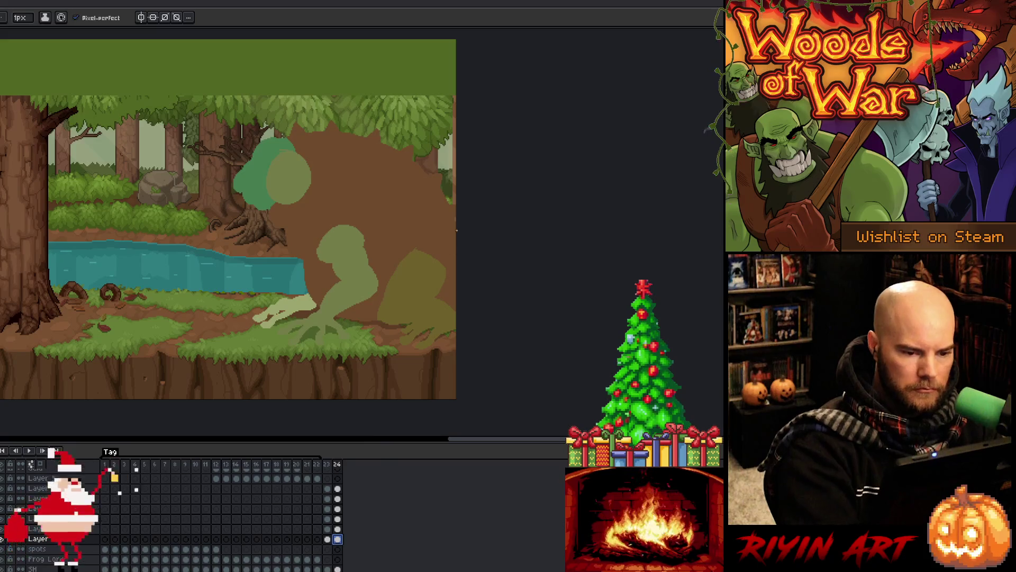
{"action": "key", "text": "m"}
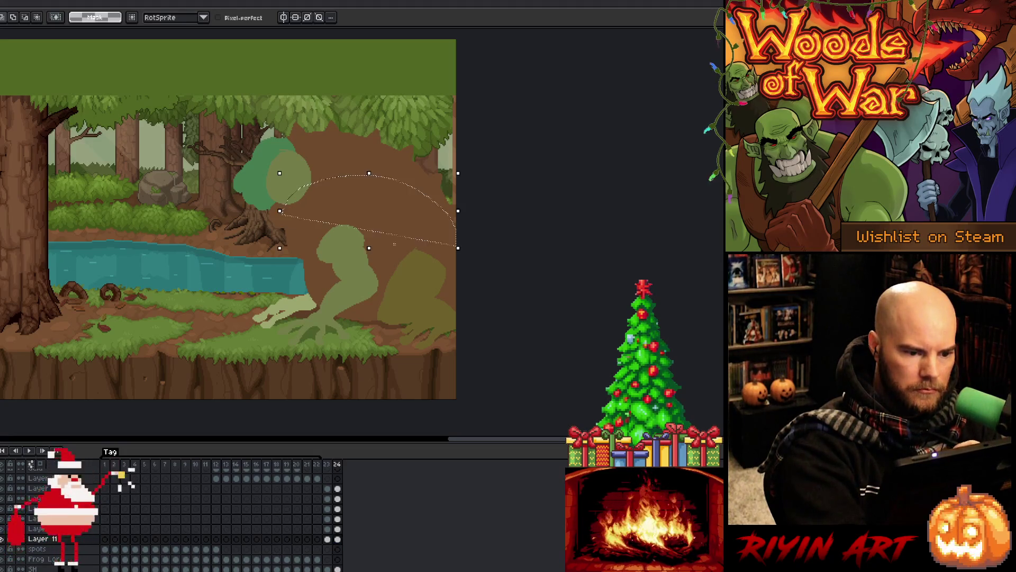
Step: Lasso the brown backdrop into a rounded mound and erase everything outside it
{"action": "mouse_move", "coordinate": [428, 196]}
{"action": "left_mouse_down"}
{"action": "mouse_move", "coordinate": [359, 169]}
{"action": "mouse_move", "coordinate": [283, 196]}
{"action": "mouse_move", "coordinate": [257, 225]}
{"action": "left_mouse_up"}
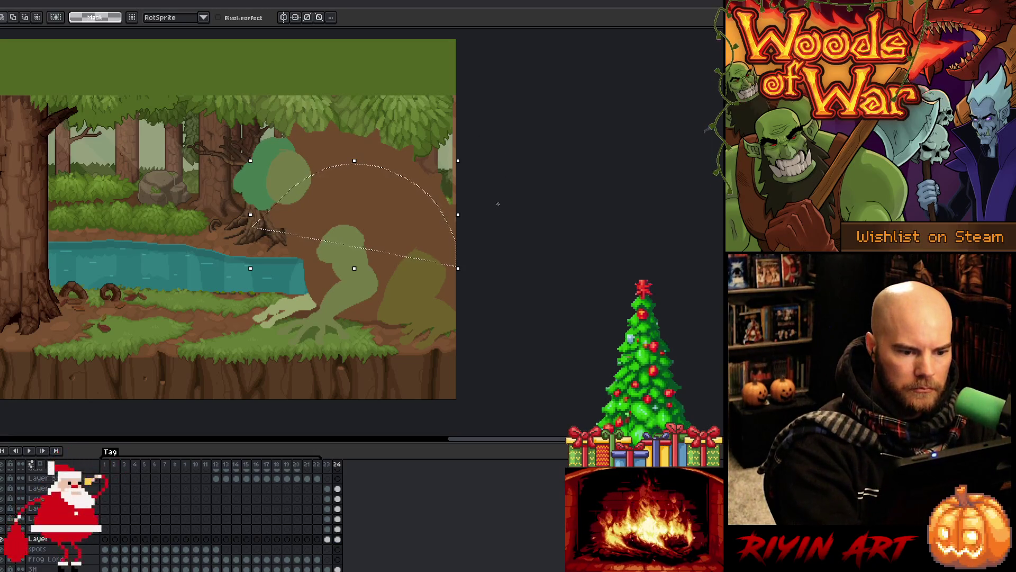
{"action": "left_click", "coordinate": [467, 275]}
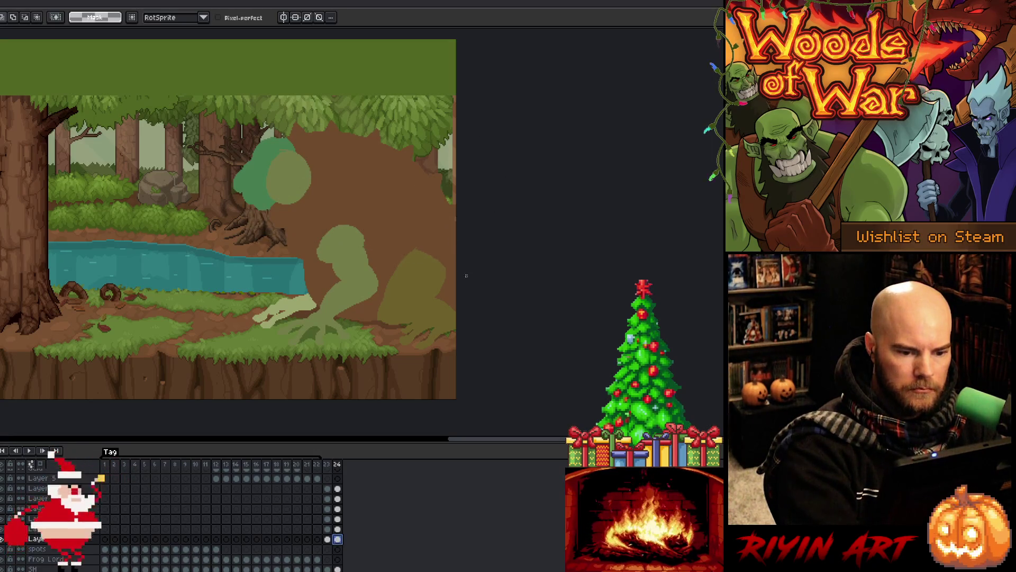
{"action": "left_click_drag", "start_coordinate": [311, 198], "coordinate": [235, 281]}
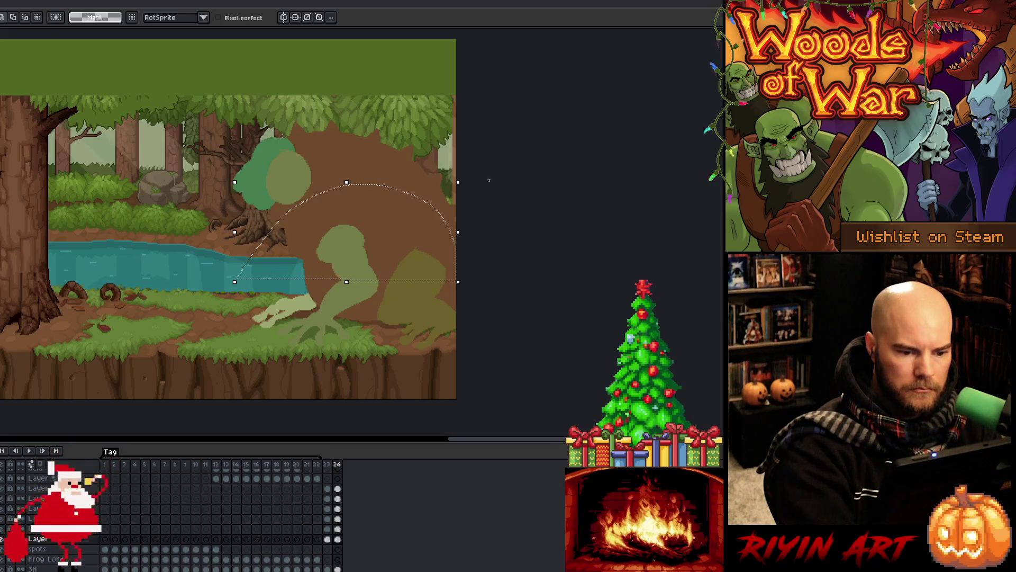
{"action": "left_click_drag", "start_coordinate": [346, 281], "coordinate": [346, 368]}
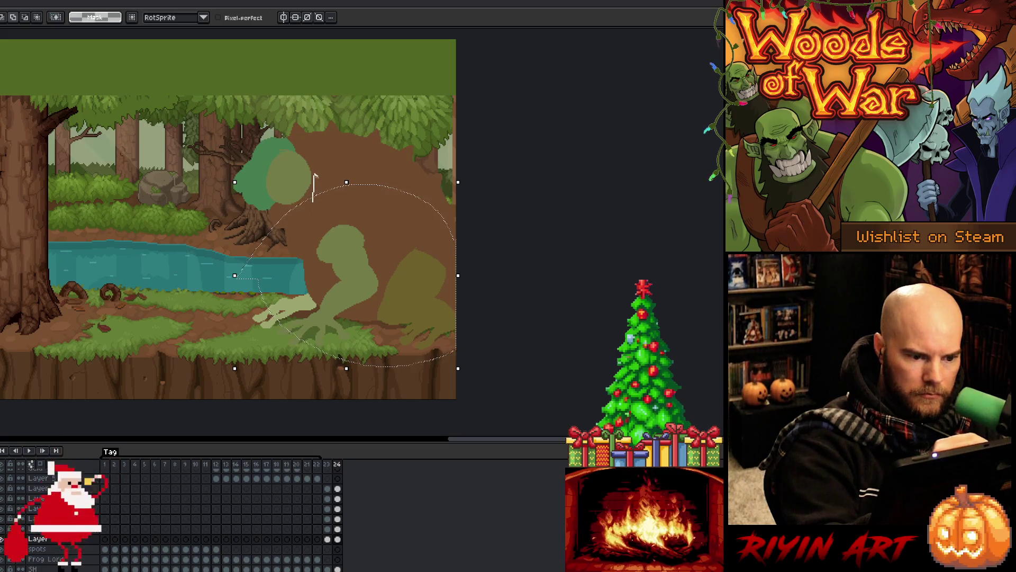
{"action": "left_click_drag", "start_coordinate": [314, 173], "coordinate": [331, 186]}
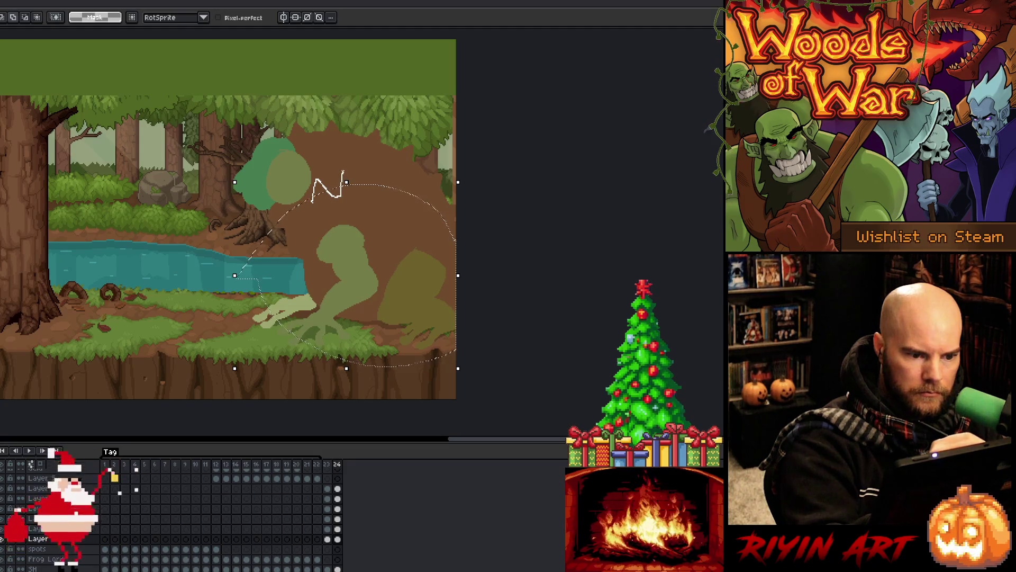
{"action": "left_click_drag", "start_coordinate": [356, 186], "coordinate": [365, 193]}
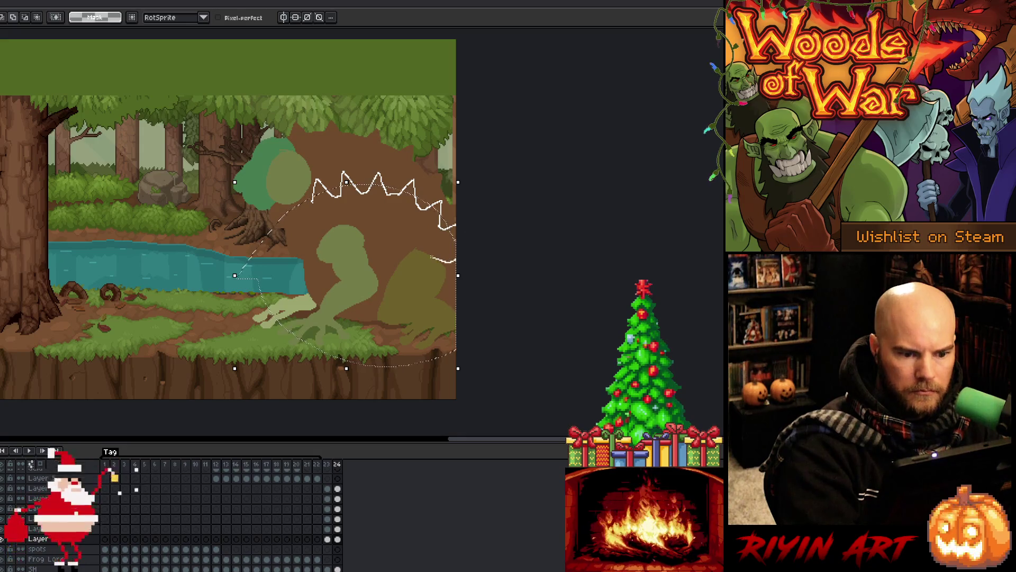
{"action": "left_click_drag", "start_coordinate": [454, 260], "coordinate": [454, 262]}
{"action": "key", "text": "ctrl+shift+i"}
{"action": "key", "text": "Delete"}
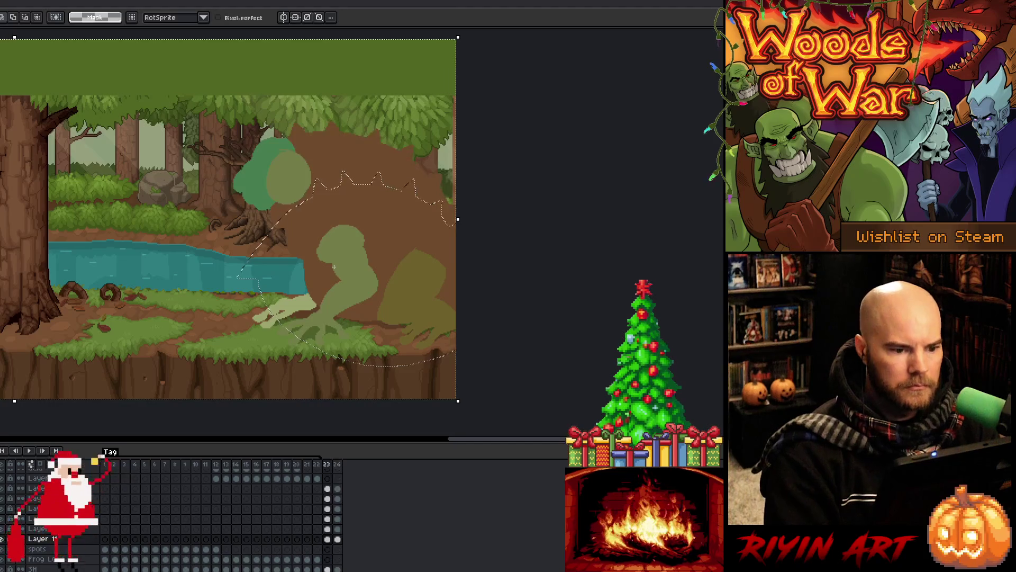
{"action": "key", "text": "ctrl+d"}
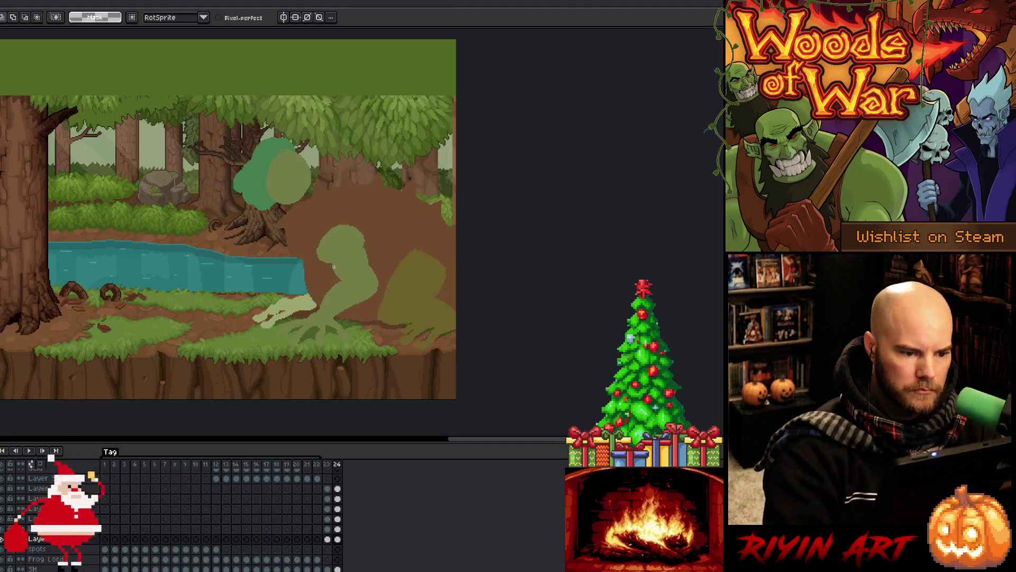
Step: Flood-fill the river's right end brown
{"action": "key", "text": "b"}
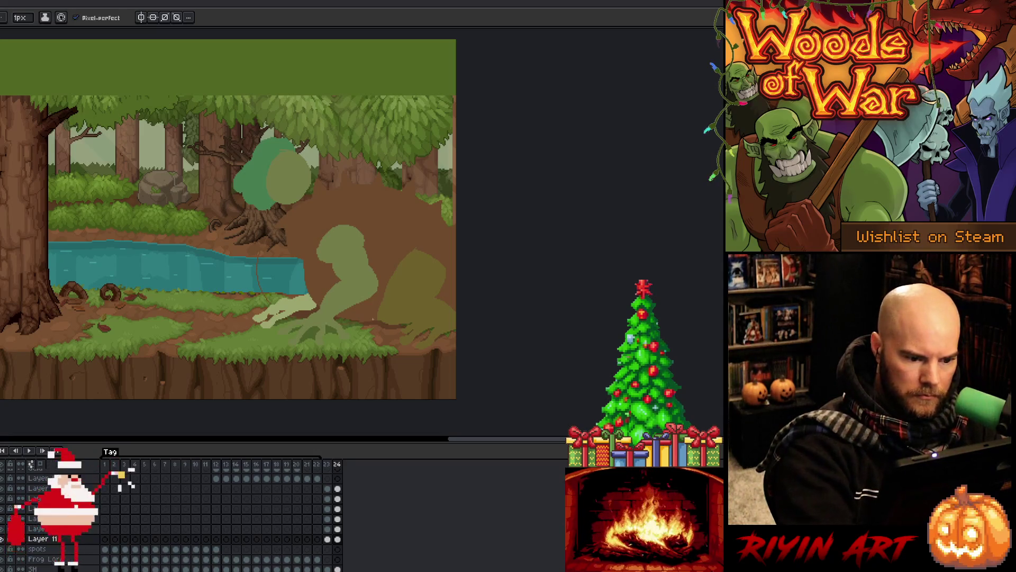
{"action": "key", "text": "g"}
{"action": "left_click", "coordinate": [289, 273]}
{"action": "key", "text": "b"}
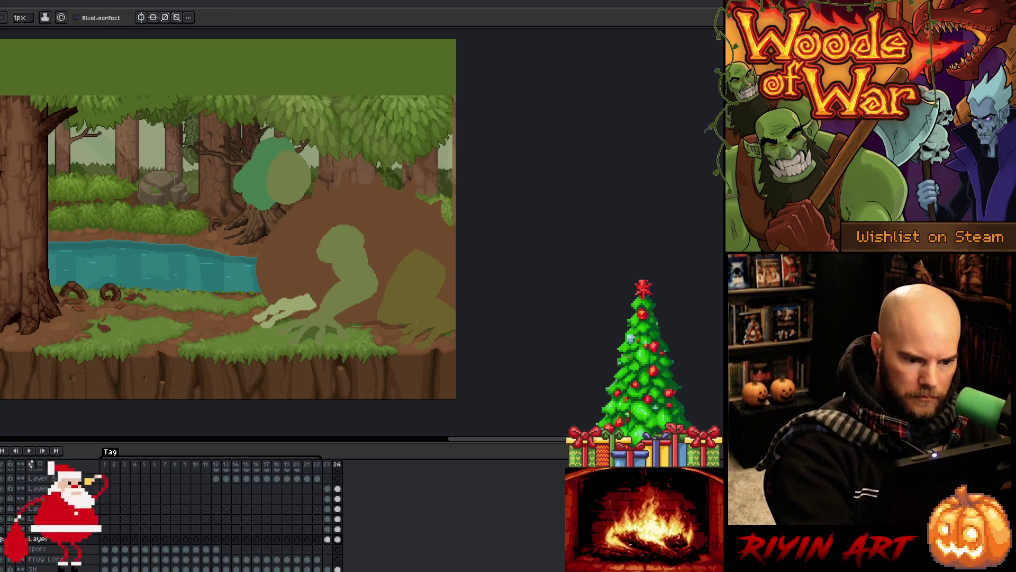
{"action": "key", "text": "g"}
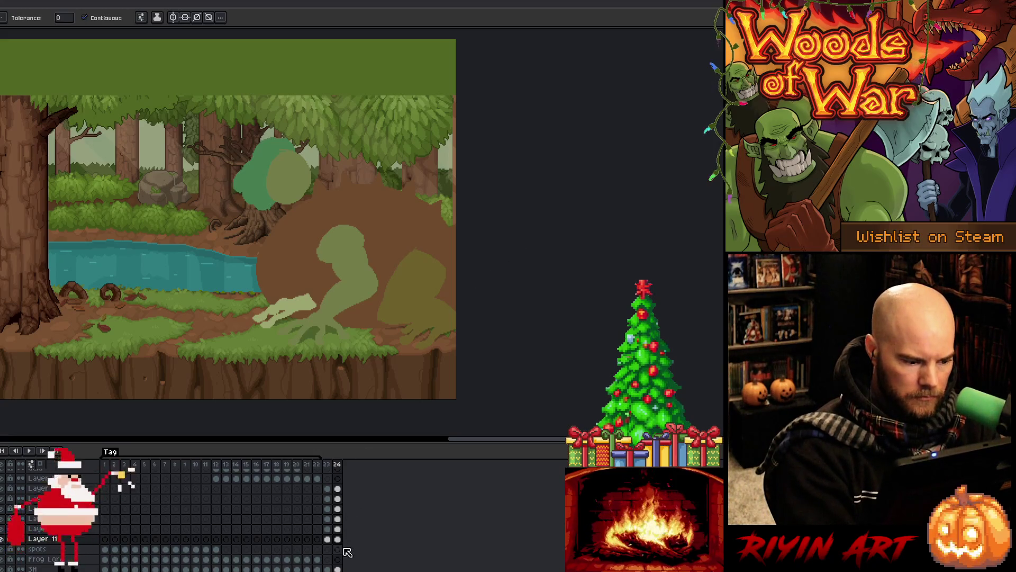
{"action": "left_click", "coordinate": [337, 529]}
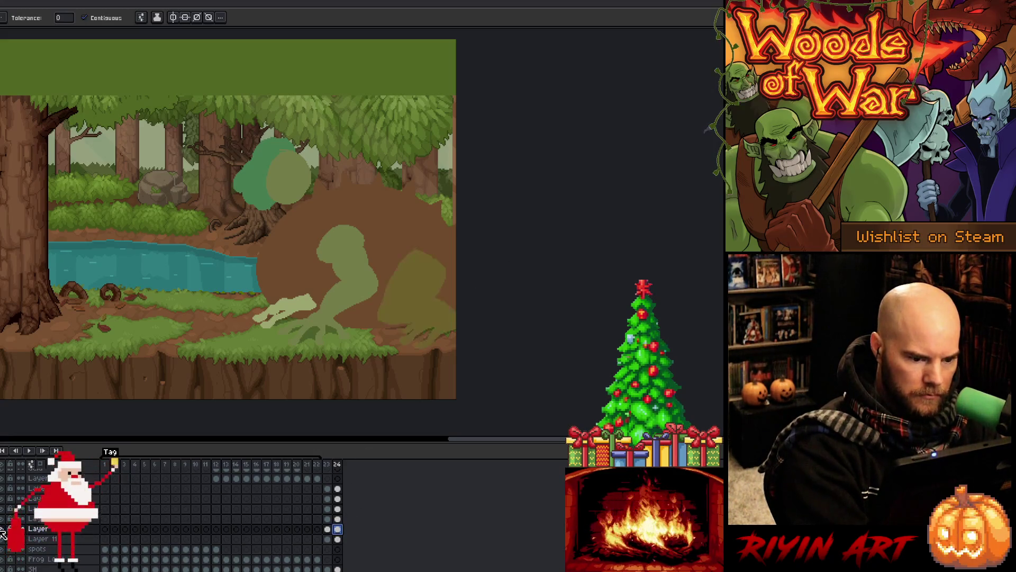
Step: Sample the olive bush's colour from the canvas
{"action": "key", "text": "i"}
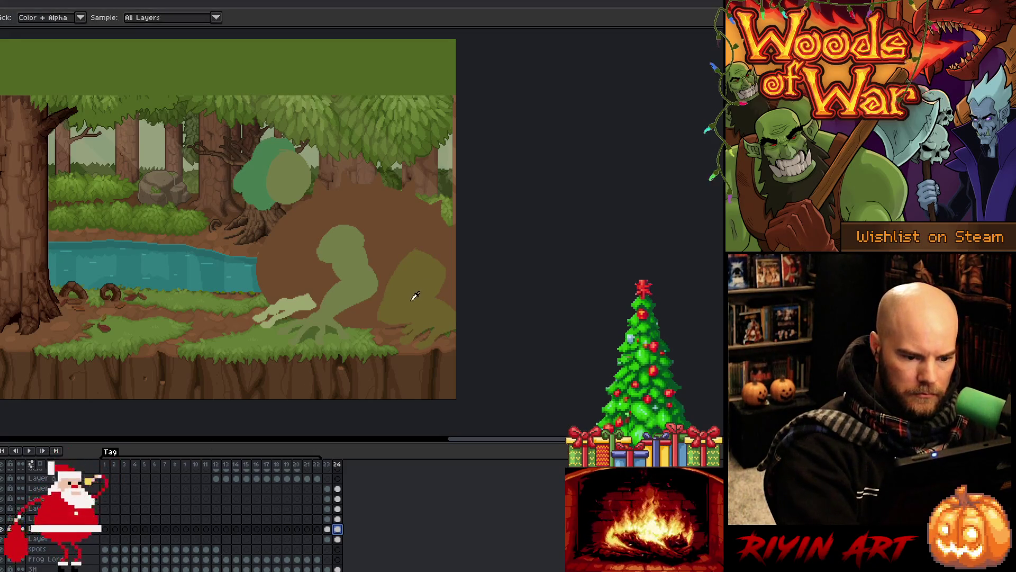
{"action": "key", "text": "b"}
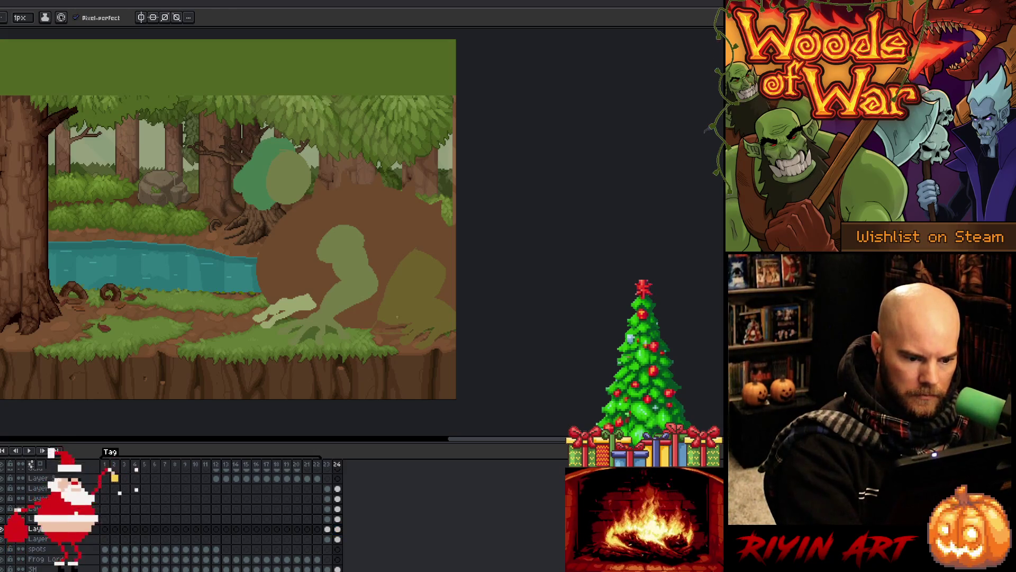
{"action": "key", "text": "g"}
{"action": "left_click", "coordinate": [430, 328], "text": "alt"}
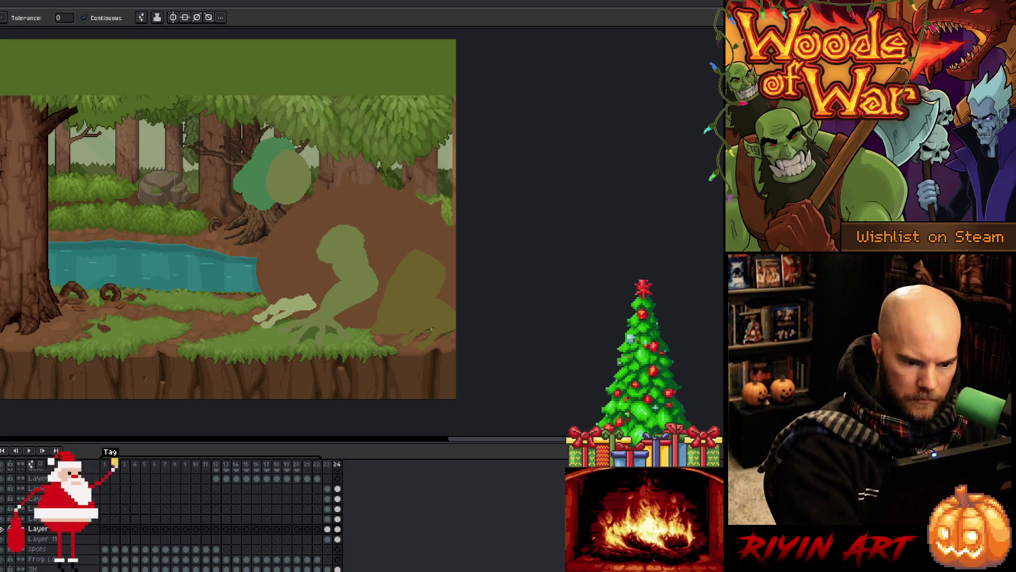
{"action": "key", "text": "b"}
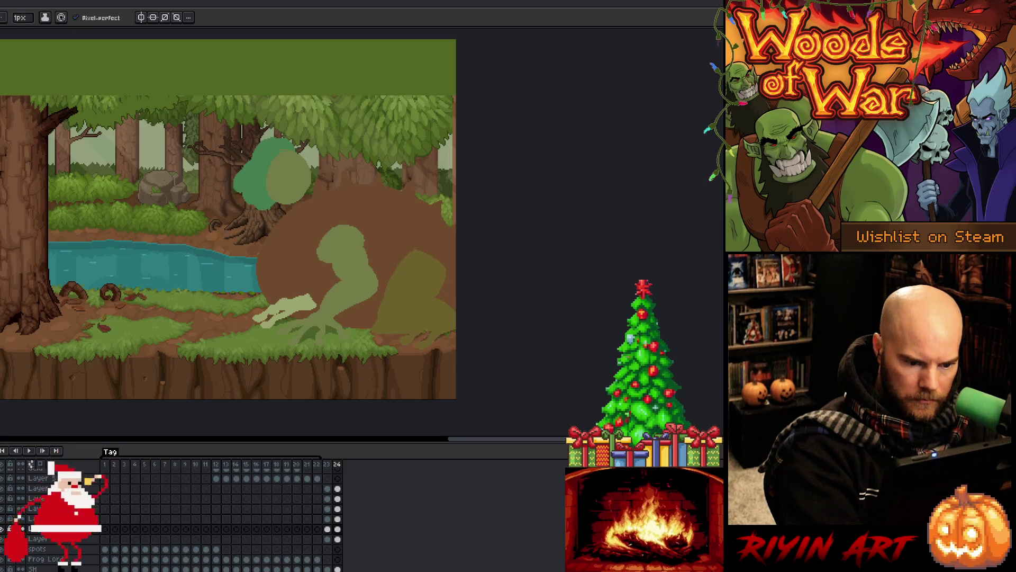
{"action": "key", "text": "g"}
{"action": "key", "text": "b"}
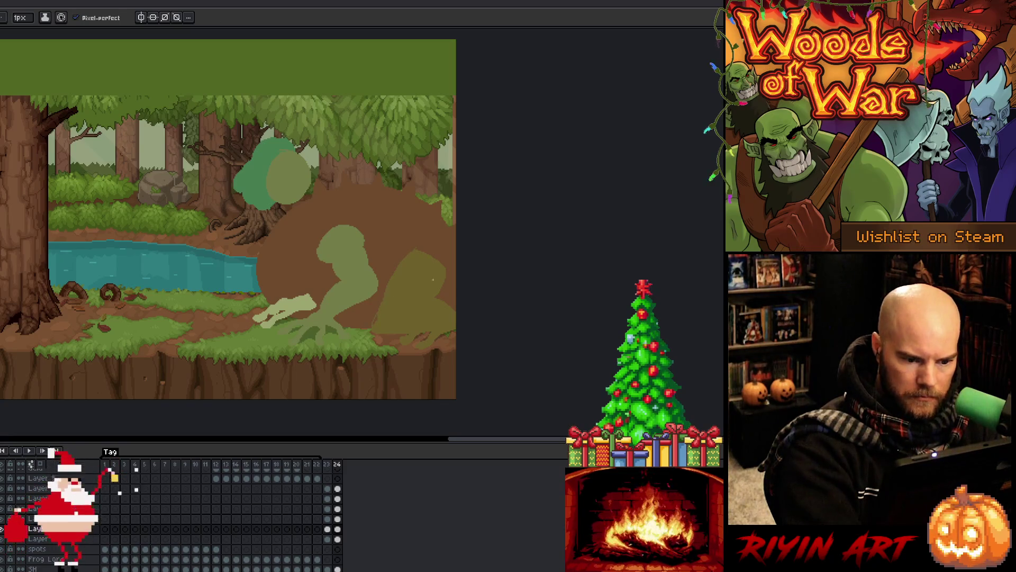
{"action": "key", "text": "g"}
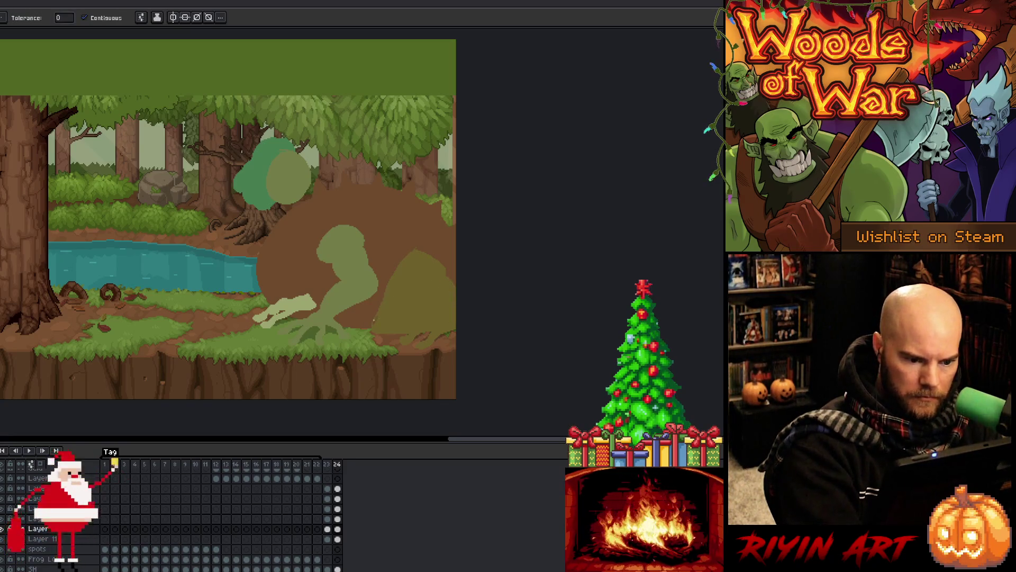
Step: Lasso and erase the olive bush's upper part, then check the pale-green hand layer
{"action": "key", "text": "m"}
{"action": "mouse_move", "coordinate": [449, 277]}
{"action": "left_mouse_down"}
{"action": "mouse_move", "coordinate": [402, 294]}
{"action": "mouse_move", "coordinate": [379, 284]}
{"action": "mouse_move", "coordinate": [453, 244]}
{"action": "left_mouse_up"}
{"action": "left_click", "coordinate": [451, 279]}
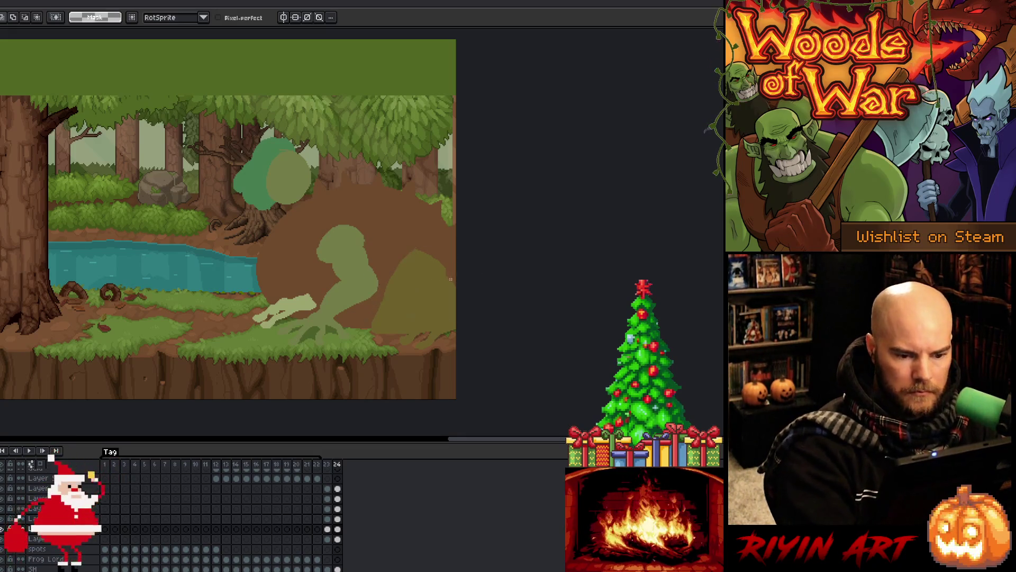
{"action": "mouse_move", "coordinate": [452, 280]}
{"action": "left_mouse_down"}
{"action": "mouse_move", "coordinate": [418, 277]}
{"action": "mouse_move", "coordinate": [382, 305]}
{"action": "mouse_move", "coordinate": [456, 227]}
{"action": "left_mouse_up"}
{"action": "key", "text": "Delete"}
{"action": "key", "text": "ctrl+d"}
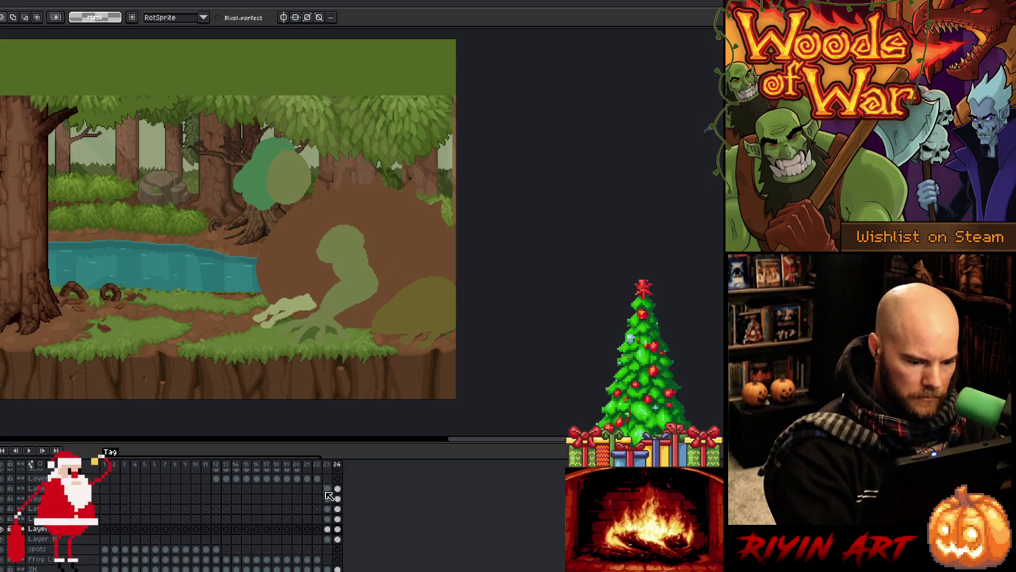
{"action": "left_click", "coordinate": [337, 519]}
{"action": "left_click", "coordinate": [3, 520]}
{"action": "left_click", "coordinate": [2, 519]}
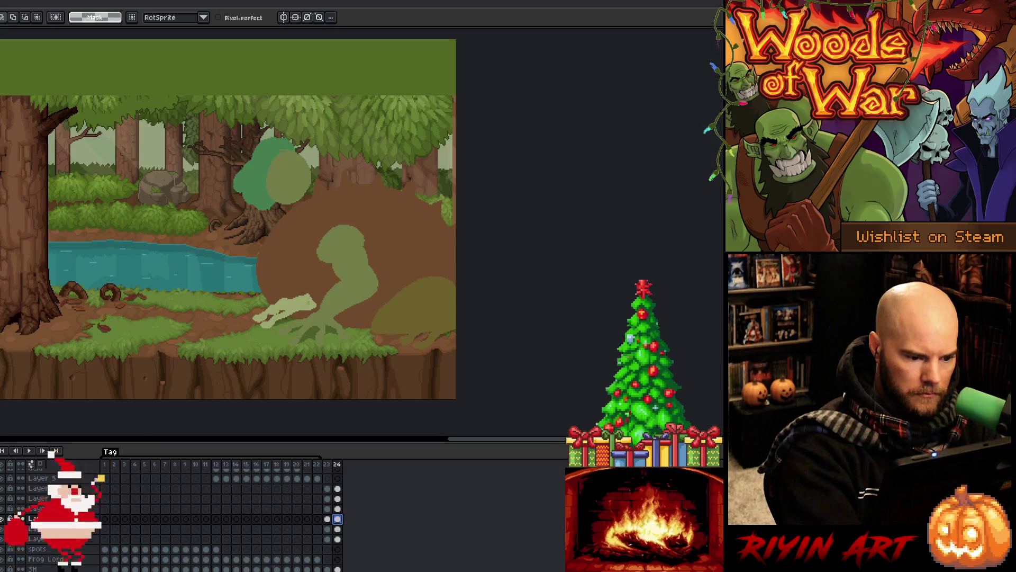
Step: Nudge the pale-green hand down one pixel and commit it
{"action": "mouse_move", "coordinate": [316, 290]}
{"action": "left_mouse_down"}
{"action": "mouse_move", "coordinate": [293, 321]}
{"action": "mouse_move", "coordinate": [261, 283]}
{"action": "mouse_move", "coordinate": [325, 284]}
{"action": "left_mouse_up"}
{"action": "mouse_move", "coordinate": [304, 316]}
{"action": "left_mouse_down"}
{"action": "mouse_move", "coordinate": [355, 303]}
{"action": "mouse_move", "coordinate": [307, 316]}
{"action": "left_mouse_up"}
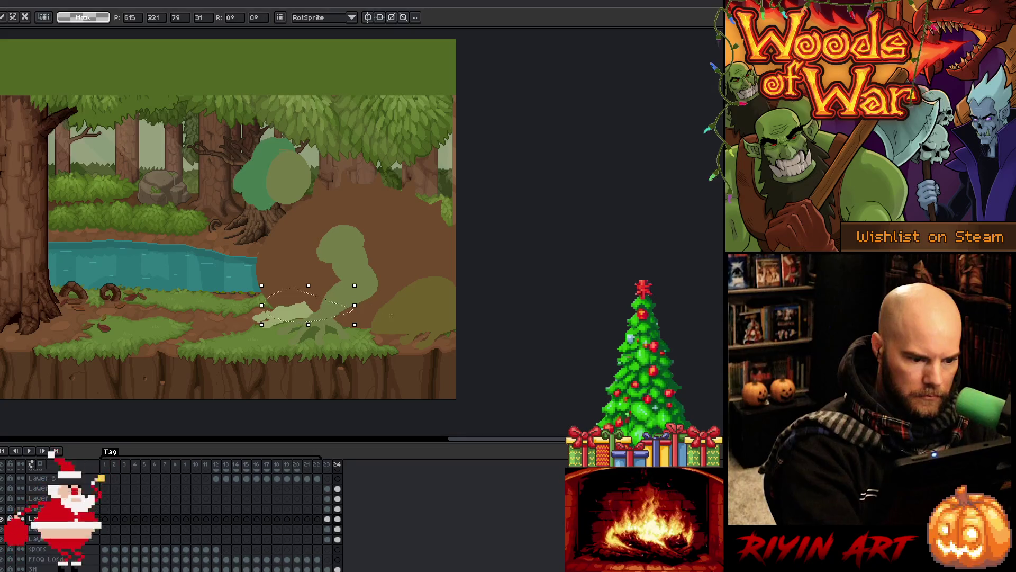
{"action": "key", "text": "ctrl+d"}
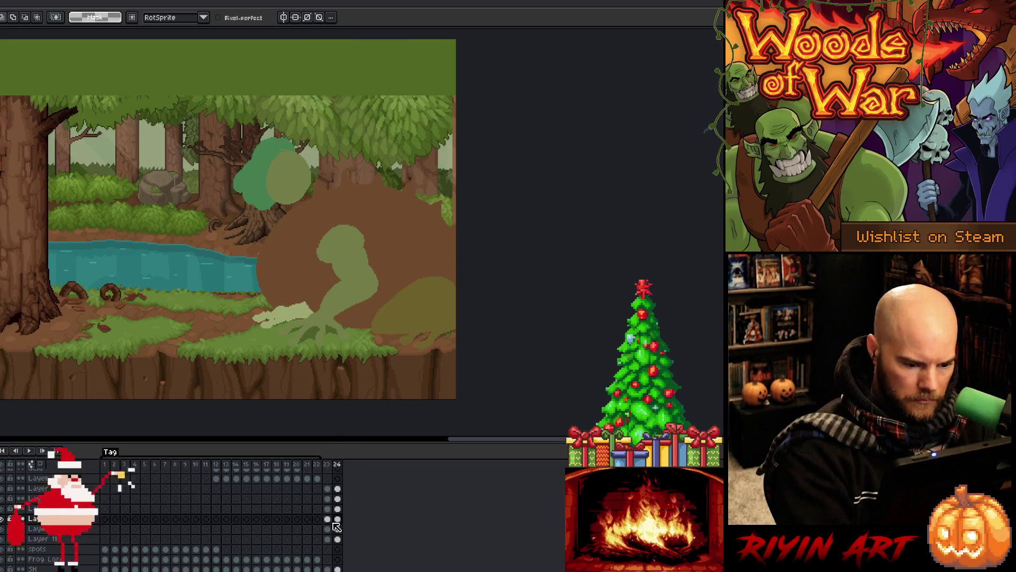
Step: Toggle the right bush and central plant layers on frame 24 to compare
{"action": "left_click", "coordinate": [337, 519]}
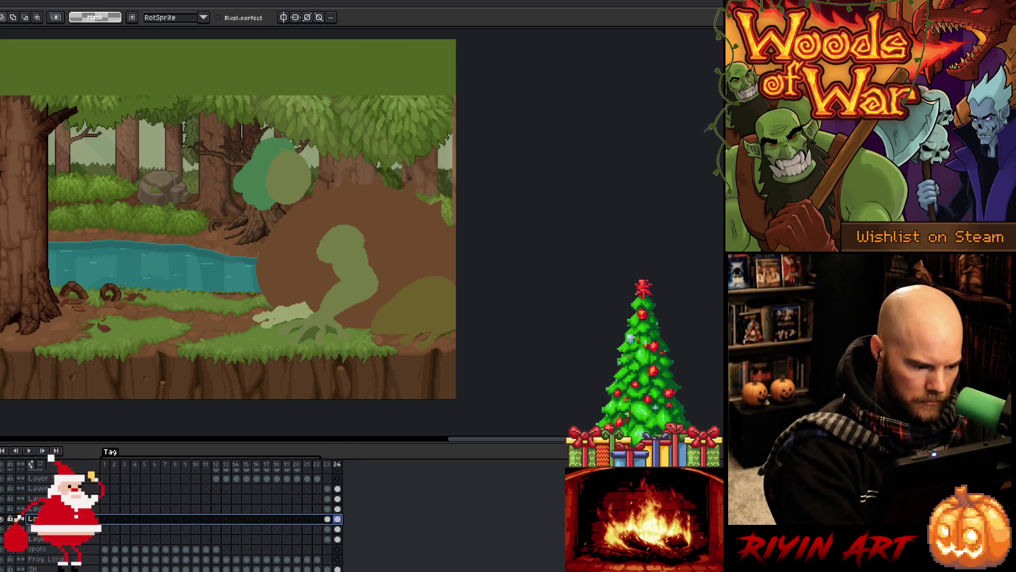
{"action": "left_click", "coordinate": [61, 542]}
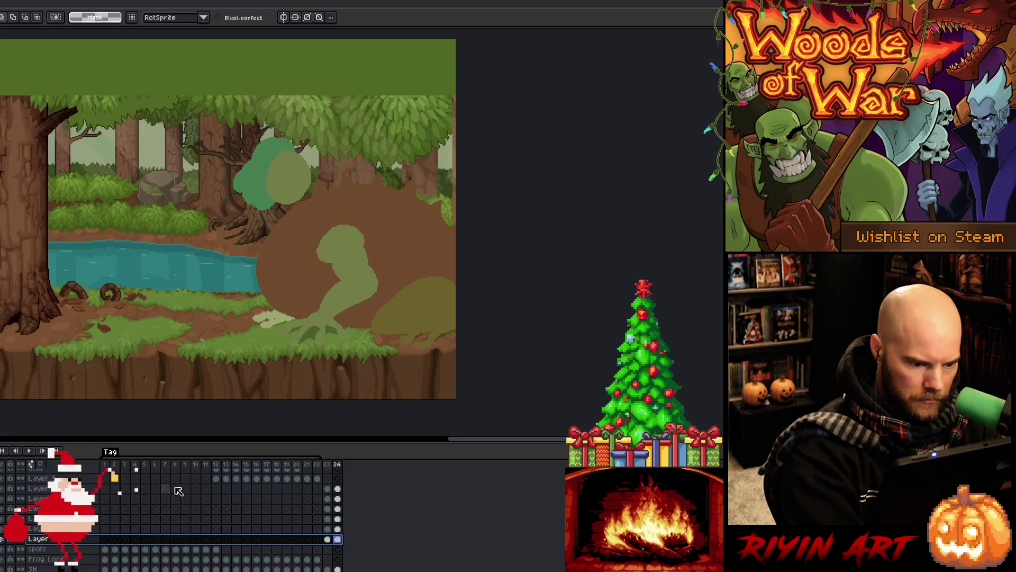
{"action": "left_click", "coordinate": [337, 519]}
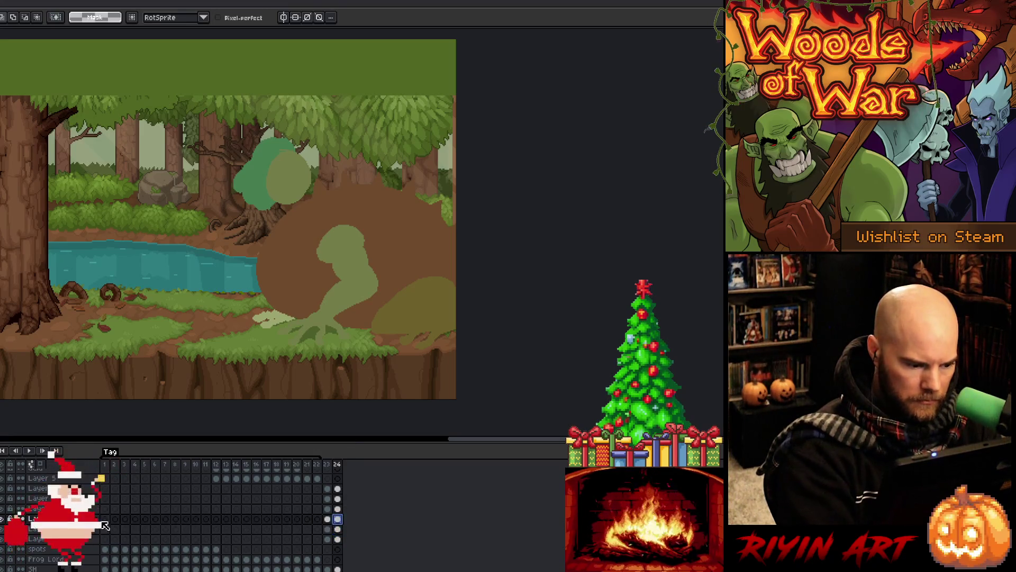
{"action": "left_click", "coordinate": [2, 519]}
{"action": "left_click", "coordinate": [3, 519]}
{"action": "left_click", "coordinate": [3, 510]}
{"action": "left_click", "coordinate": [3, 509]}
Step: Tilt the plant stem slightly and reshape the plant's lower part
{"action": "key", "text": "Up"}
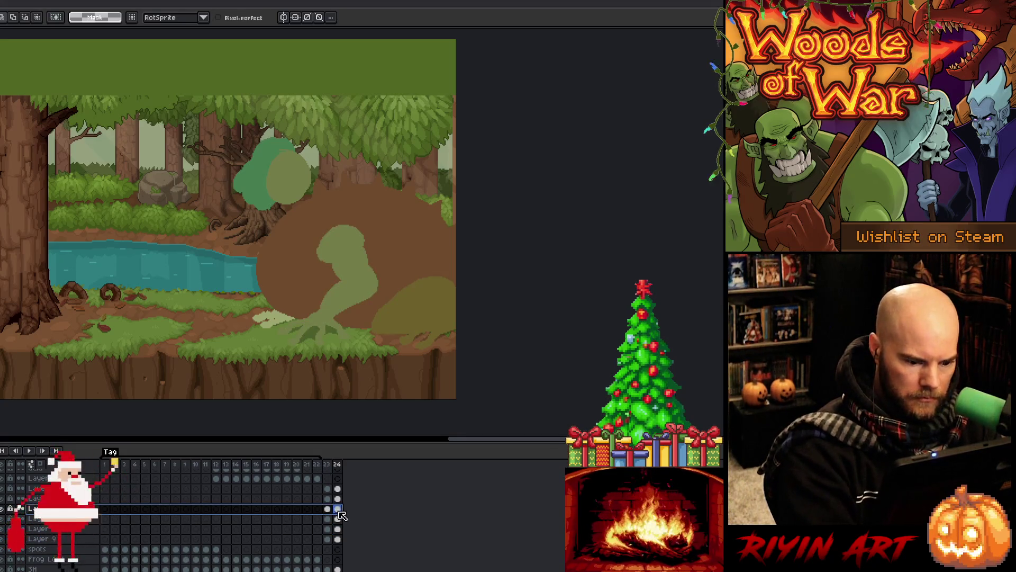
{"action": "key", "text": "b"}
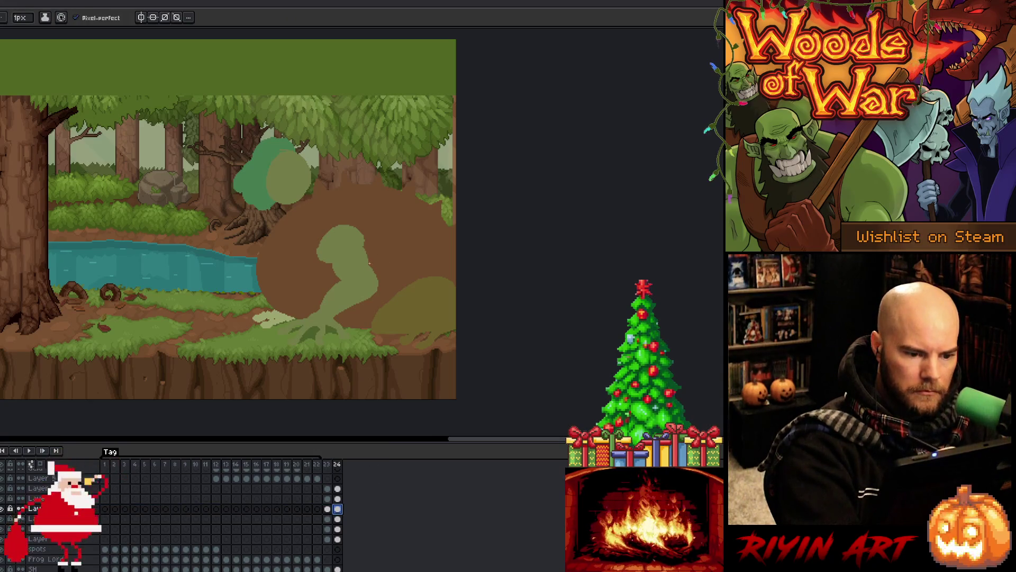
{"action": "key", "text": "m"}
{"action": "mouse_move", "coordinate": [328, 282]}
{"action": "left_mouse_down"}
{"action": "mouse_move", "coordinate": [379, 297]}
{"action": "mouse_move", "coordinate": [325, 316]}
{"action": "mouse_move", "coordinate": [317, 297]}
{"action": "mouse_move", "coordinate": [328, 282]}
{"action": "left_mouse_up"}
{"action": "mouse_move", "coordinate": [392, 273]}
{"action": "left_mouse_down"}
{"action": "mouse_move", "coordinate": [394, 263]}
{"action": "mouse_move", "coordinate": [404, 282]}
{"action": "mouse_move", "coordinate": [370, 303]}
{"action": "mouse_move", "coordinate": [374, 345]}
{"action": "mouse_move", "coordinate": [268, 340]}
{"action": "mouse_move", "coordinate": [268, 297]}
{"action": "left_mouse_up"}
{"action": "mouse_move", "coordinate": [404, 275]}
{"action": "left_mouse_down"}
{"action": "mouse_move", "coordinate": [380, 314]}
{"action": "mouse_move", "coordinate": [292, 331]}
{"action": "mouse_move", "coordinate": [344, 285]}
{"action": "mouse_move", "coordinate": [365, 316]}
{"action": "left_mouse_up"}
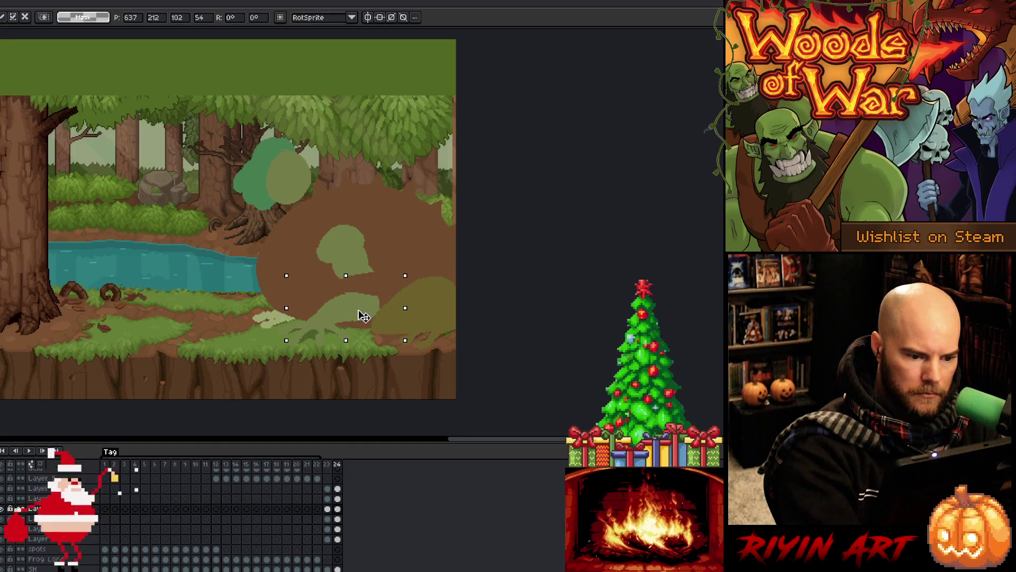
{"action": "left_click", "coordinate": [394, 244]}
{"action": "mouse_move", "coordinate": [398, 268]}
{"action": "left_mouse_down"}
{"action": "mouse_move", "coordinate": [339, 286]}
{"action": "mouse_move", "coordinate": [397, 245]}
{"action": "mouse_move", "coordinate": [369, 291]}
{"action": "left_mouse_up"}
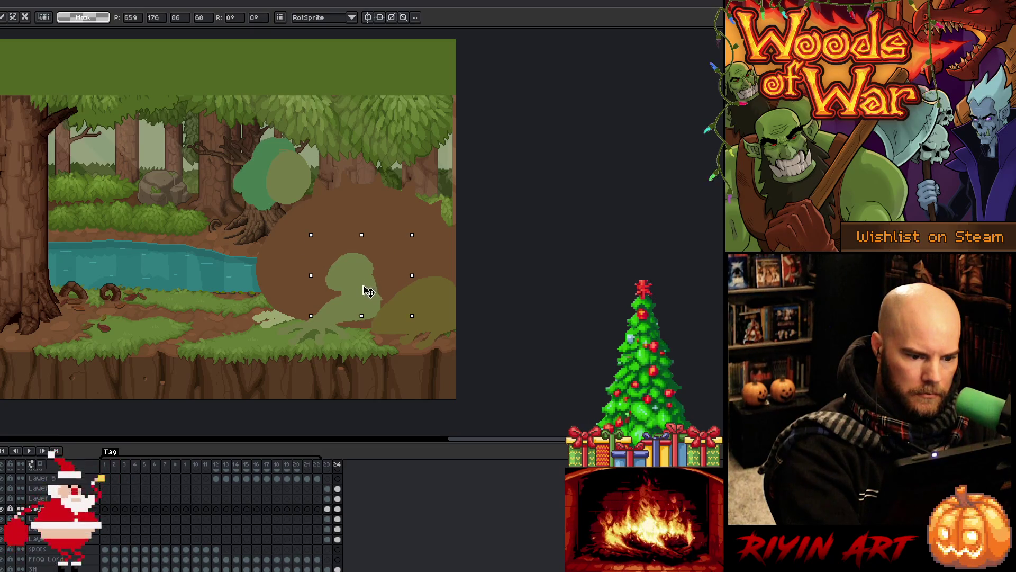
{"action": "key", "text": "Return"}
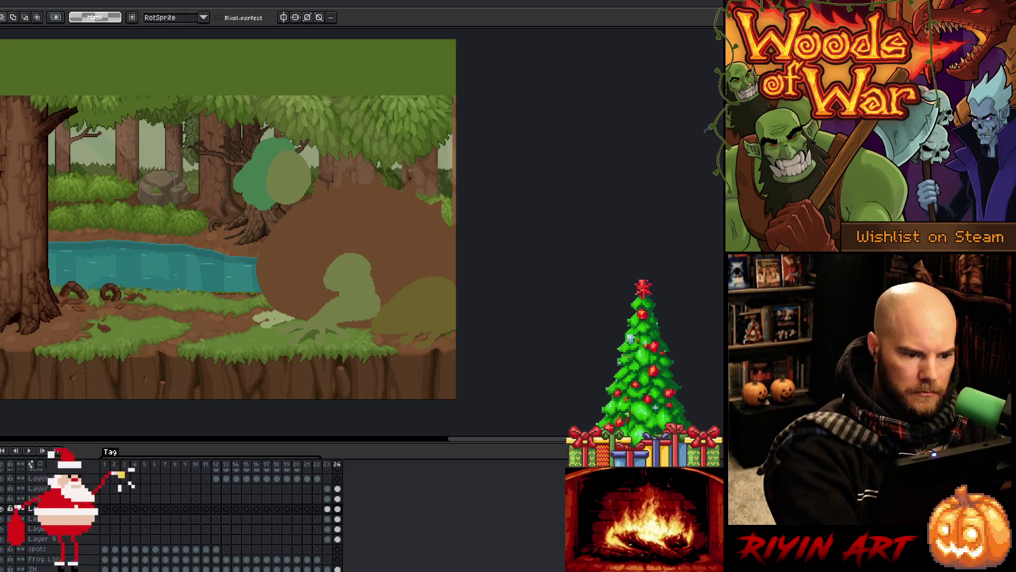
Step: Select the frame 24 cels and move the green blob down beside the river
{"action": "left_click", "coordinate": [338, 498]}
{"action": "left_click", "coordinate": [337, 488], "text": "shift"}
{"action": "mouse_move", "coordinate": [337, 153]}
{"action": "left_mouse_down"}
{"action": "mouse_move", "coordinate": [334, 185]}
{"action": "mouse_move", "coordinate": [260, 113]}
{"action": "mouse_move", "coordinate": [307, 133]}
{"action": "left_mouse_up"}
{"action": "mouse_move", "coordinate": [308, 171]}
{"action": "left_mouse_down"}
{"action": "mouse_move", "coordinate": [286, 228]}
{"action": "mouse_move", "coordinate": [292, 257]}
{"action": "mouse_move", "coordinate": [308, 172]}
{"action": "left_mouse_up"}
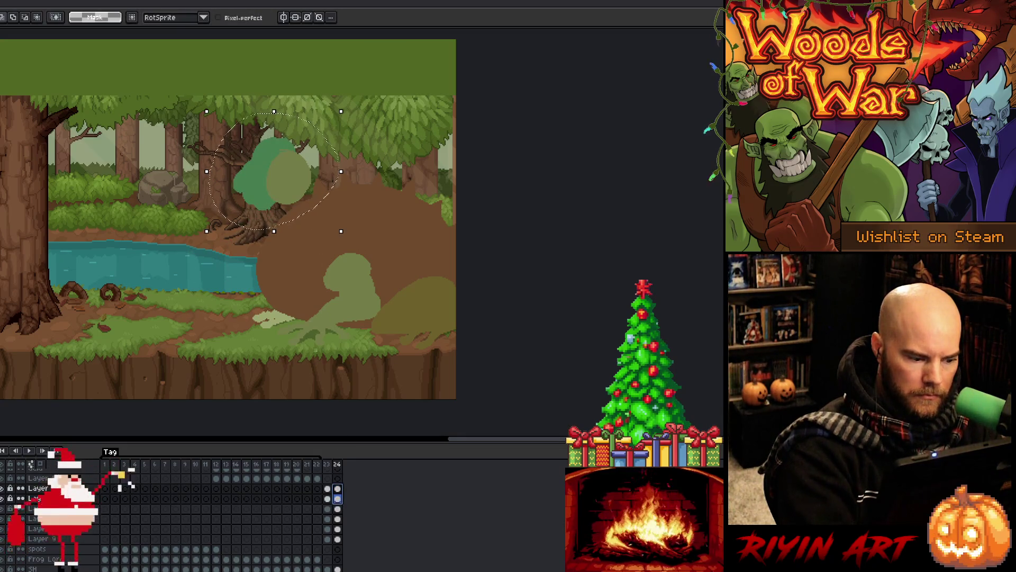
{"action": "key", "text": "Return"}
{"action": "left_click_drag", "start_coordinate": [284, 178], "coordinate": [283, 289]}
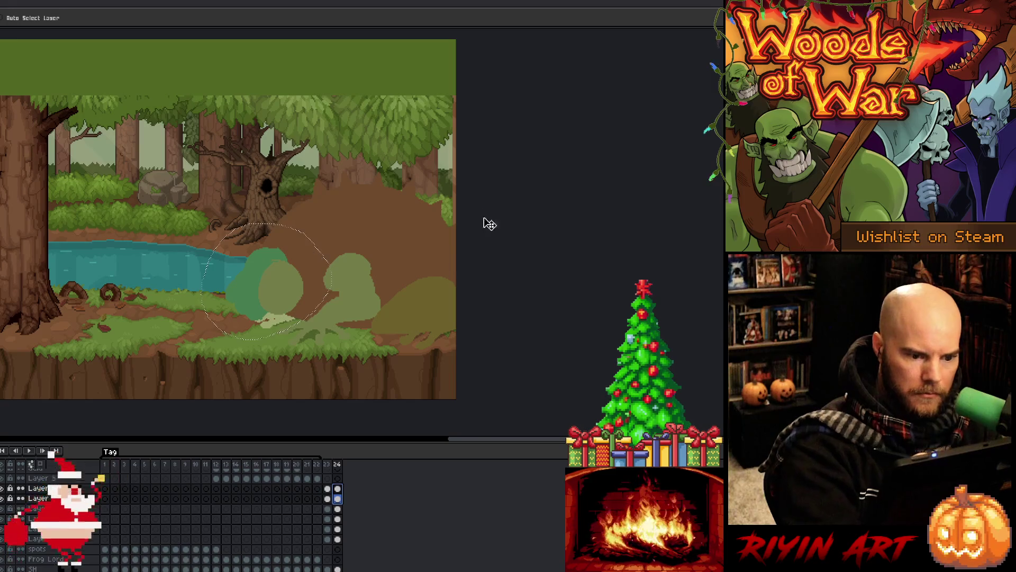
Step: Drop the selection, preview the animation, and stop on frame 24 to check the brown mound layer
{"action": "key", "text": "ctrl+d"}
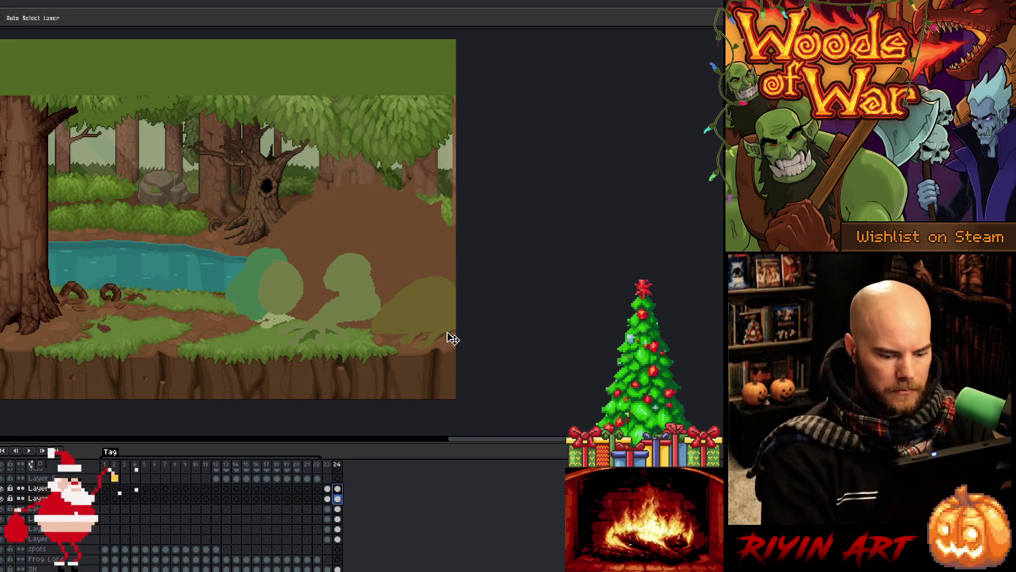
{"action": "key", "text": "Return"}
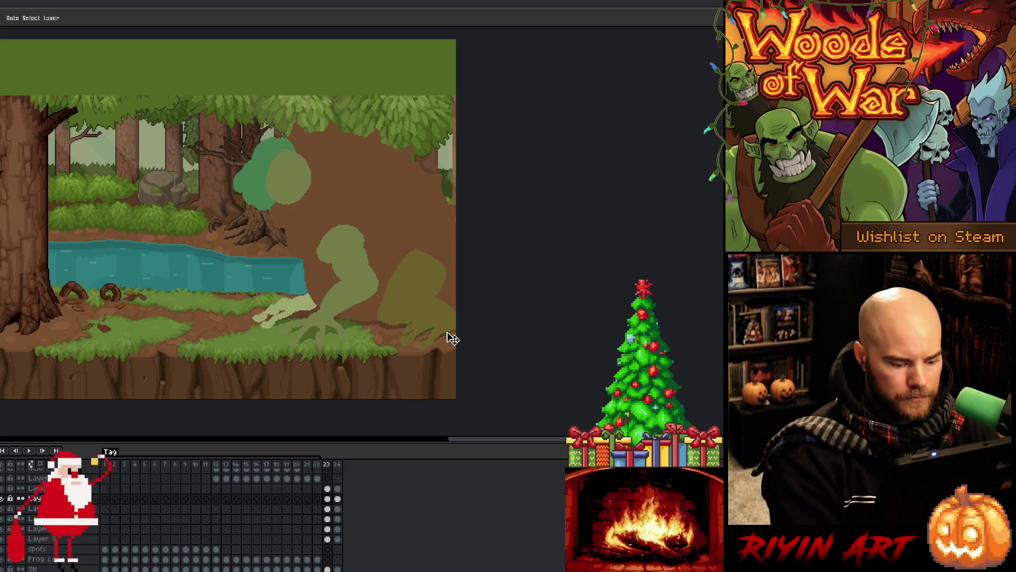
{"action": "left_click", "coordinate": [339, 465]}
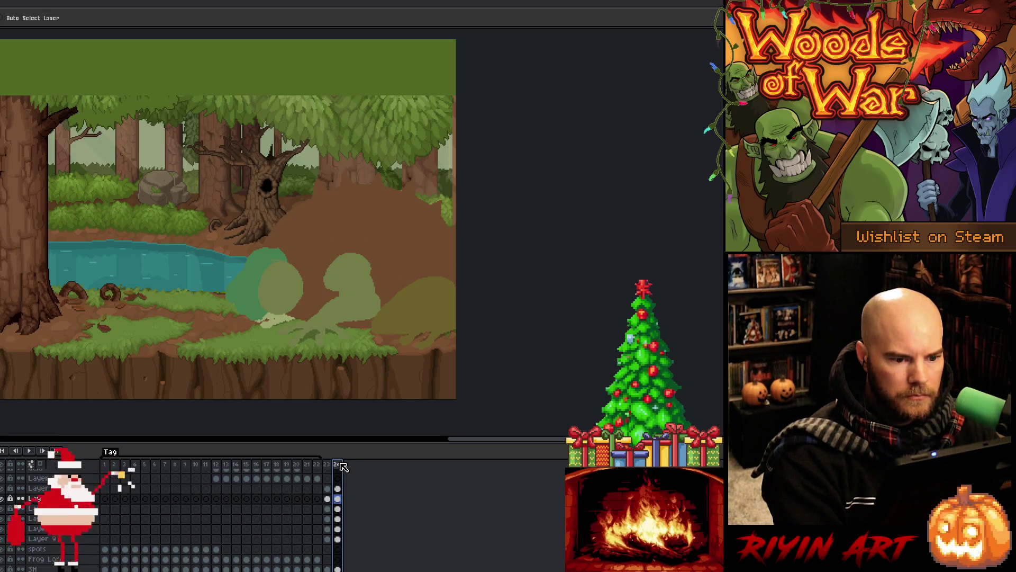
{"action": "left_click", "coordinate": [337, 529]}
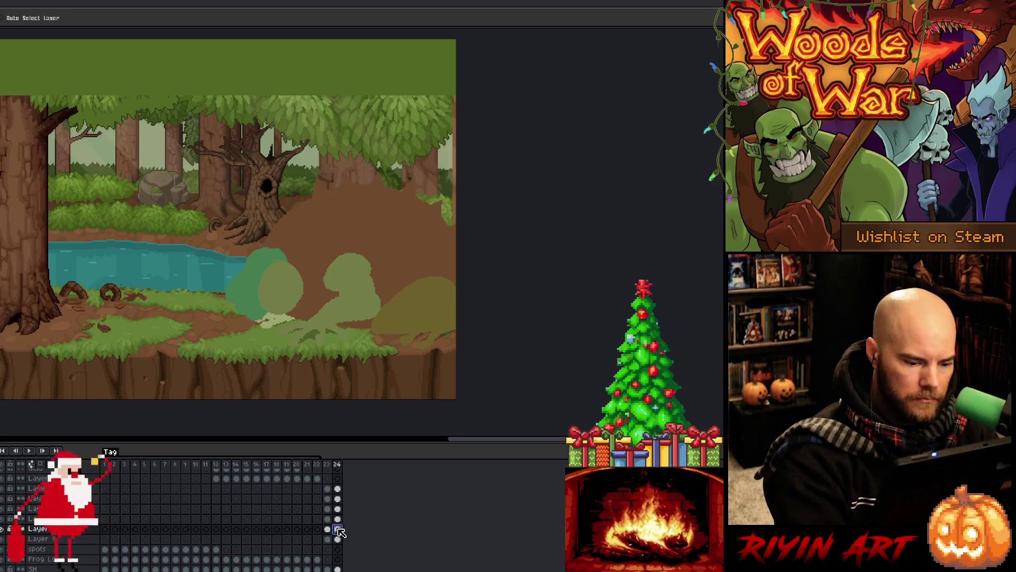
{"action": "left_click", "coordinate": [2, 529]}
{"action": "left_click", "coordinate": [2, 529]}
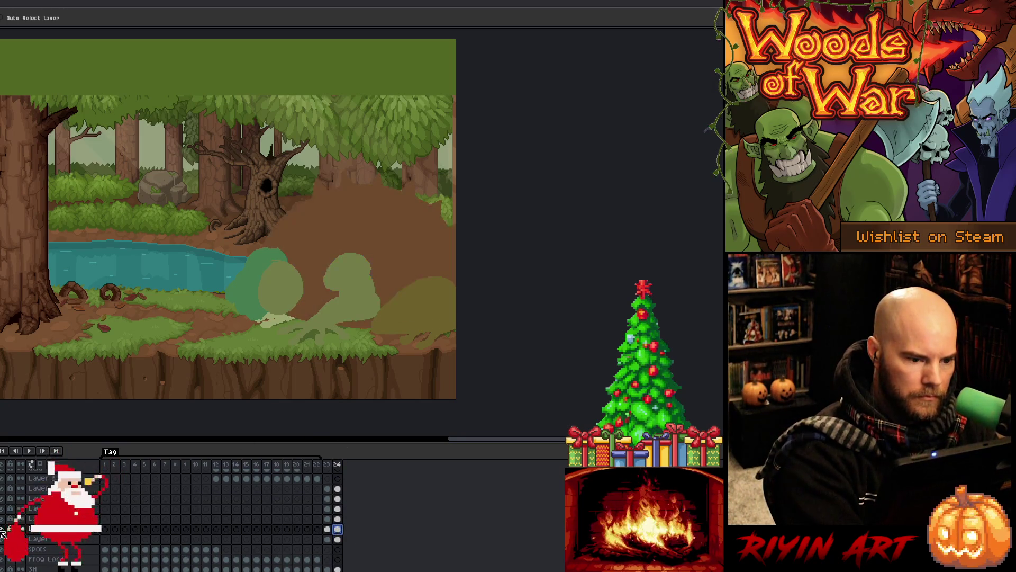
Step: Lasso-select and flood-fill a small triangle beside the tree on frame 24
{"action": "key", "text": "b"}
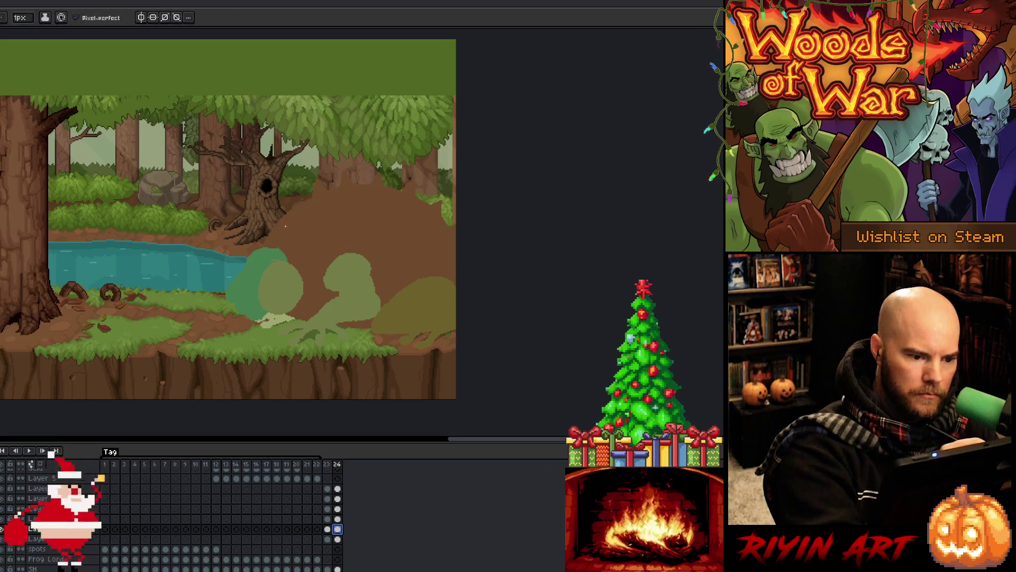
{"action": "key", "text": "q"}
{"action": "mouse_move", "coordinate": [281, 229]}
{"action": "left_mouse_down"}
{"action": "mouse_move", "coordinate": [276, 206]}
{"action": "mouse_move", "coordinate": [306, 216]}
{"action": "mouse_move", "coordinate": [282, 229]}
{"action": "left_mouse_up"}
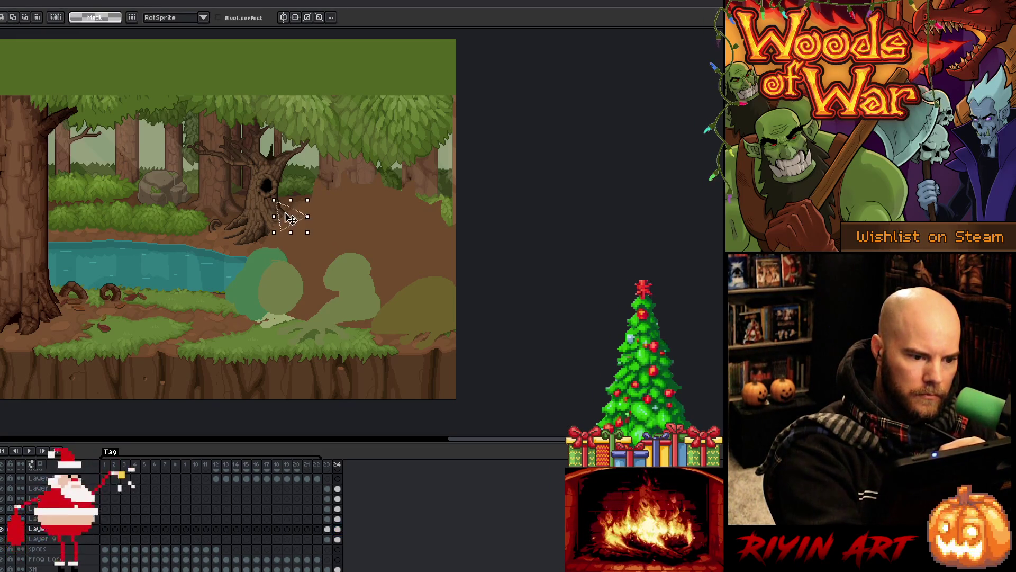
{"action": "key", "text": "b"}
{"action": "key", "text": "g"}
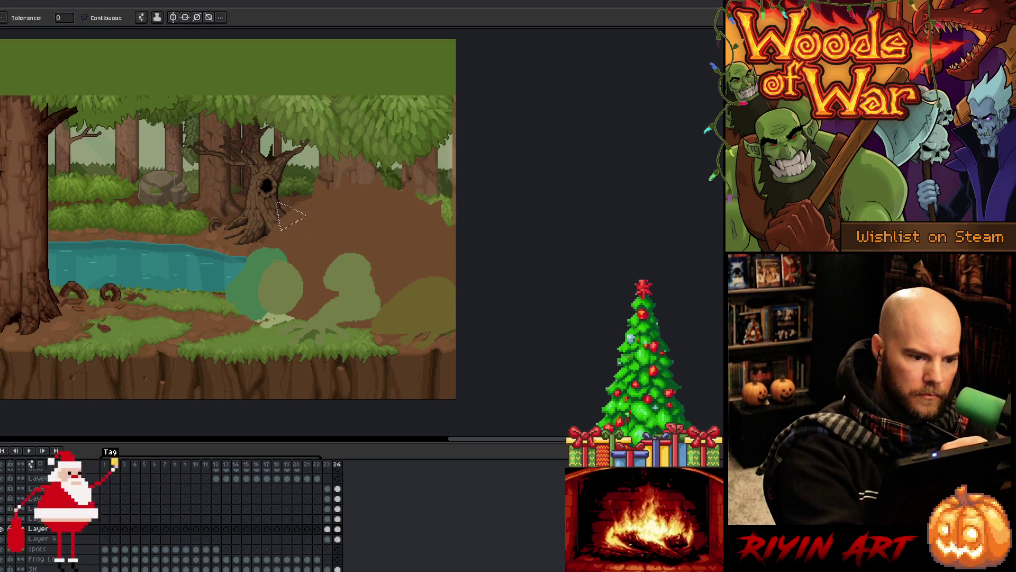
{"action": "key", "text": "ctrl+d"}
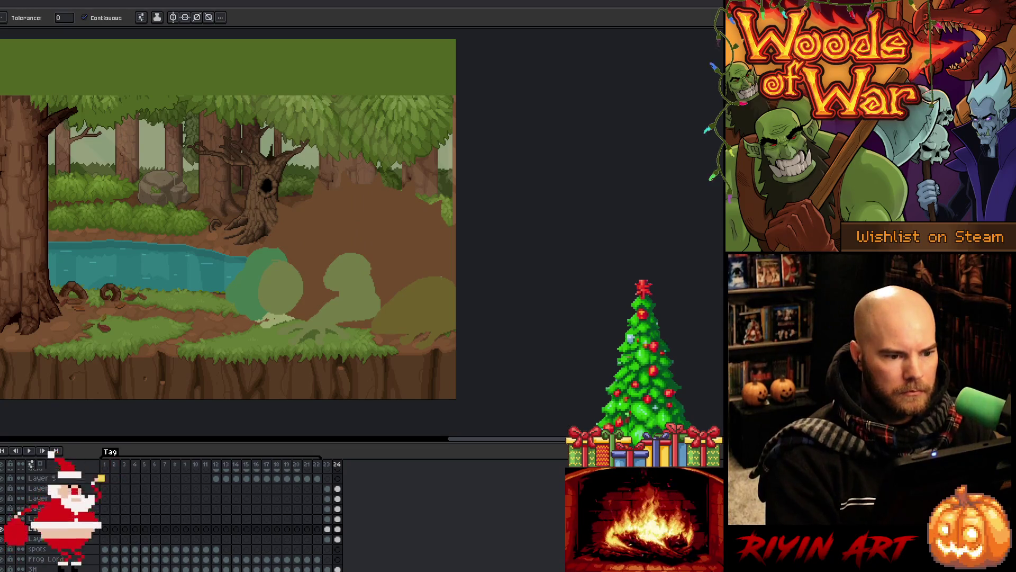
Step: Rotate a small rectangular piece beside the tree by about 5 degrees
{"action": "key", "text": "m"}
{"action": "left_click_drag", "start_coordinate": [324, 161], "coordinate": [290, 212]}
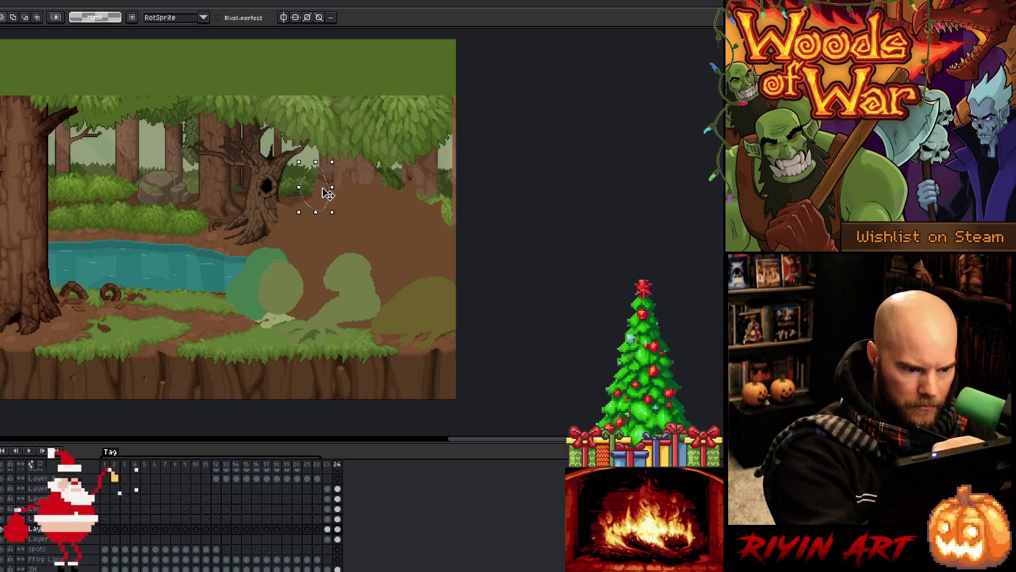
{"action": "left_click_drag", "start_coordinate": [334, 150], "coordinate": [338, 158]}
{"action": "key", "text": "Return"}
Step: Add a new frame 25 at the end of the animation
{"action": "key", "text": "i"}
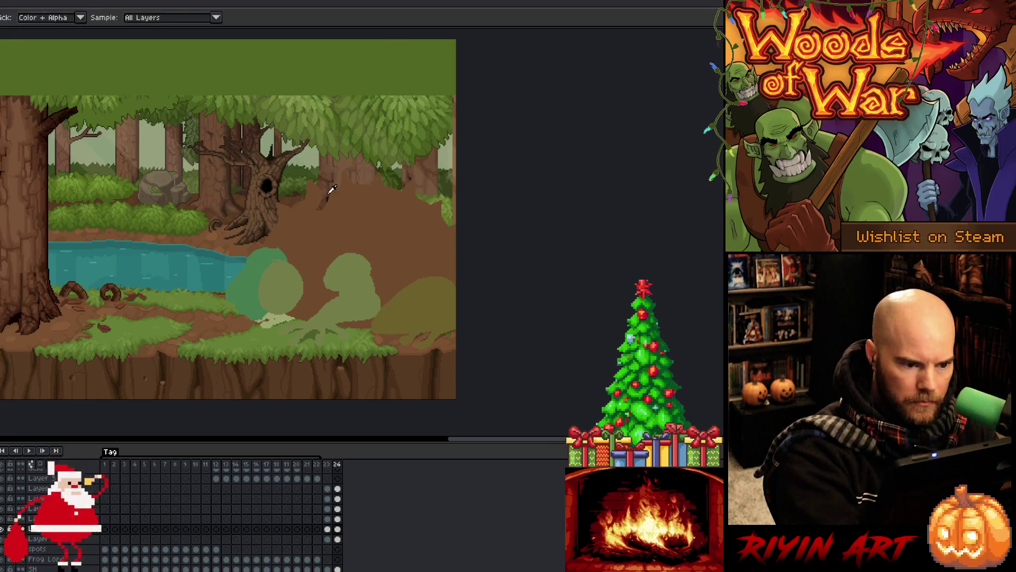
{"action": "key", "text": "b"}
{"action": "key", "text": "g"}
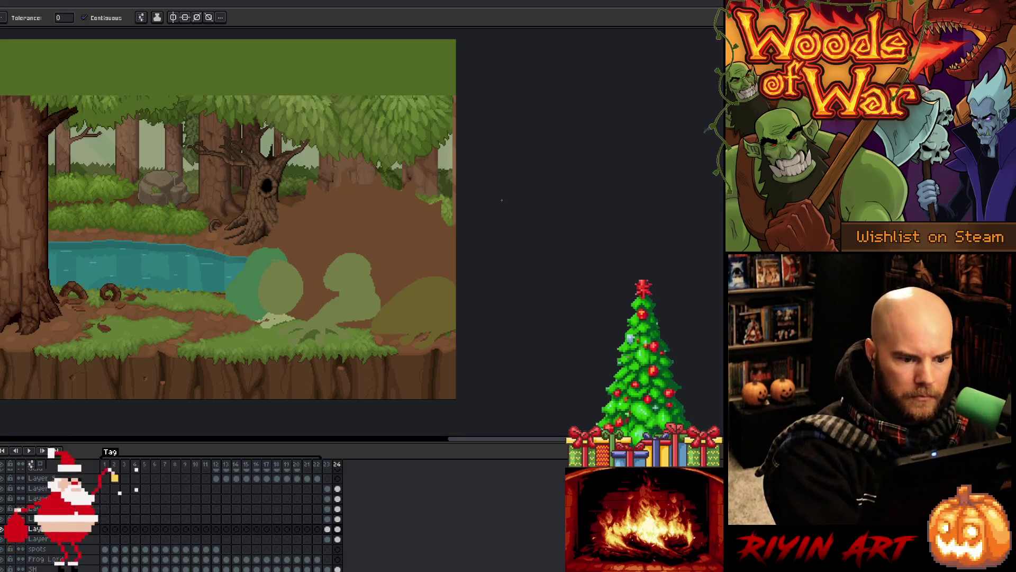
{"action": "key", "text": "Left"}
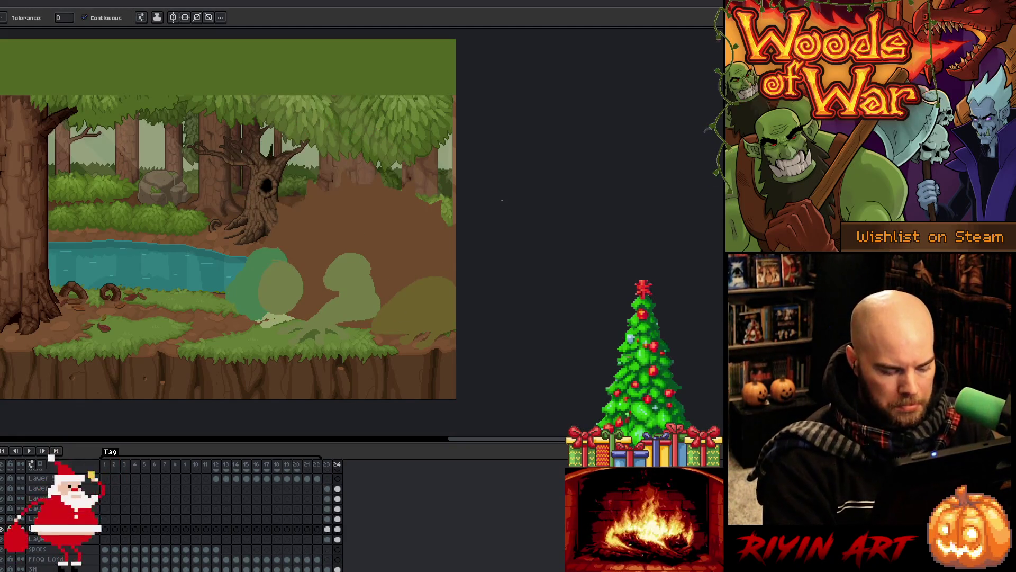
{"action": "key", "text": "alt+n"}
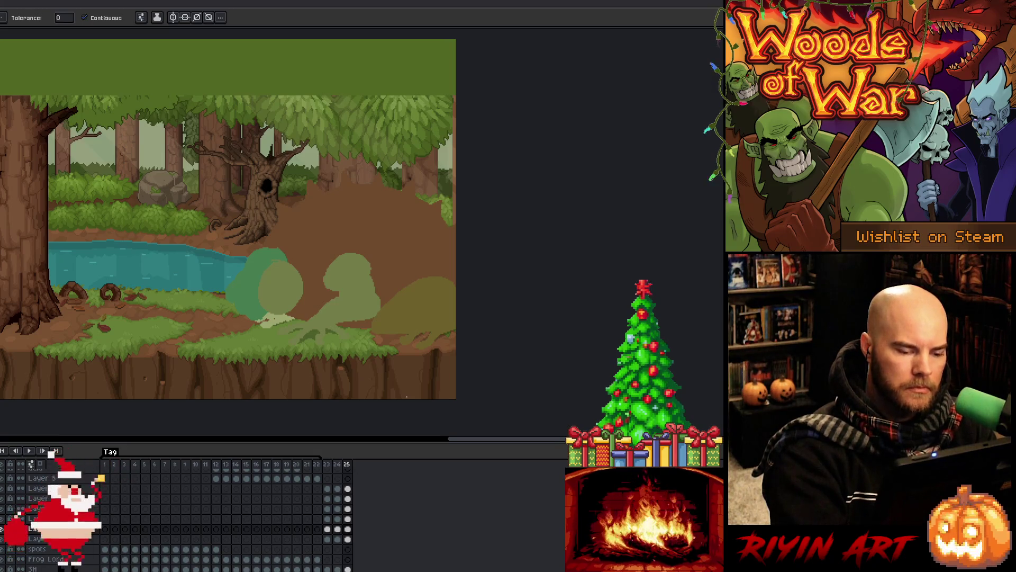
Step: Delete the green blob layers' frame 25 cels, then select the bottom layer's frame 25 cel
{"action": "left_click_drag", "start_coordinate": [347, 489], "coordinate": [351, 521]}
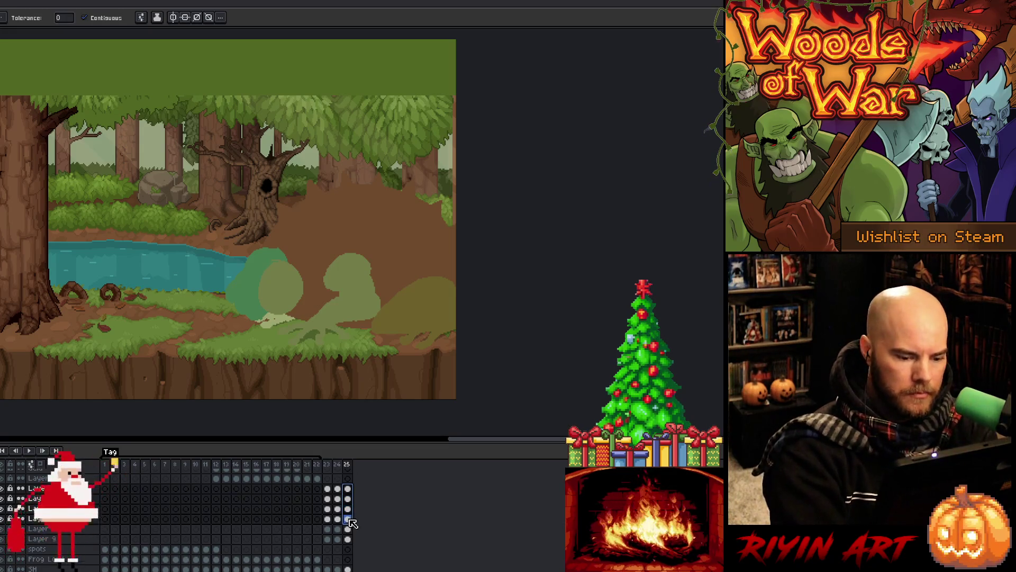
{"action": "key", "text": "Delete"}
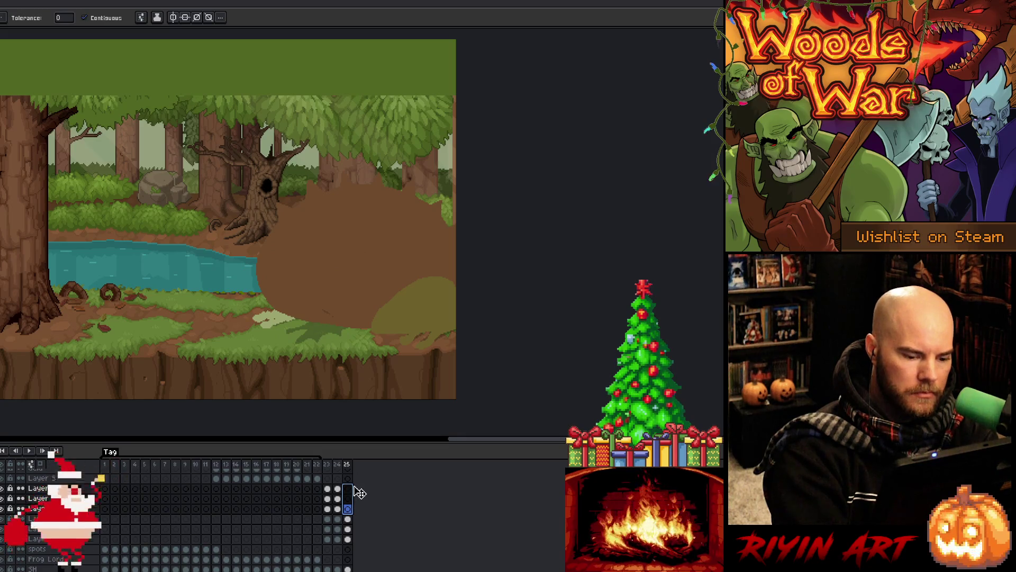
{"action": "left_click", "coordinate": [347, 538]}
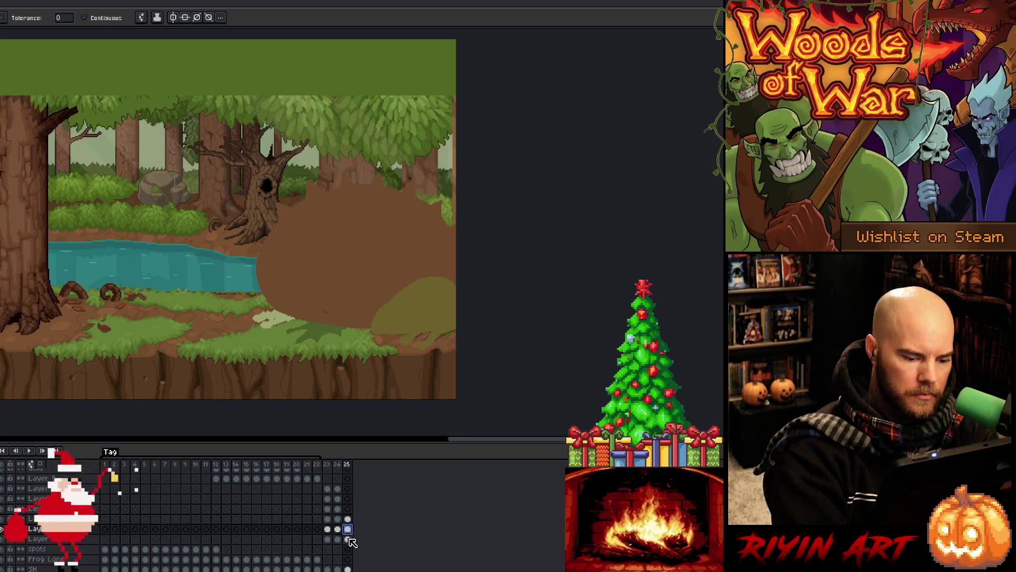